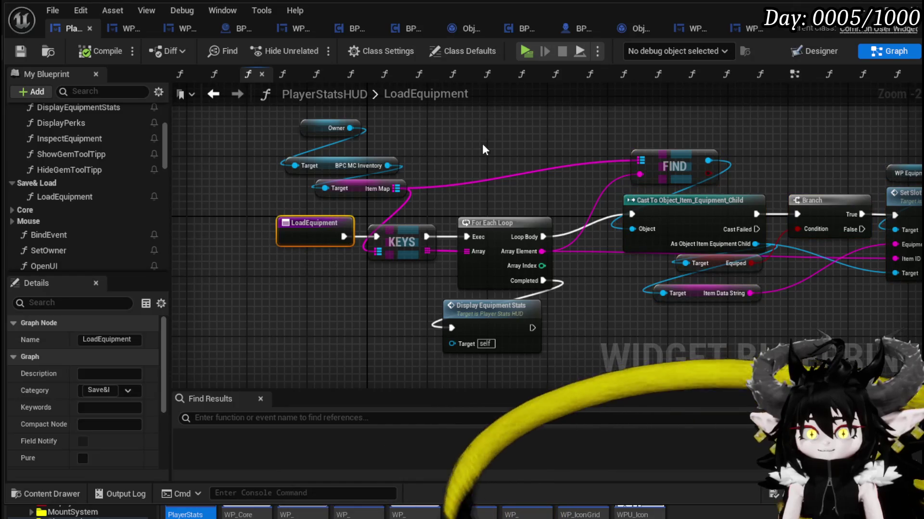
- Save the PlayerStatsHUD blueprint and move the Display Equipment Stats node down-right in LoadEquipment
{"action": "left_click", "coordinate": [20, 51]}
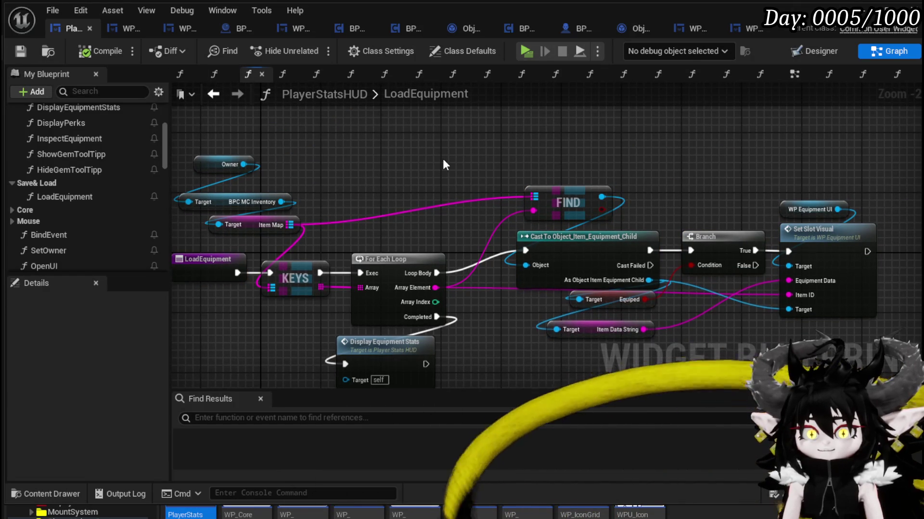
{"action": "left_click_drag", "start_coordinate": [442, 165], "coordinate": [425, 116]}
{"action": "left_click_drag", "start_coordinate": [382, 324], "coordinate": [447, 368]}
- Pan the graph toward the Set Slot Visual node and return to the level editor
{"action": "left_click", "coordinate": [426, 313]}
{"action": "mouse_move", "coordinate": [426, 313]}
{"action": "left_mouse_down"}
{"action": "mouse_move", "coordinate": [422, 253]}
{"action": "mouse_move", "coordinate": [396, 319]}
{"action": "mouse_move", "coordinate": [387, 316]}
{"action": "left_mouse_up"}
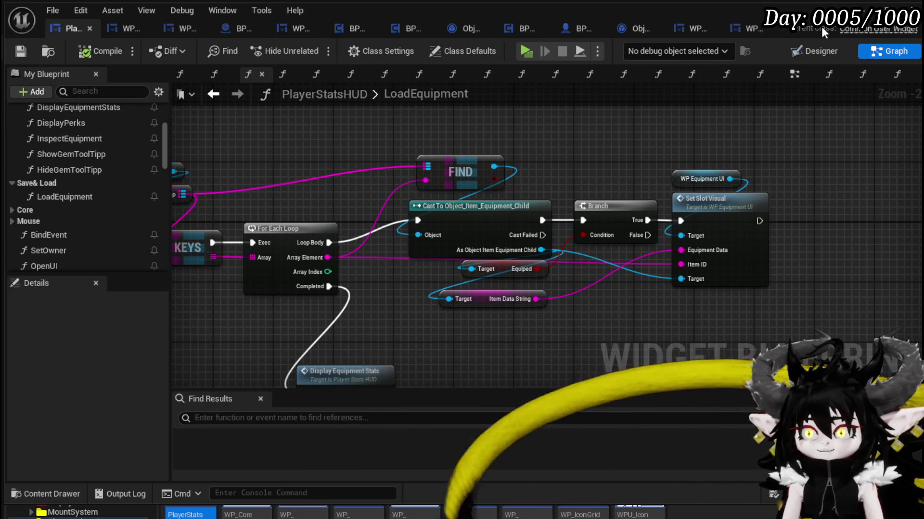
{"action": "left_click", "coordinate": [885, 15]}
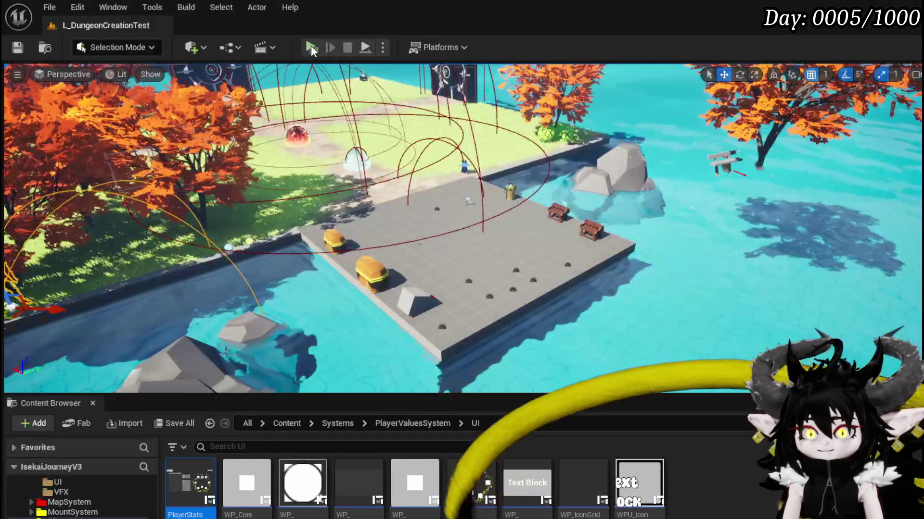
{"action": "left_click", "coordinate": [320, 48]}
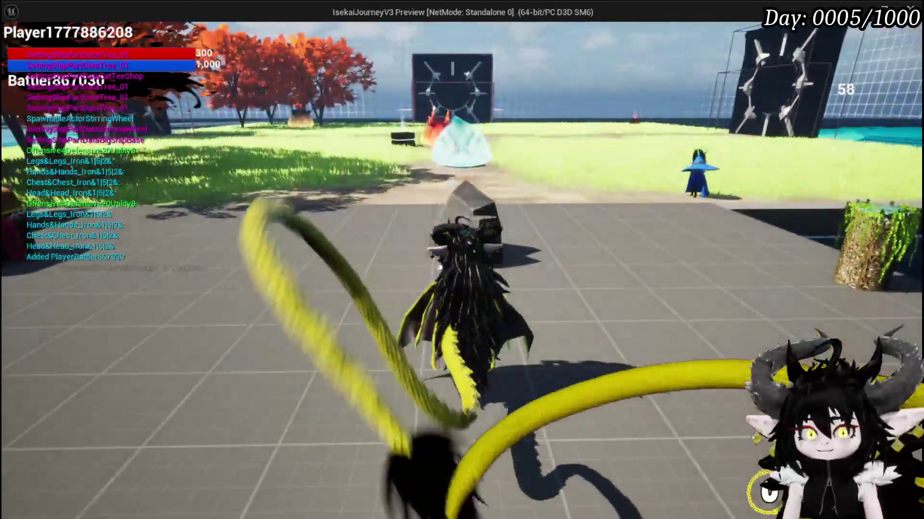
{"action": "key", "text": "Tab"}
{"action": "left_click", "coordinate": [121, 36]}
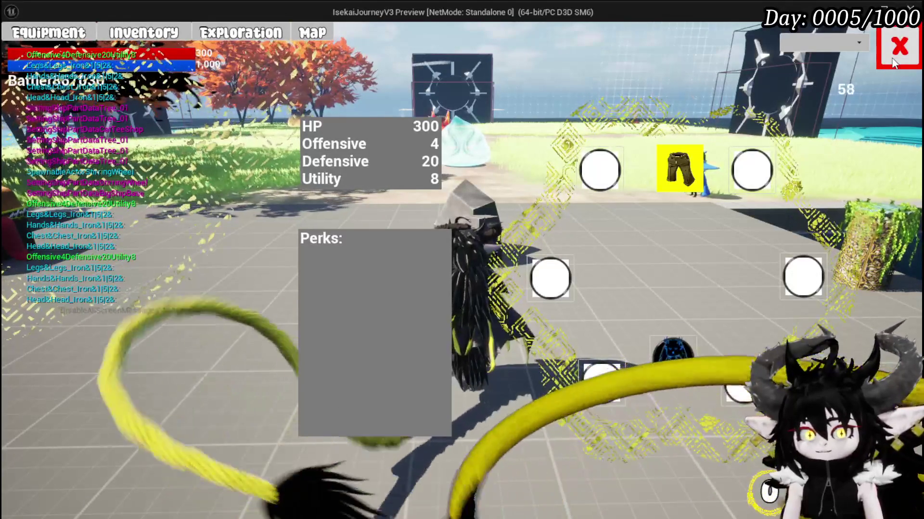
{"action": "left_click", "coordinate": [892, 62]}
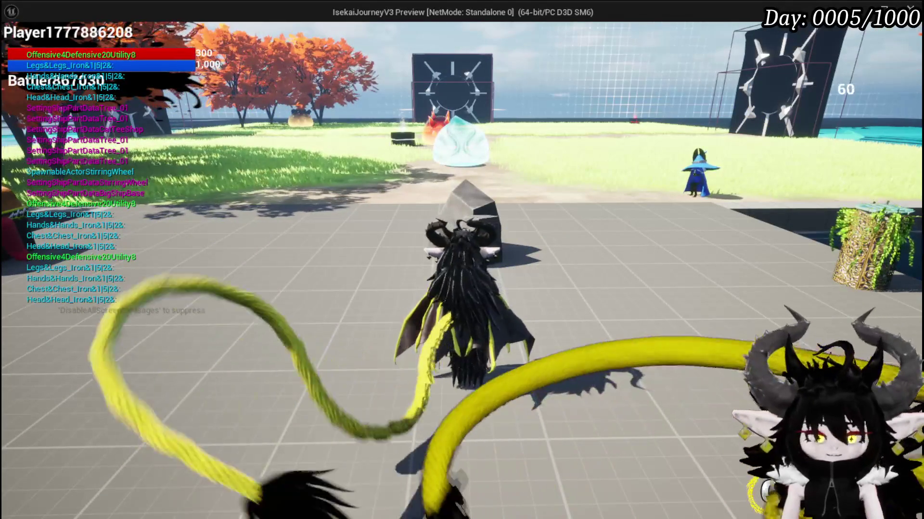
{"action": "key", "text": "Escape"}
{"action": "left_click", "coordinate": [21, 50]}
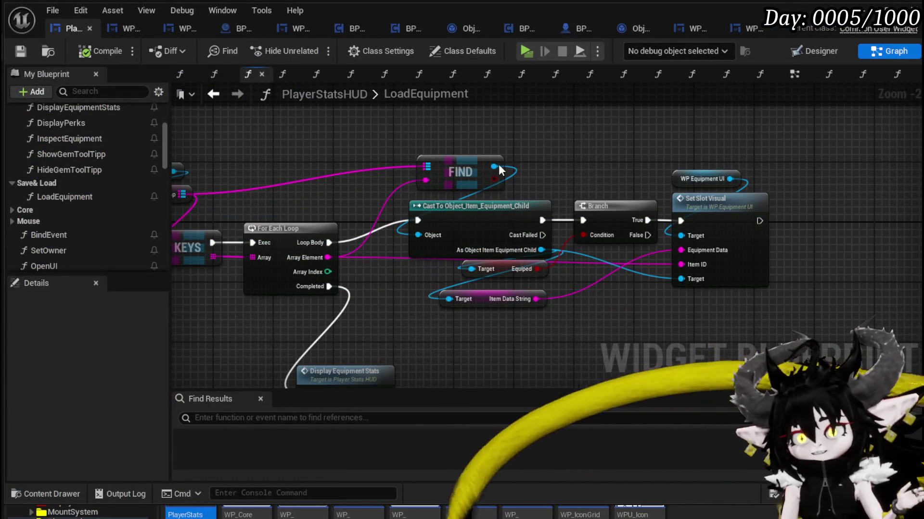
- Show WP_EquipmentUI in the Designer, zoomed out to reveal the ring of equipment slots
{"action": "left_click", "coordinate": [115, 24]}
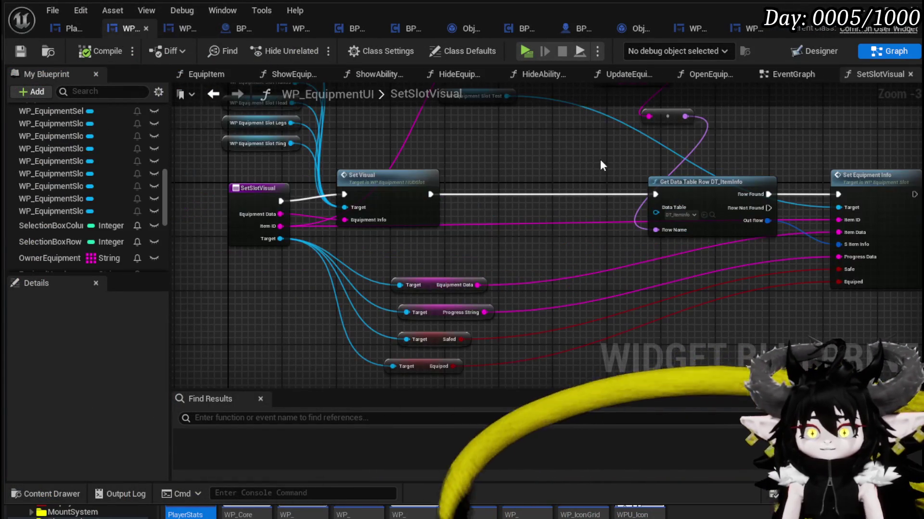
{"action": "left_click", "coordinate": [817, 51]}
{"action": "scroll", "coordinate": [318, 192], "scroll_direction": "down", "scroll_amount": 3}
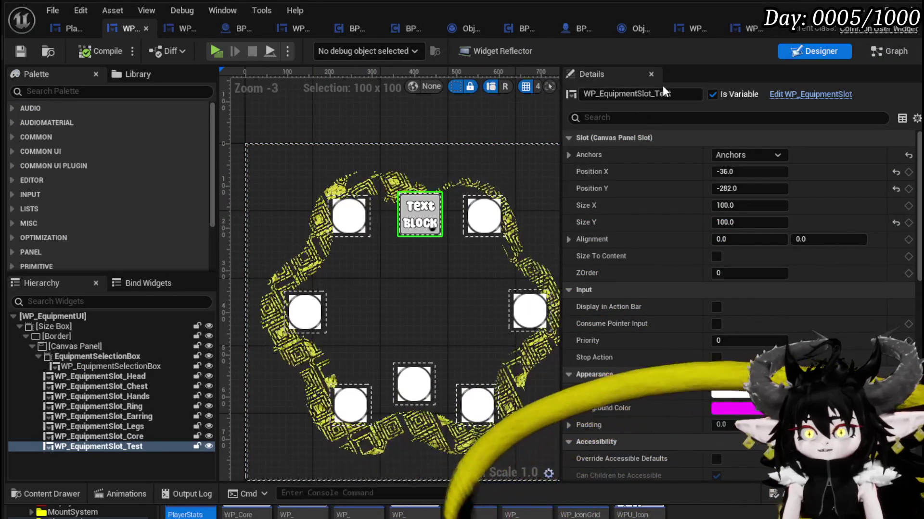
- Start editing the Test slot's name, then cancel the rename
{"action": "left_click_drag", "start_coordinate": [656, 93], "coordinate": [694, 96]}
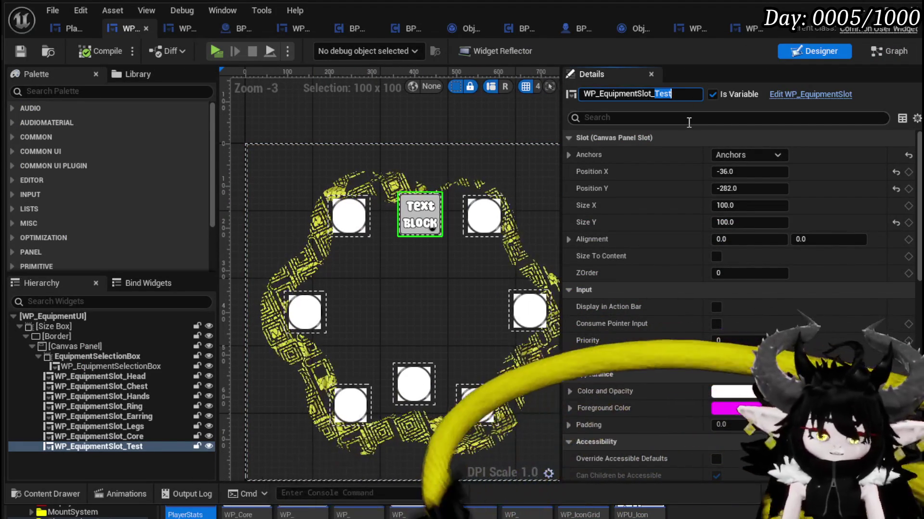
{"action": "type", "text": "He"}
{"action": "key", "text": "Escape"}
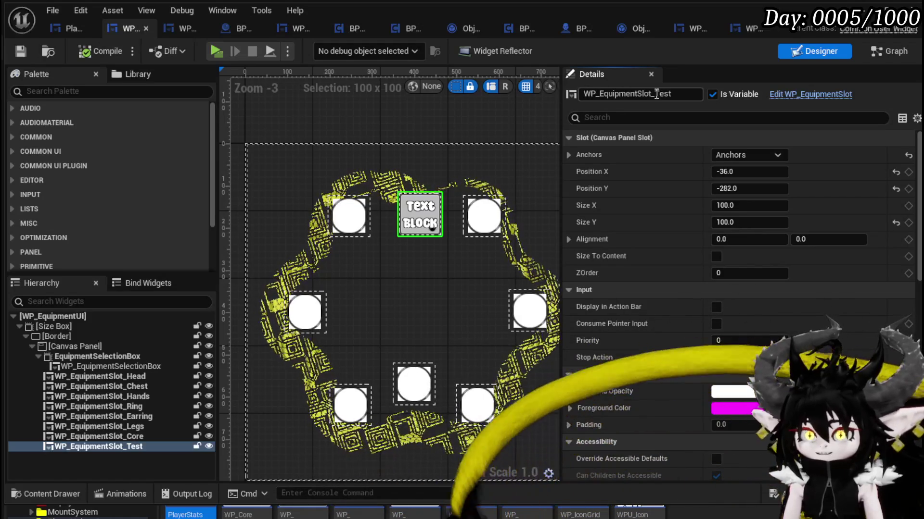
{"action": "left_click_drag", "start_coordinate": [655, 94], "coordinate": [695, 95]}
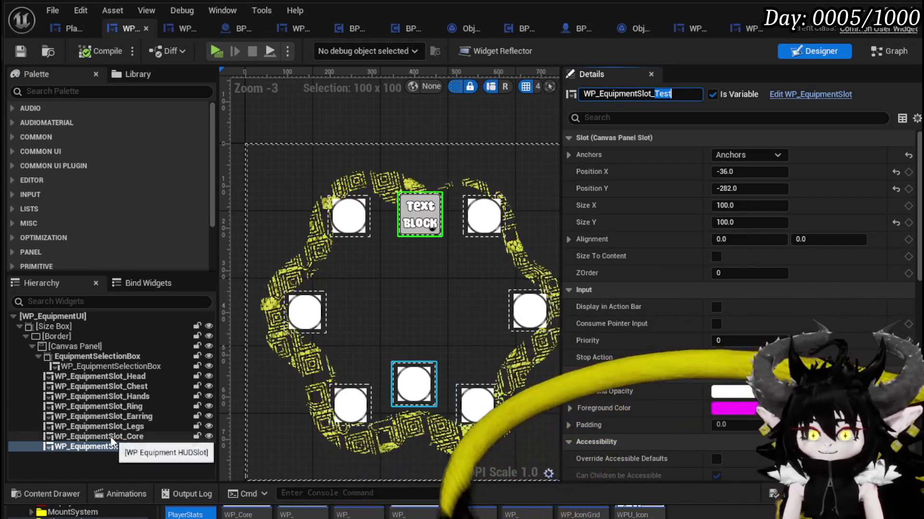
- Append (REMOVE) to the Head equipment slot's name
{"action": "left_click", "coordinate": [142, 436]}
{"action": "left_click", "coordinate": [138, 376]}
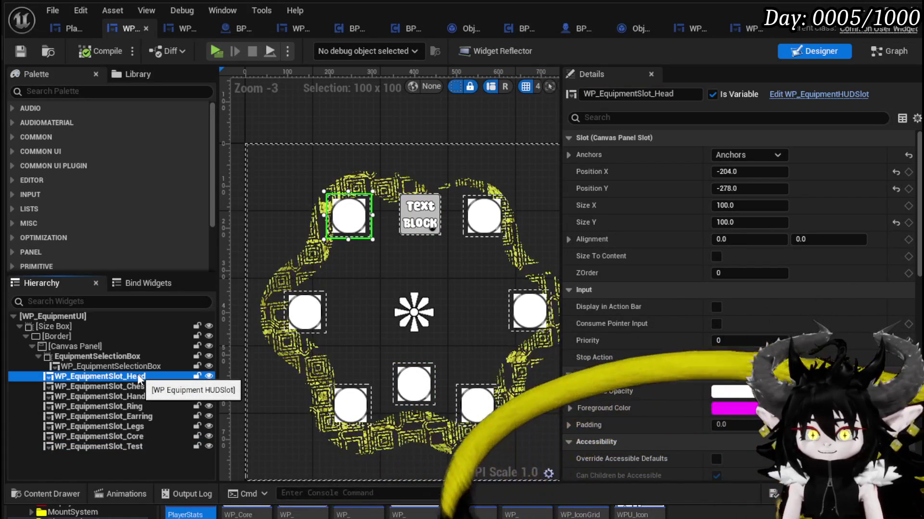
{"action": "right_click", "coordinate": [137, 374]}
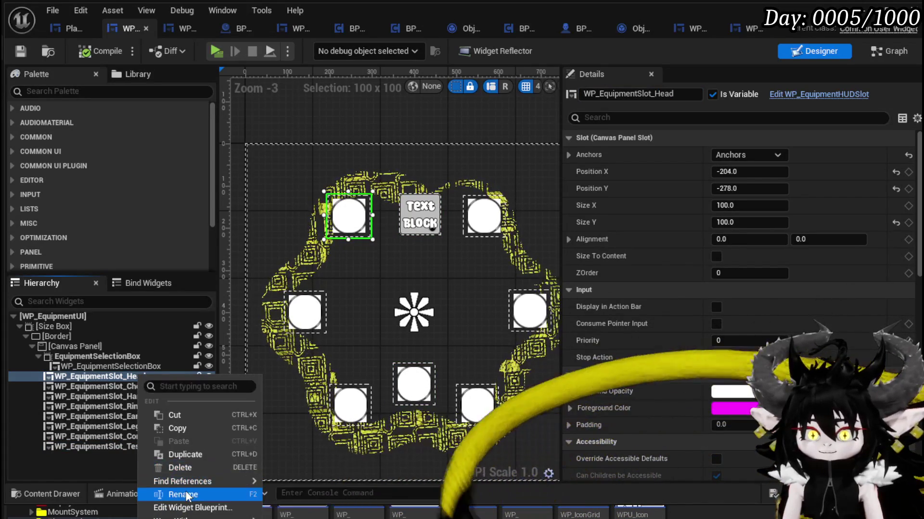
{"action": "left_click", "coordinate": [184, 495]}
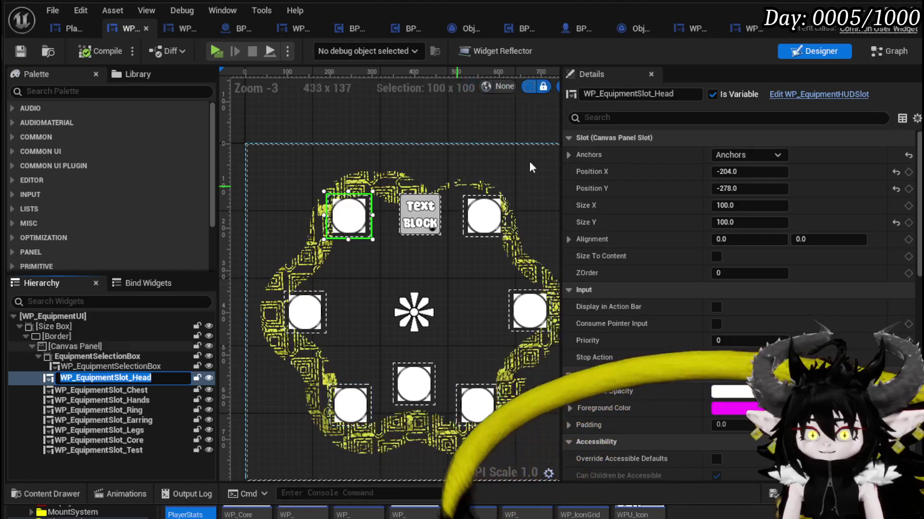
{"action": "key", "text": "Return"}
{"action": "key", "text": "Down"}
{"action": "key", "text": "Up"}
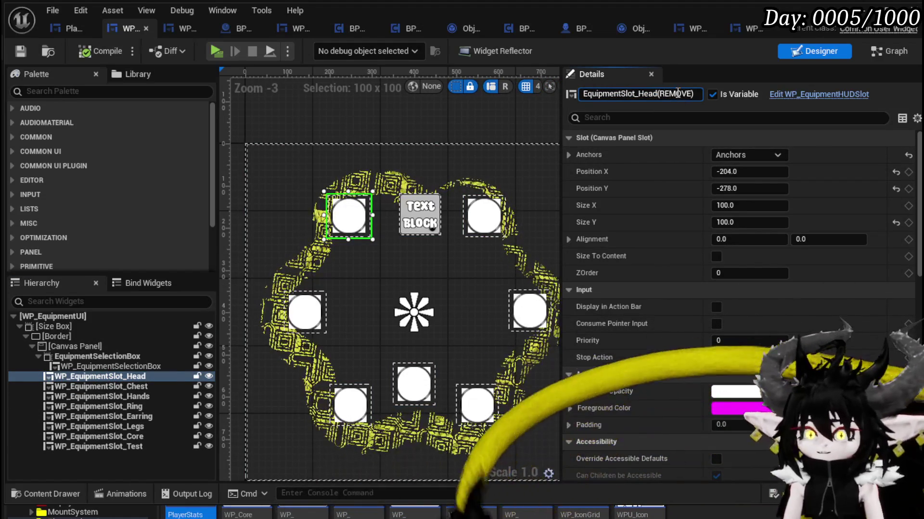
{"action": "key", "text": "Return"}
- Append (REMOVE) to the Chest equipment slot's name
{"action": "left_click_drag", "start_coordinate": [658, 94], "coordinate": [716, 99]}
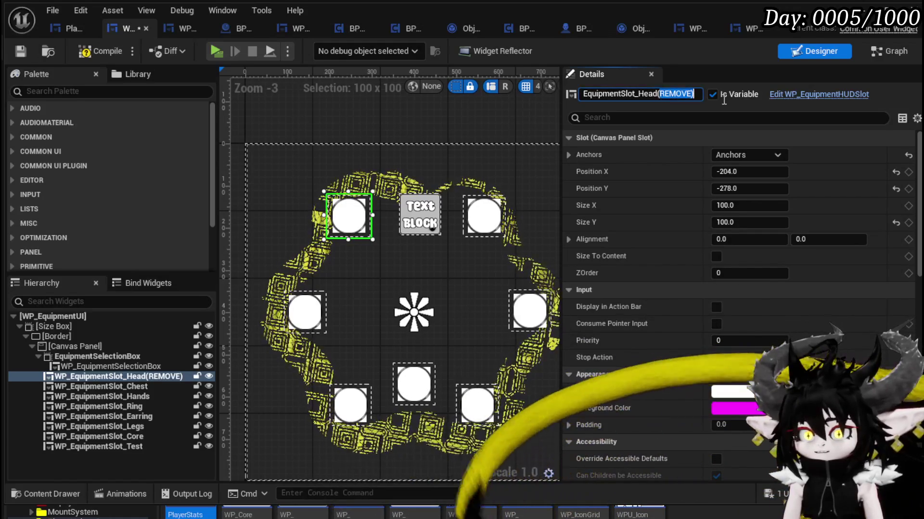
{"action": "left_click_drag", "start_coordinate": [658, 91], "coordinate": [689, 96]}
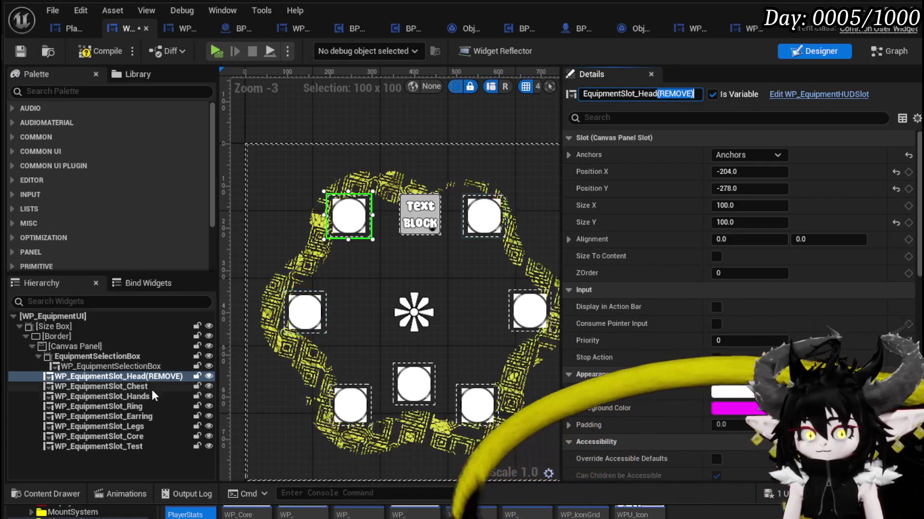
{"action": "left_click", "coordinate": [151, 388]}
{"action": "left_click", "coordinate": [683, 95]}
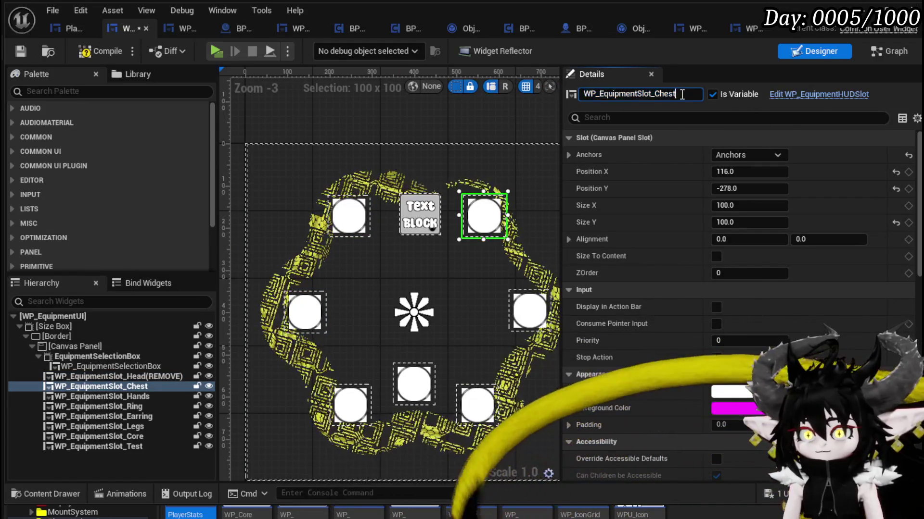
{"action": "type", "text": "(REMOVE)"}
{"action": "key", "text": "Return"}
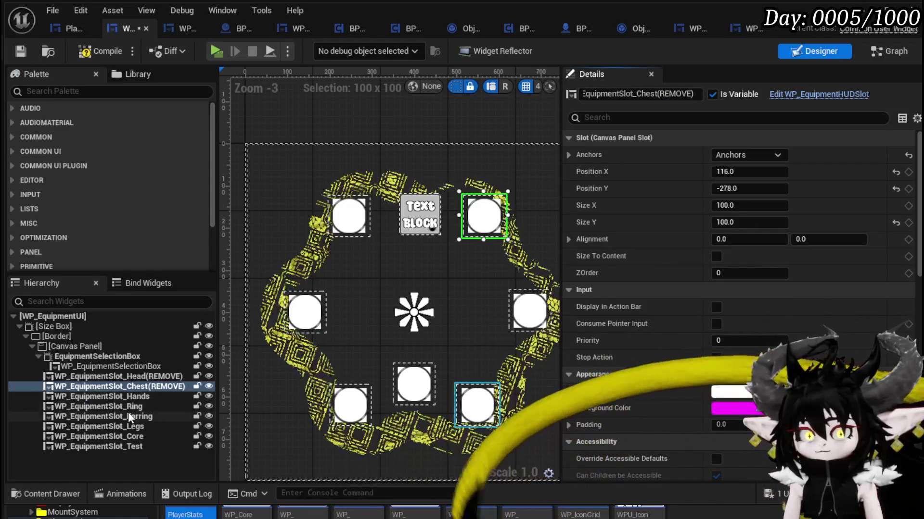
{"action": "key", "text": "Down"}
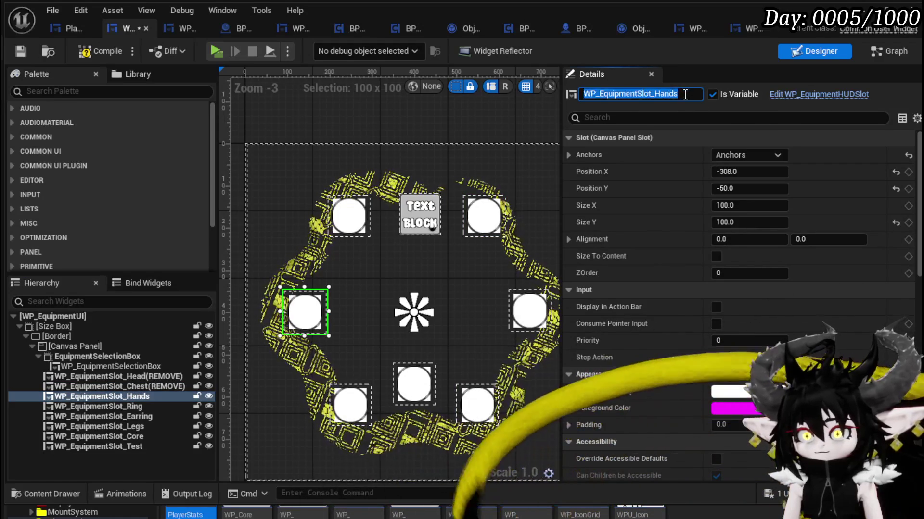
- Append (REMOVE) to the Hands and Legs equipment slot names
{"action": "left_click", "coordinate": [685, 95]}
{"action": "type", "text": "(REMOVE)"}
{"action": "key", "text": "Return"}
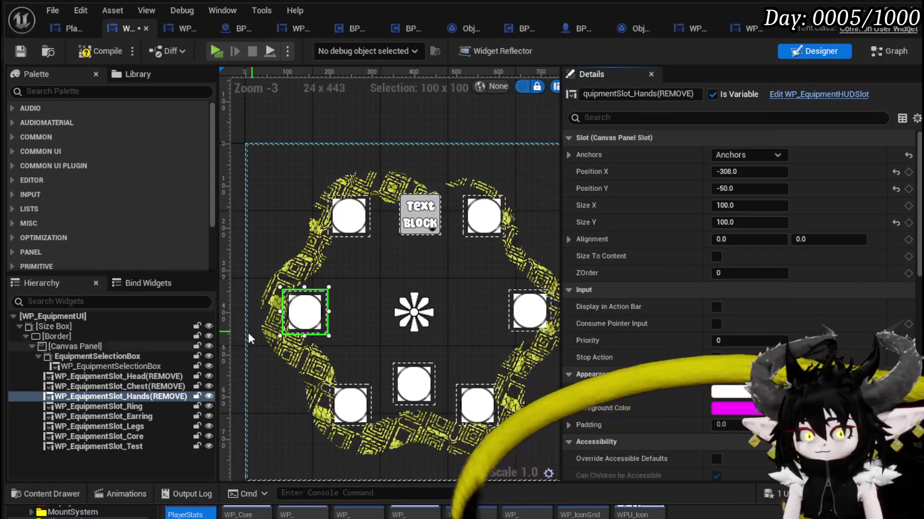
{"action": "left_click", "coordinate": [144, 427]}
{"action": "left_click", "coordinate": [680, 93]}
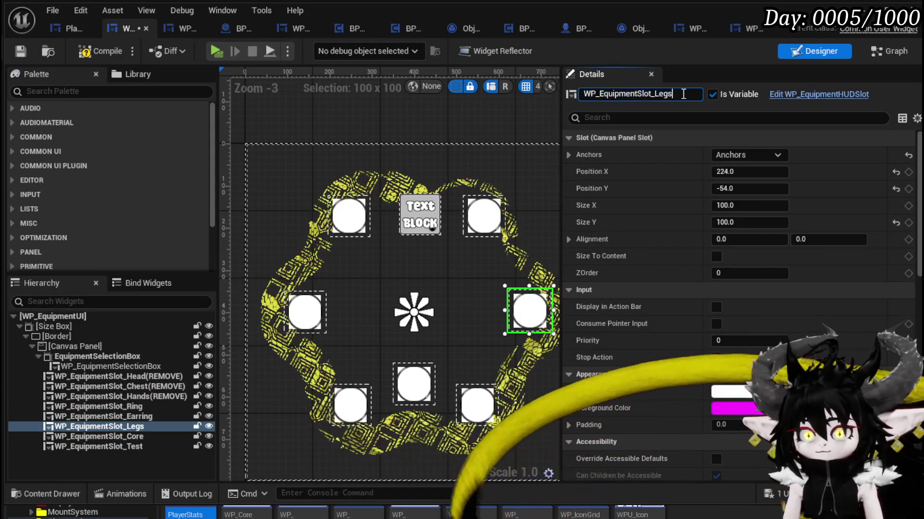
{"action": "type", "text": "(REMOVE)"}
{"action": "key", "text": "Return"}
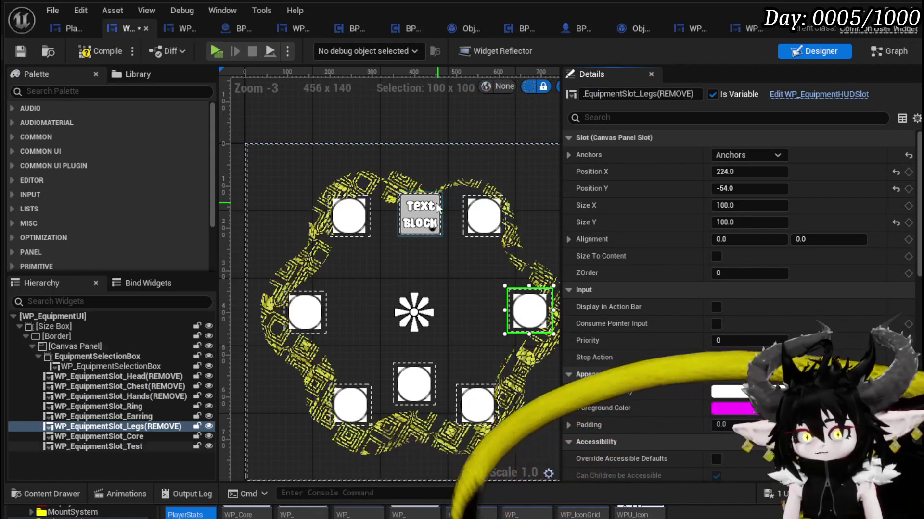
{"action": "key", "text": "Down"}
{"action": "key", "text": "Down"}
- Rename the Test widget to WP_EquipmentSlot_Head and move it to the top-left slot
{"action": "double_click", "coordinate": [677, 95]}
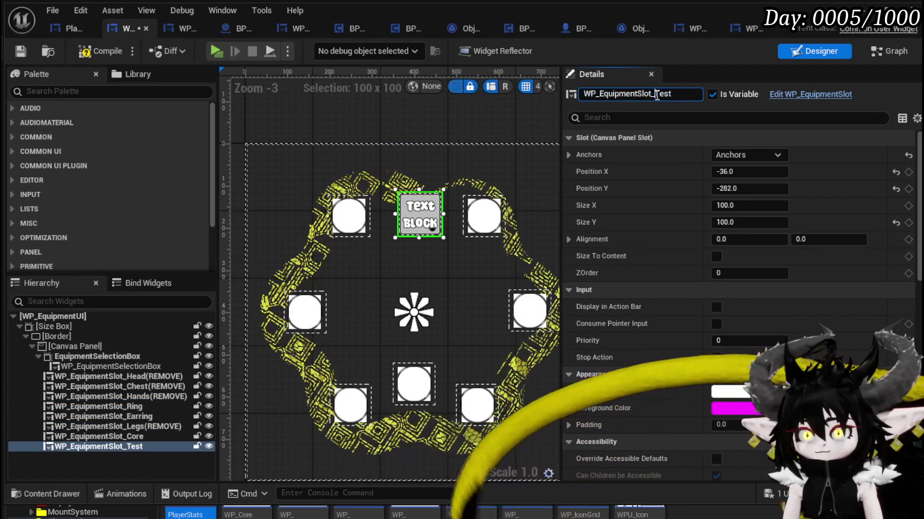
{"action": "type", "text": "Head"}
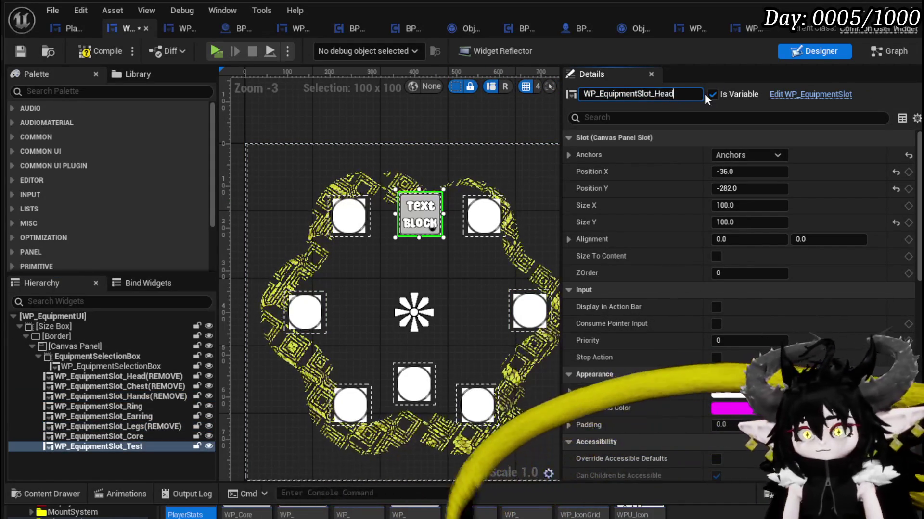
{"action": "key", "text": "Return"}
{"action": "mouse_move", "coordinate": [430, 197]}
{"action": "left_mouse_down"}
{"action": "mouse_move", "coordinate": [345, 230]}
{"action": "mouse_move", "coordinate": [359, 219]}
{"action": "mouse_move", "coordinate": [363, 155]}
{"action": "left_mouse_up"}
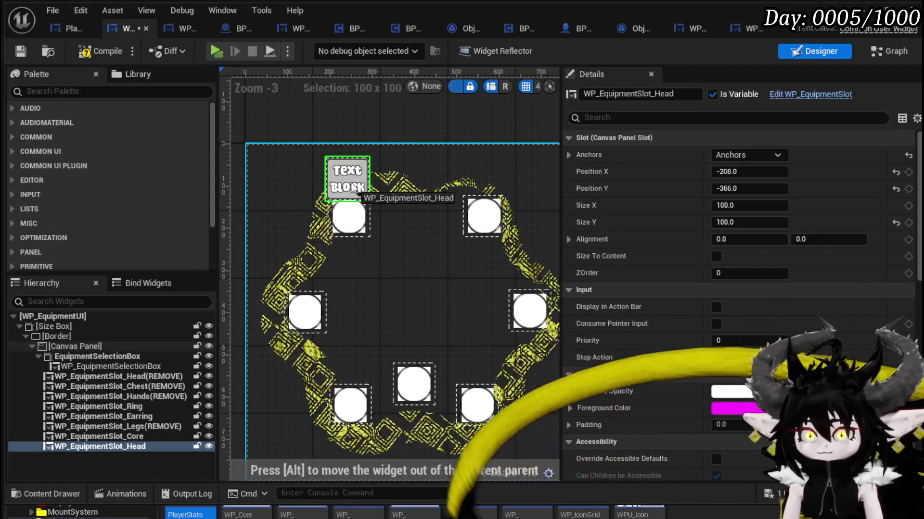
- Duplicate the Head block twice, placing copies at the top-right and left-side slots
{"action": "key", "text": "ctrl+d"}
{"action": "left_click_drag", "start_coordinate": [354, 189], "coordinate": [496, 171]}
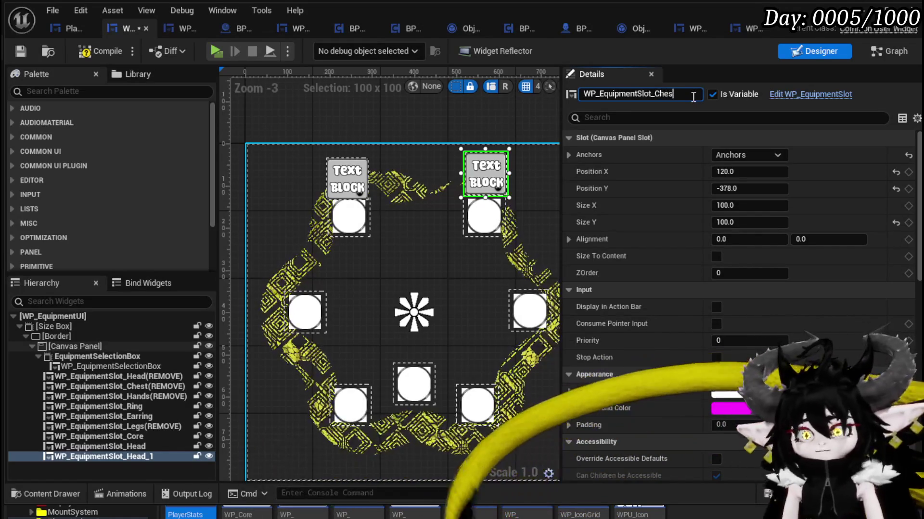
{"action": "left_click", "coordinate": [340, 191]}
{"action": "key", "text": "ctrl+d"}
{"action": "left_click_drag", "start_coordinate": [340, 191], "coordinate": [305, 271]}
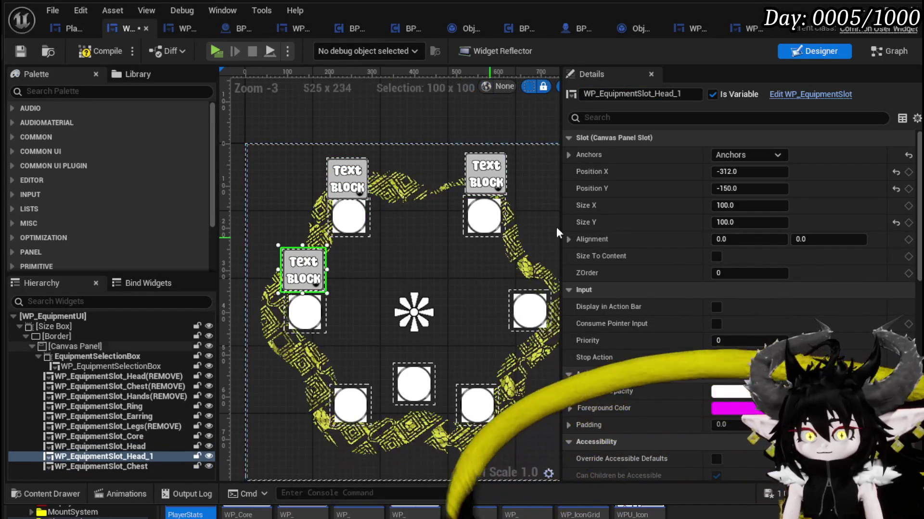
- Rename the left-side copy to WP_EquipmentSlot_Hands
{"action": "double_click", "coordinate": [657, 94]}
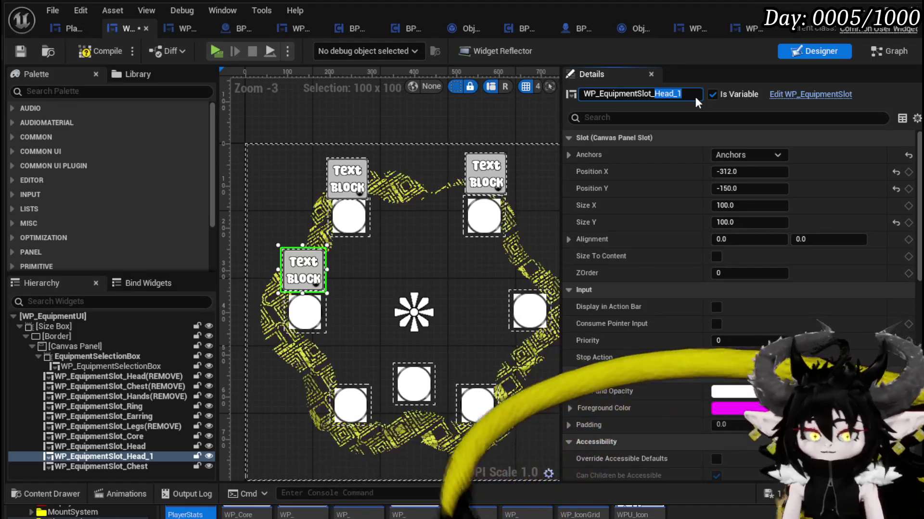
{"action": "type", "text": "Hands"}
{"action": "key", "text": "Return"}
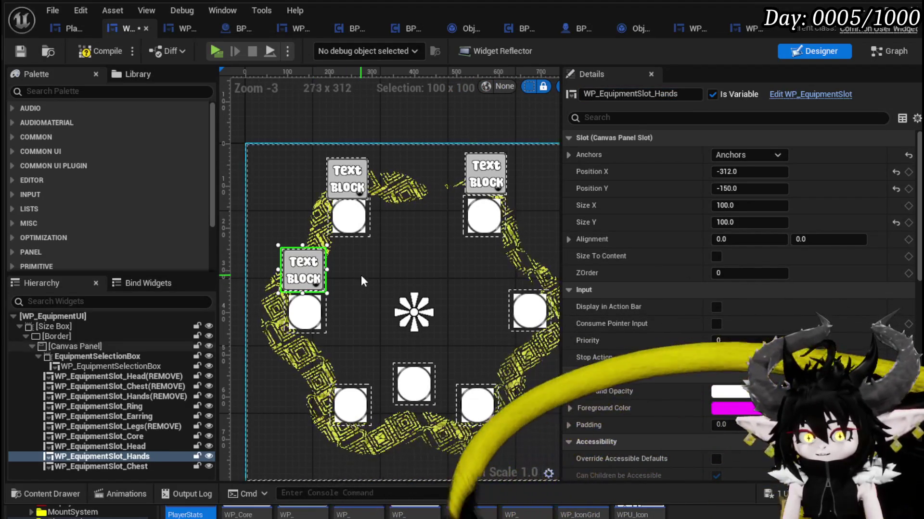
- Duplicate Hands onto the ring's right side as WP_EquipmentSlot_Legs, then compile and save
{"action": "key", "text": "ctrl+d"}
{"action": "left_click_drag", "start_coordinate": [317, 282], "coordinate": [534, 269]}
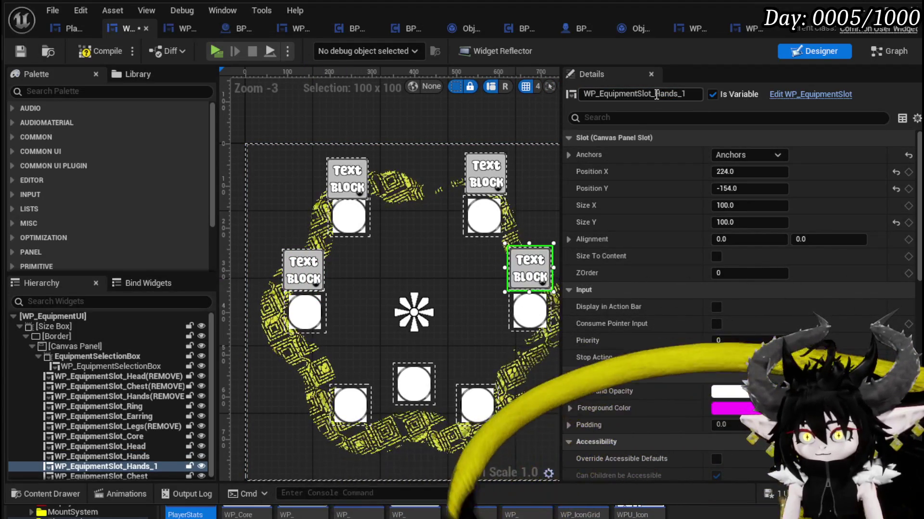
{"action": "type", "text": "Legs"}
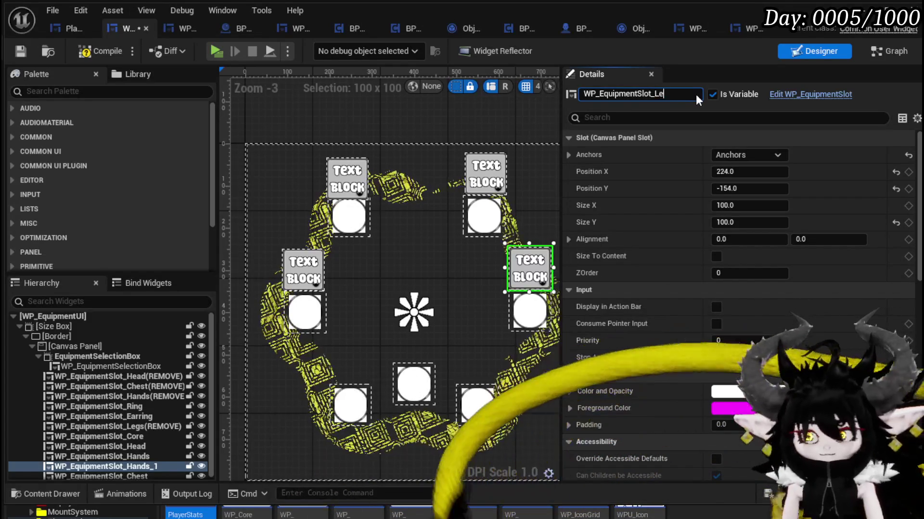
{"action": "key", "text": "Return"}
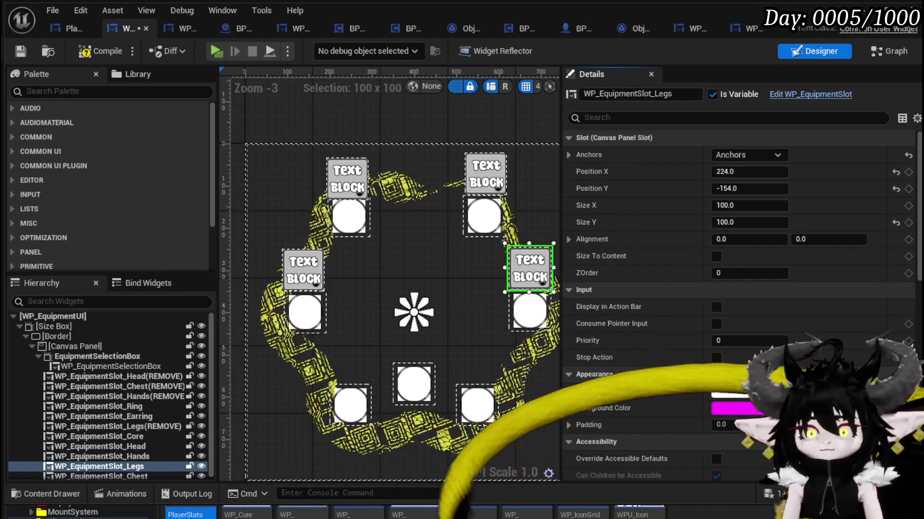
{"action": "left_click", "coordinate": [20, 51]}
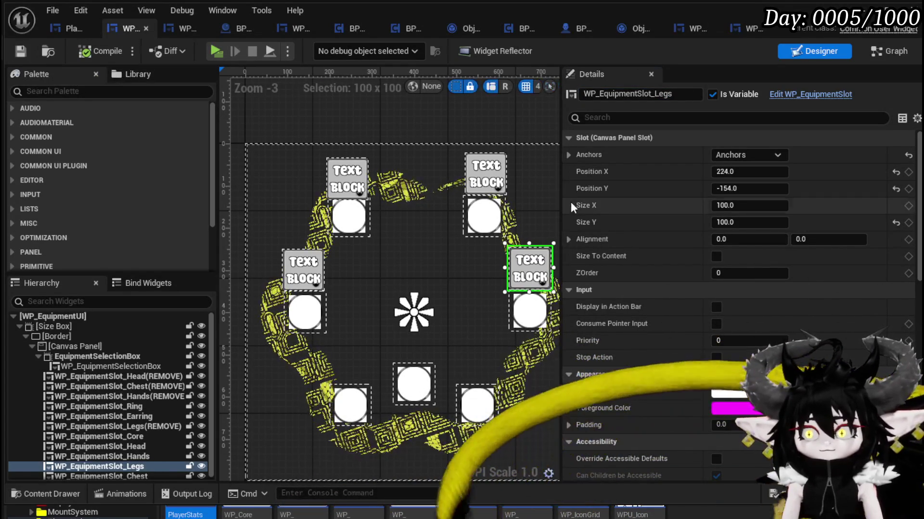
- Inspect the top-left Head slot's Details, then switch to the SetSlotVisual graph
{"action": "left_click", "coordinate": [333, 185]}
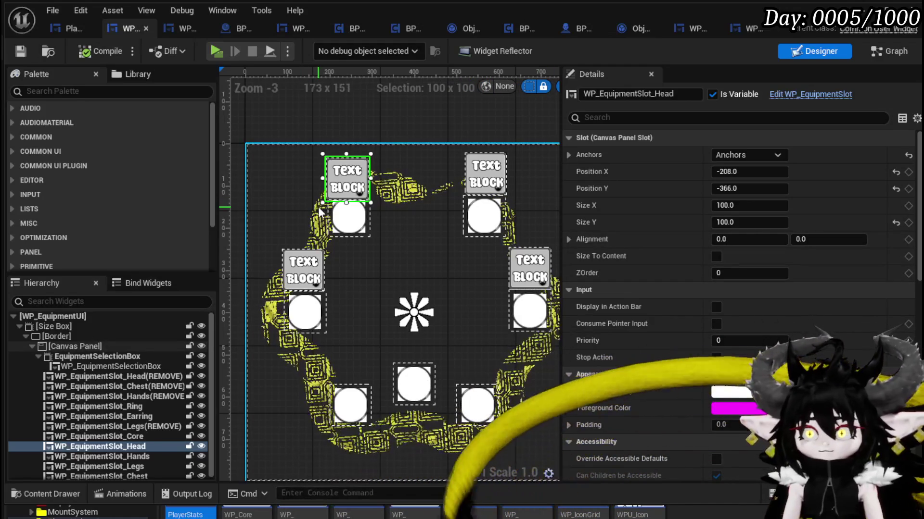
{"action": "scroll", "coordinate": [812, 264], "scroll_direction": "down", "scroll_amount": 10}
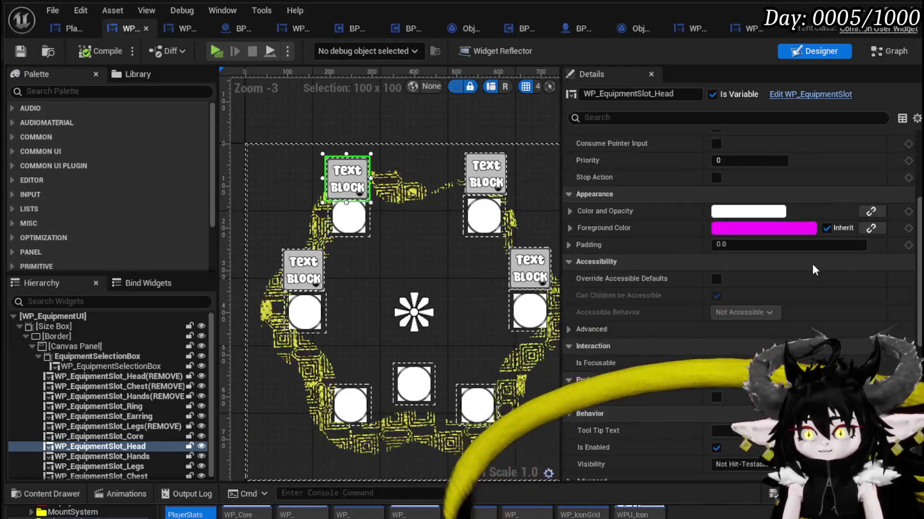
{"action": "scroll", "coordinate": [813, 269], "scroll_direction": "down", "scroll_amount": 8}
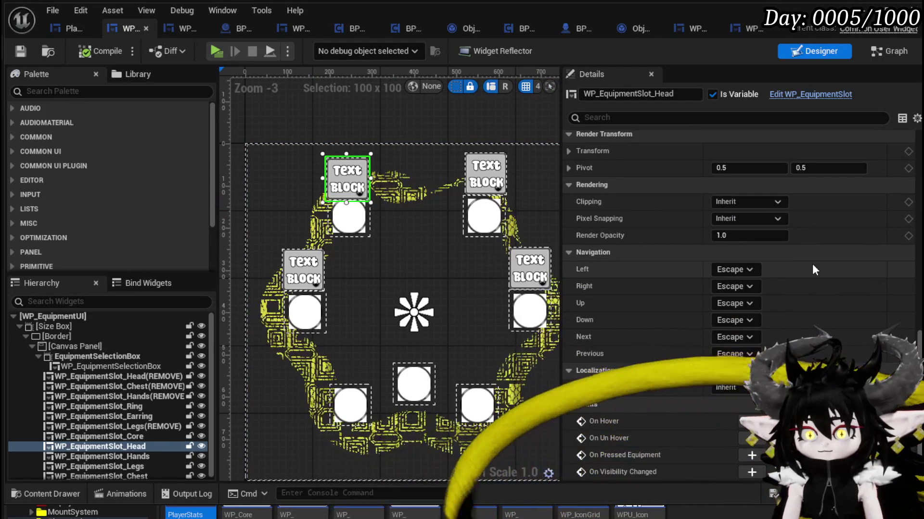
{"action": "scroll", "coordinate": [813, 270], "scroll_direction": "up", "scroll_amount": 10}
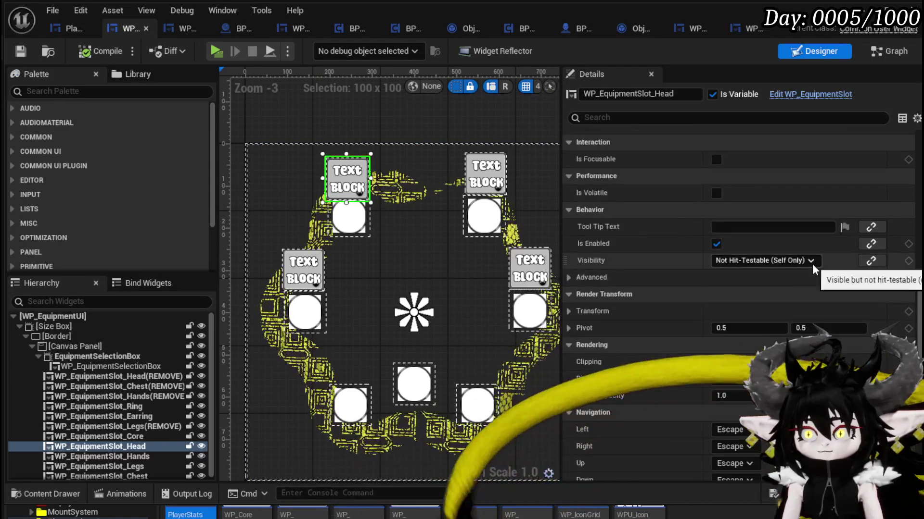
{"action": "scroll", "coordinate": [812, 268], "scroll_direction": "up", "scroll_amount": 5}
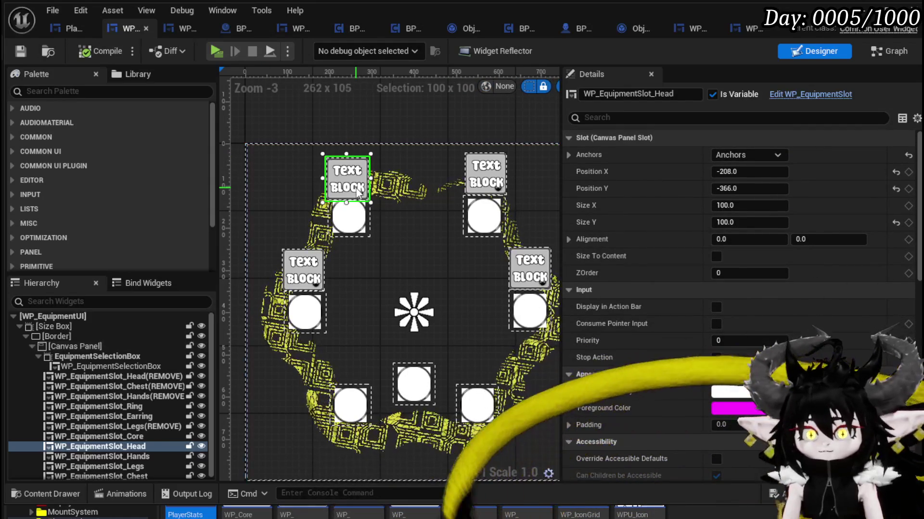
{"action": "left_click", "coordinate": [882, 54]}
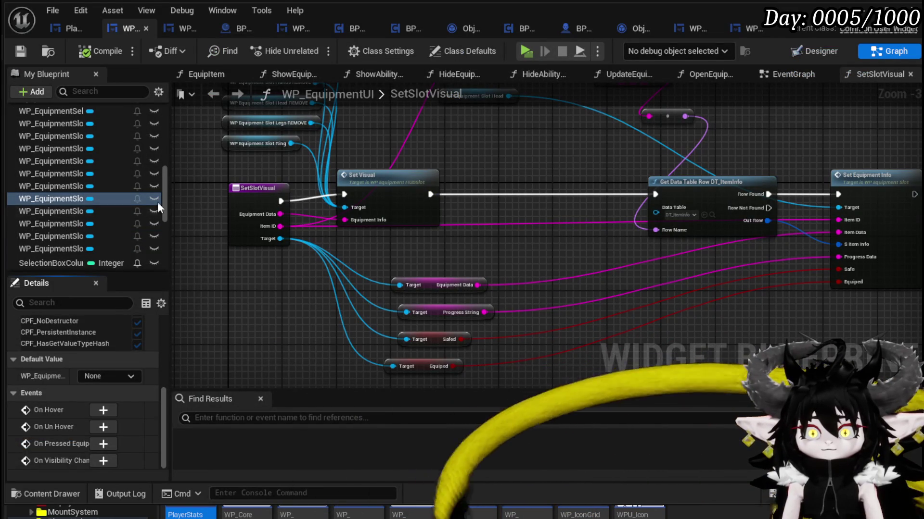
- Widen the side panels and move the slot variable, Set Visual and SetSlotVisual entry nodes up-left
{"action": "mouse_move", "coordinate": [169, 198]}
{"action": "left_mouse_down"}
{"action": "mouse_move", "coordinate": [424, 208]}
{"action": "mouse_move", "coordinate": [446, 302]}
{"action": "mouse_move", "coordinate": [380, 286]}
{"action": "mouse_move", "coordinate": [559, 130]}
{"action": "left_mouse_up"}
{"action": "mouse_move", "coordinate": [400, 123]}
{"action": "left_mouse_down"}
{"action": "mouse_move", "coordinate": [523, 267]}
{"action": "mouse_move", "coordinate": [530, 291]}
{"action": "mouse_move", "coordinate": [484, 175]}
{"action": "mouse_move", "coordinate": [457, 169]}
{"action": "left_mouse_up"}
{"action": "mouse_move", "coordinate": [446, 307]}
{"action": "left_mouse_down"}
{"action": "mouse_move", "coordinate": [361, 269]}
{"action": "mouse_move", "coordinate": [354, 282]}
{"action": "mouse_move", "coordinate": [725, 271]}
{"action": "left_mouse_up"}
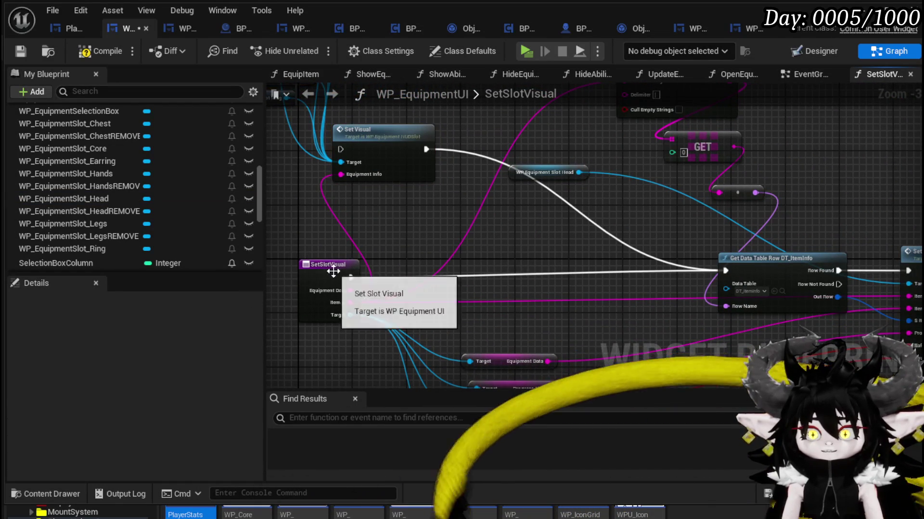
{"action": "left_click_drag", "start_coordinate": [330, 266], "coordinate": [297, 260]}
- Compile and save the tidied SetSlotVisual blueprint
{"action": "left_click", "coordinate": [106, 53]}
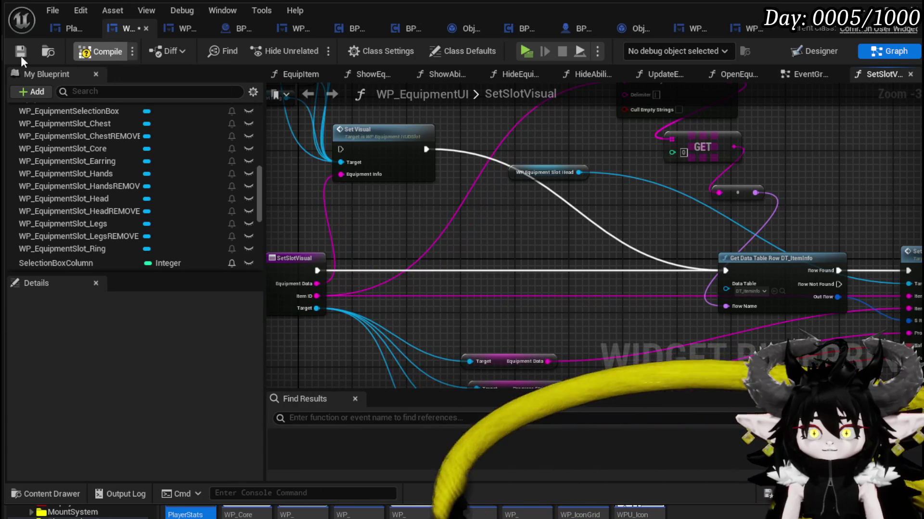
{"action": "left_click", "coordinate": [22, 53]}
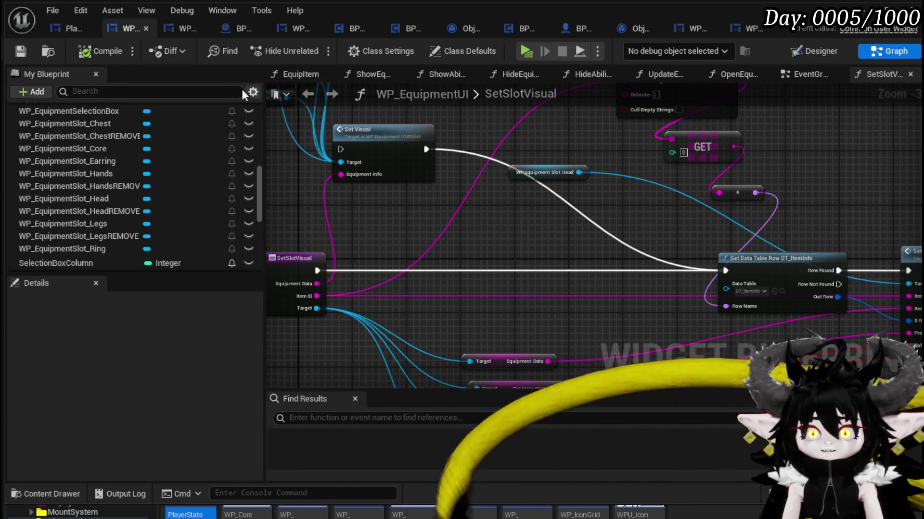
{"action": "scroll", "coordinate": [125, 155], "scroll_direction": "up", "scroll_amount": 5}
{"action": "scroll", "coordinate": [125, 159], "scroll_direction": "up", "scroll_amount": 5}
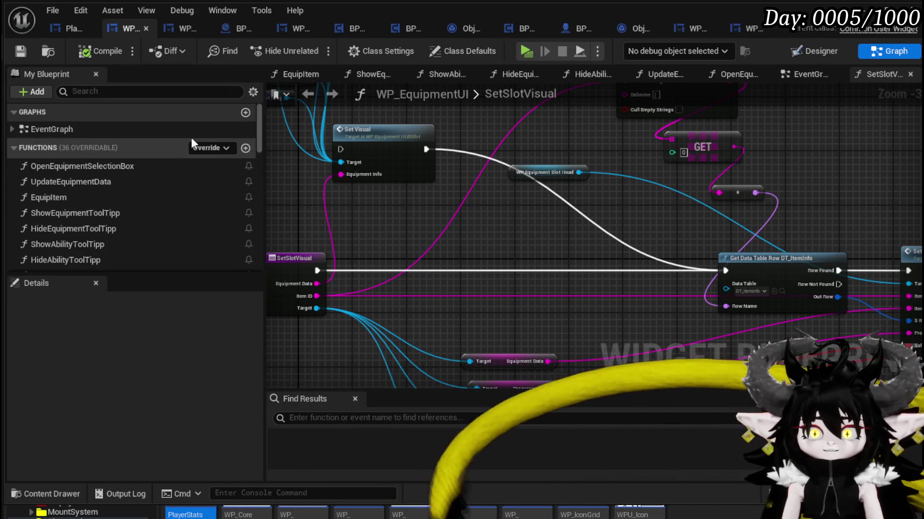
- Create a new function named AssignSlotWidget and compile and save
{"action": "left_click", "coordinate": [245, 148]}
{"action": "type", "text": "A"}
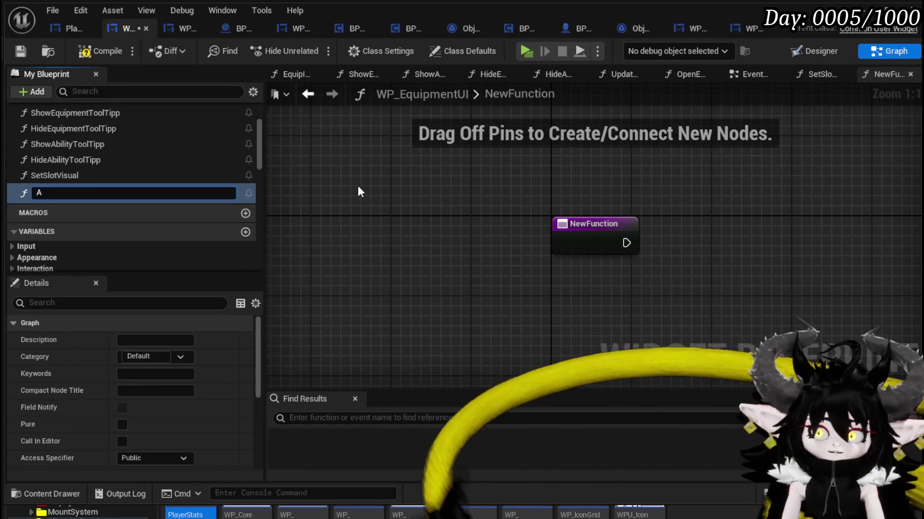
{"action": "type", "text": "ssignSlot"}
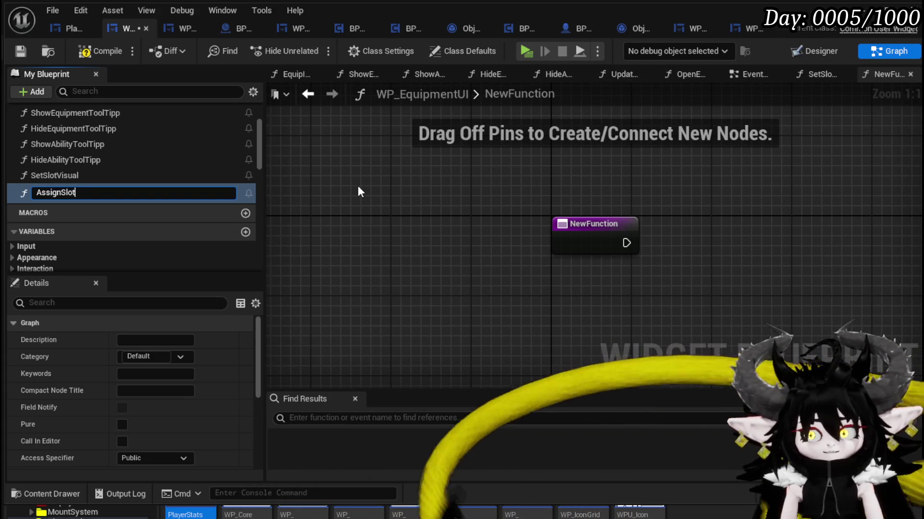
{"action": "type", "text": "Widget"}
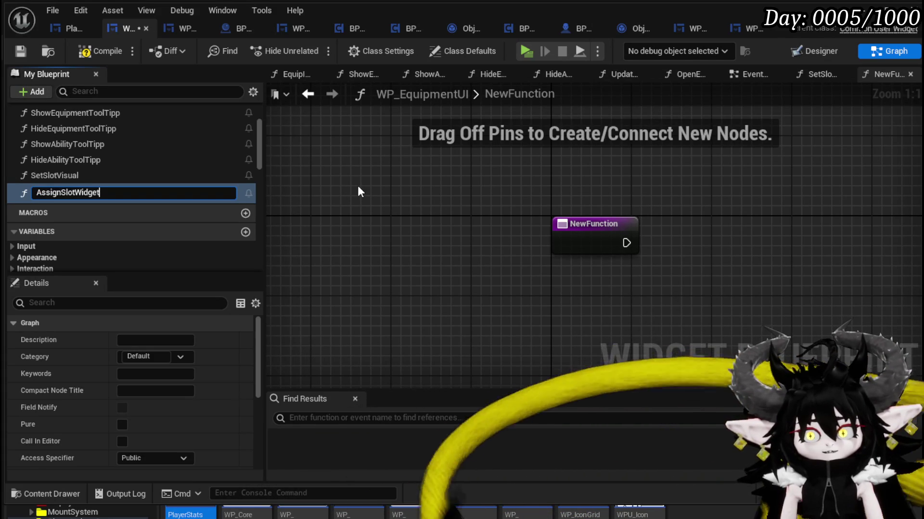
{"action": "key", "text": "Return"}
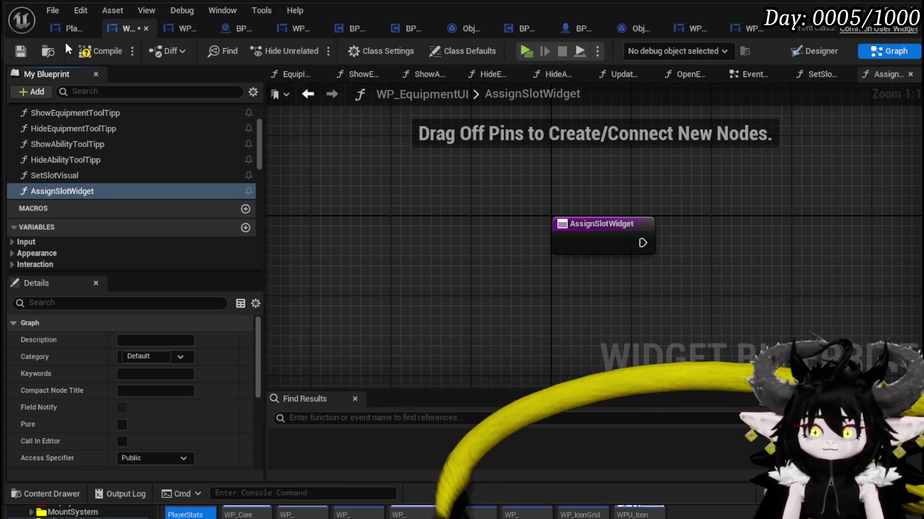
{"action": "left_click", "coordinate": [20, 52]}
- Add getter nodes for the Chest, Hands, Head and Legs slot variables
{"action": "scroll", "coordinate": [152, 247], "scroll_direction": "down", "scroll_amount": 5}
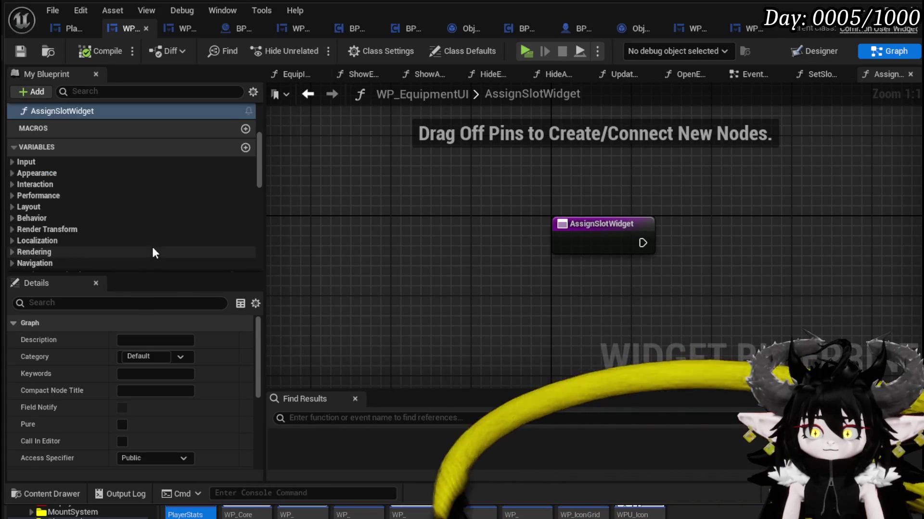
{"action": "mouse_move", "coordinate": [94, 182]}
{"action": "left_mouse_down"}
{"action": "mouse_move", "coordinate": [592, 140]}
{"action": "mouse_move", "coordinate": [524, 164]}
{"action": "left_mouse_up"}
{"action": "left_click", "coordinate": [529, 173]}
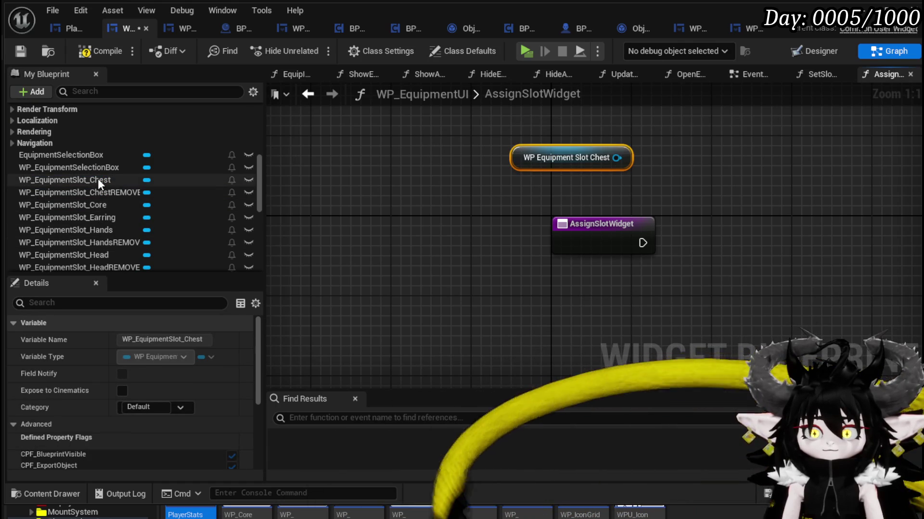
{"action": "mouse_move", "coordinate": [118, 227]}
{"action": "left_mouse_down"}
{"action": "mouse_move", "coordinate": [357, 198]}
{"action": "mouse_move", "coordinate": [495, 204]}
{"action": "left_mouse_up"}
{"action": "left_click_drag", "start_coordinate": [96, 255], "coordinate": [482, 116]}
{"action": "left_click_drag", "start_coordinate": [82, 255], "coordinate": [458, 125]}
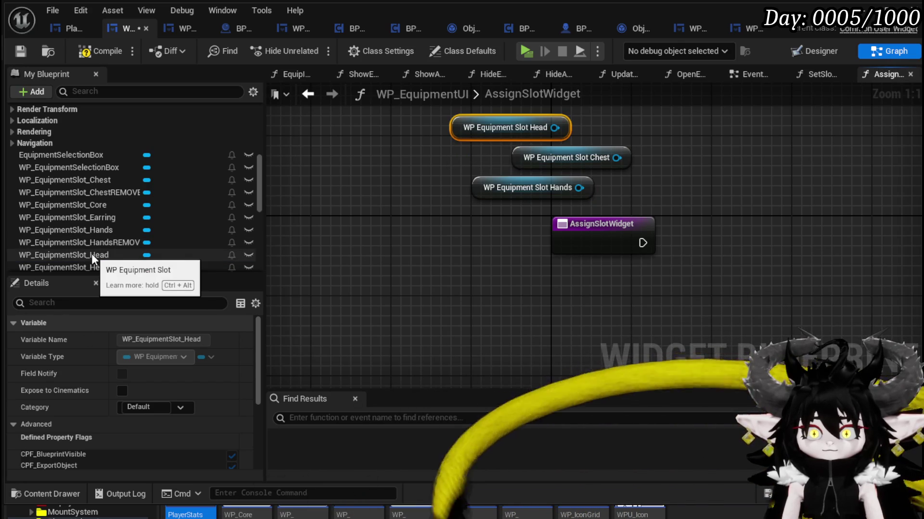
{"action": "scroll", "coordinate": [91, 256], "scroll_direction": "down", "scroll_amount": 1}
{"action": "mouse_move", "coordinate": [119, 260]}
{"action": "left_mouse_down"}
{"action": "mouse_move", "coordinate": [458, 279]}
{"action": "mouse_move", "coordinate": [488, 195]}
{"action": "mouse_move", "coordinate": [461, 127]}
{"action": "left_mouse_up"}
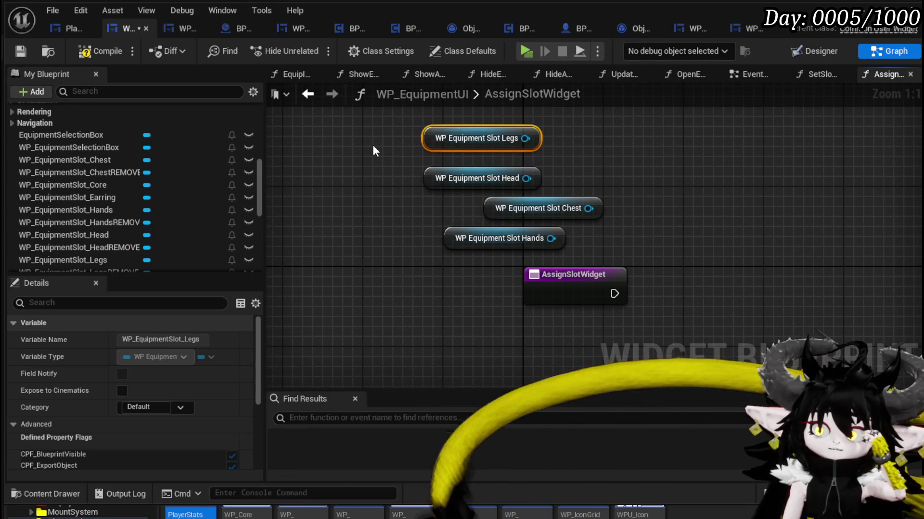
- Compile and save, shift the AssignSlotWidget entry node down-left, and pull a wire from Hands
{"action": "left_click", "coordinate": [83, 54]}
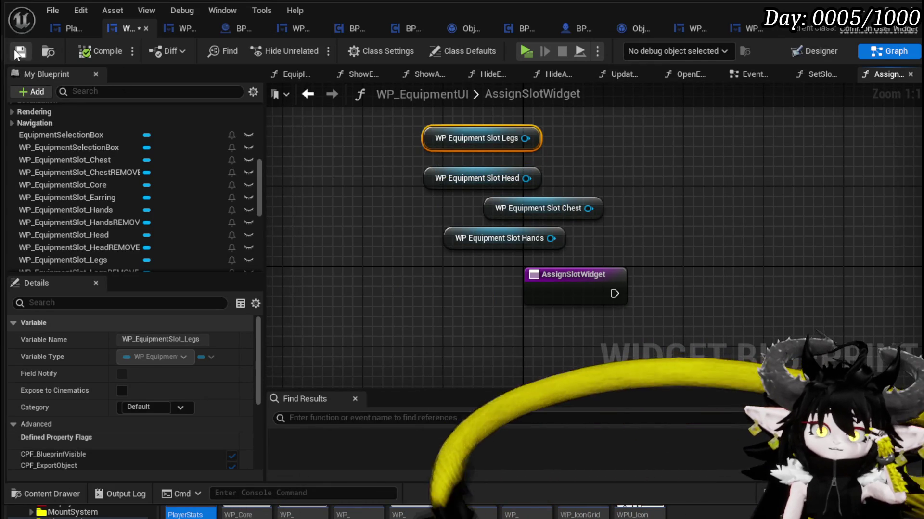
{"action": "left_click_drag", "start_coordinate": [571, 280], "coordinate": [461, 330]}
{"action": "left_click", "coordinate": [569, 269]}
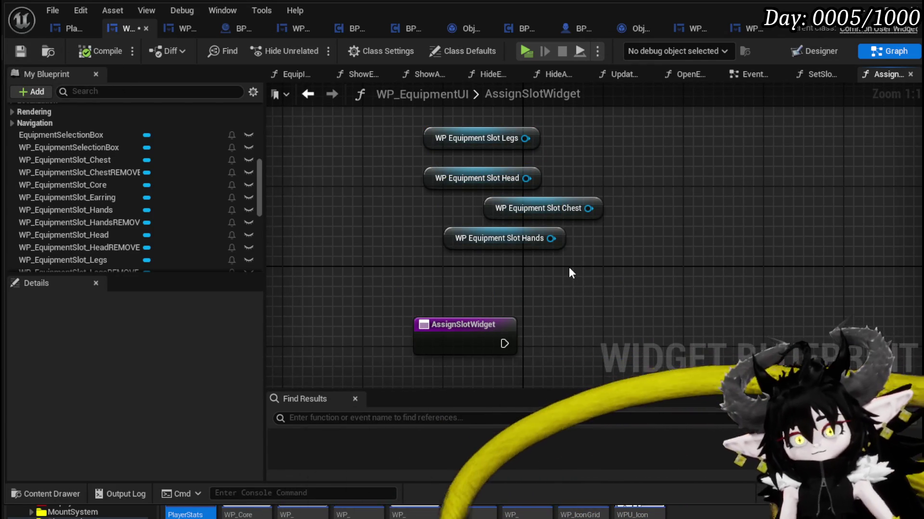
{"action": "left_click_drag", "start_coordinate": [551, 238], "coordinate": [617, 273]}
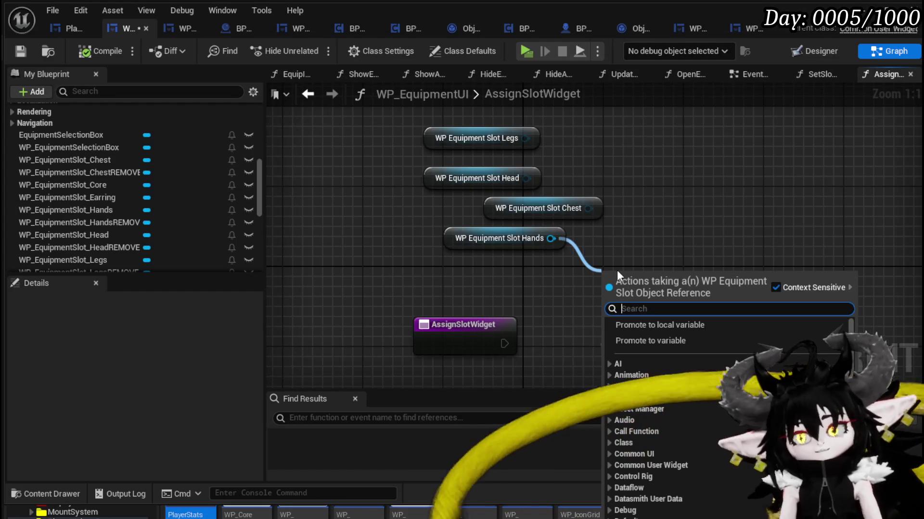
- Attach a Get Object Name node to the Hands getter, compile, and go to the EventGraph
{"action": "type", "text": "get Name"}
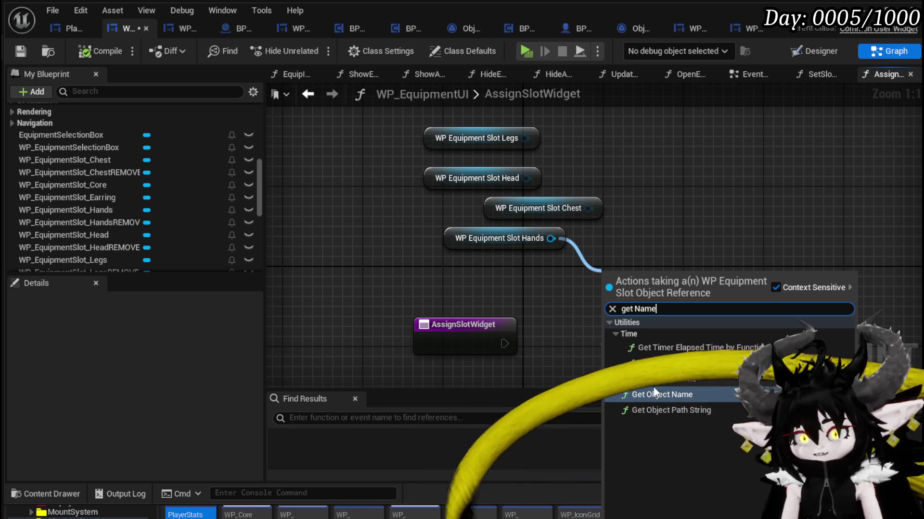
{"action": "left_click", "coordinate": [659, 393]}
{"action": "scroll", "coordinate": [652, 218], "scroll_direction": "down", "scroll_amount": 1}
{"action": "scroll", "coordinate": [652, 216], "scroll_direction": "down", "scroll_amount": 5}
{"action": "scroll", "coordinate": [654, 216], "scroll_direction": "up", "scroll_amount": 6}
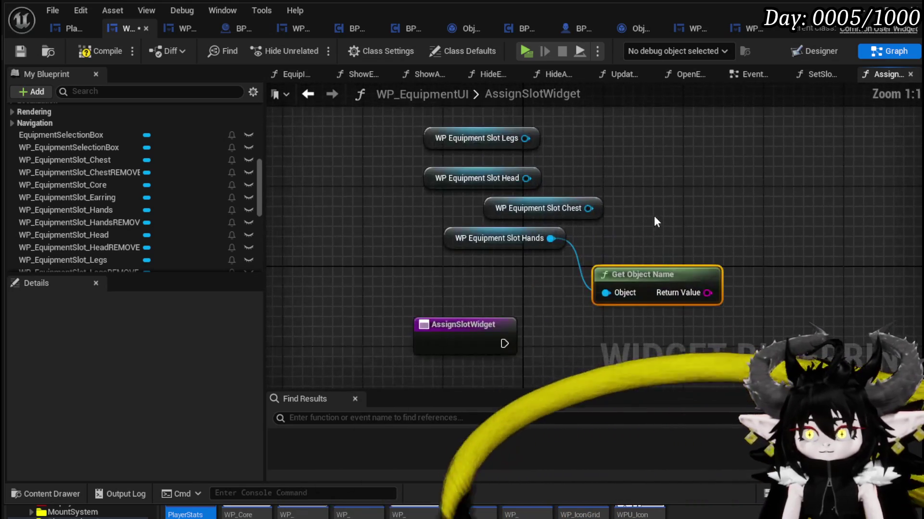
{"action": "left_click", "coordinate": [654, 215]}
{"action": "mouse_move", "coordinate": [654, 216]}
{"action": "left_mouse_down"}
{"action": "mouse_move", "coordinate": [664, 183]}
{"action": "mouse_move", "coordinate": [633, 145]}
{"action": "mouse_move", "coordinate": [646, 217]}
{"action": "left_mouse_up"}
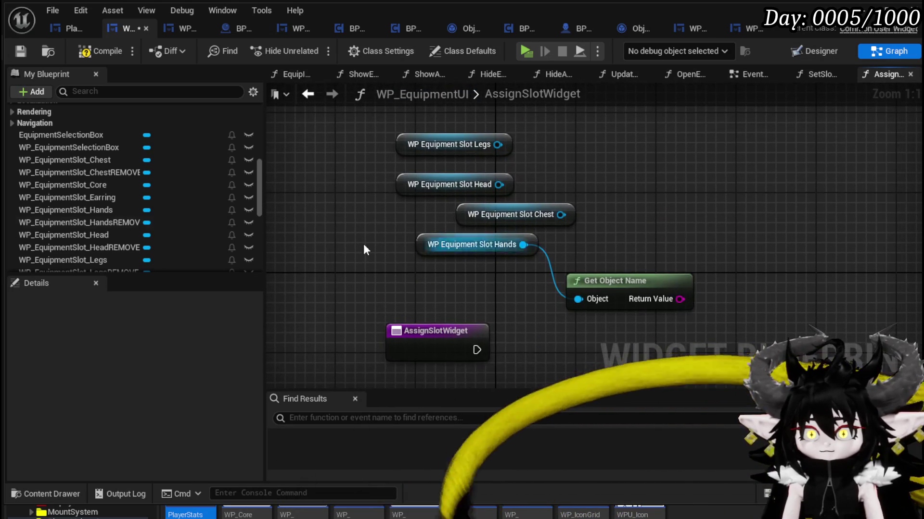
{"action": "left_click", "coordinate": [93, 53]}
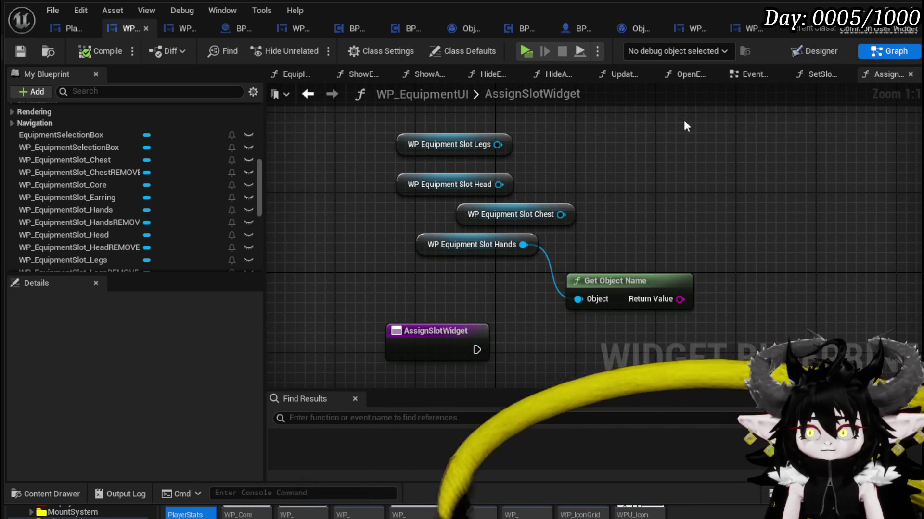
{"action": "left_click", "coordinate": [750, 79]}
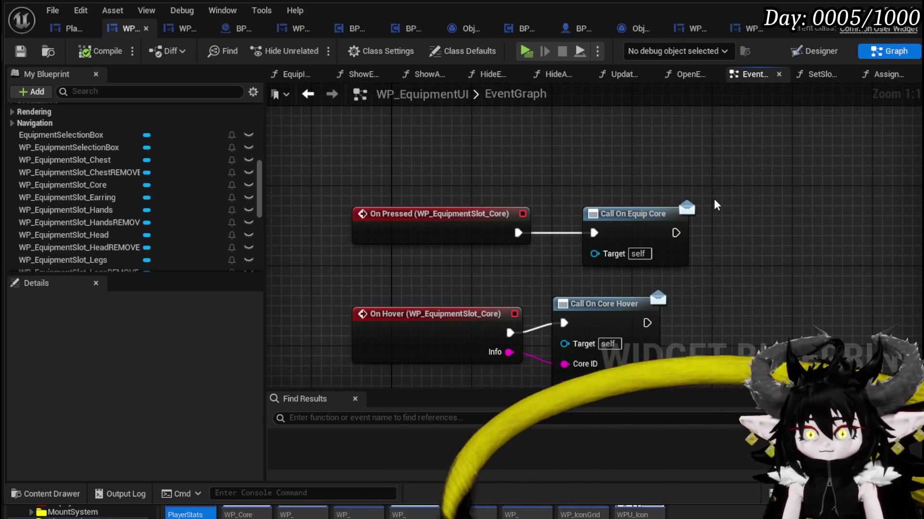
- Review the EventGraph's slot handlers and Set Visual chain, moving Event Construct upward
{"action": "left_click_drag", "start_coordinate": [713, 198], "coordinate": [705, 154]}
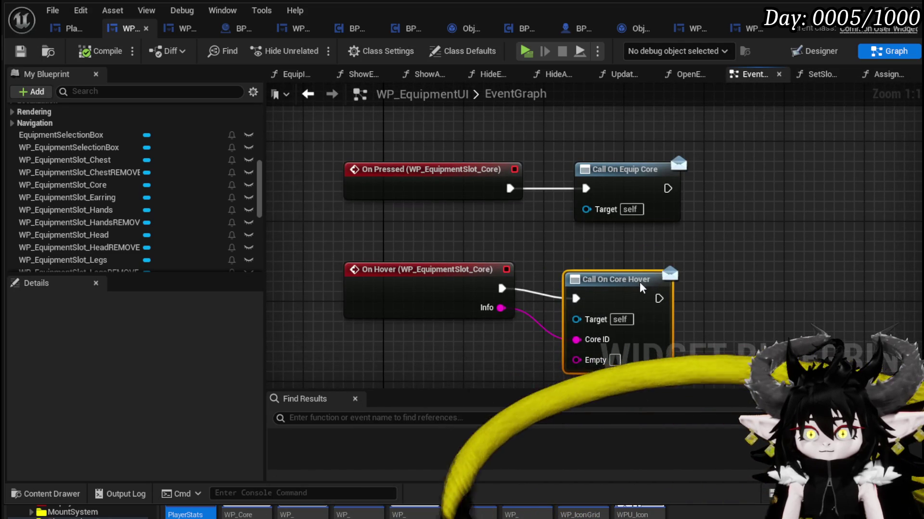
{"action": "scroll", "coordinate": [553, 154], "scroll_direction": "down", "scroll_amount": 3}
{"action": "scroll", "coordinate": [700, 230], "scroll_direction": "down", "scroll_amount": 2}
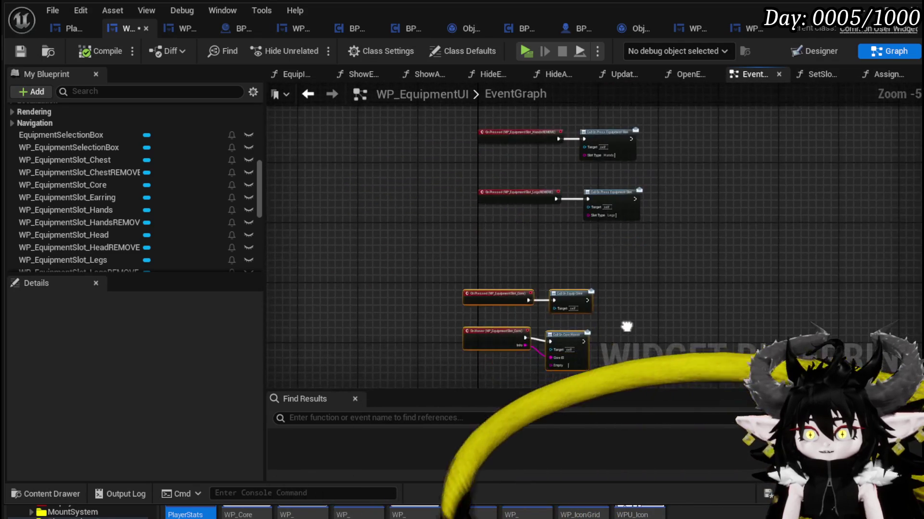
{"action": "scroll", "coordinate": [568, 240], "scroll_direction": "up", "scroll_amount": 3}
{"action": "scroll", "coordinate": [544, 226], "scroll_direction": "down", "scroll_amount": 5}
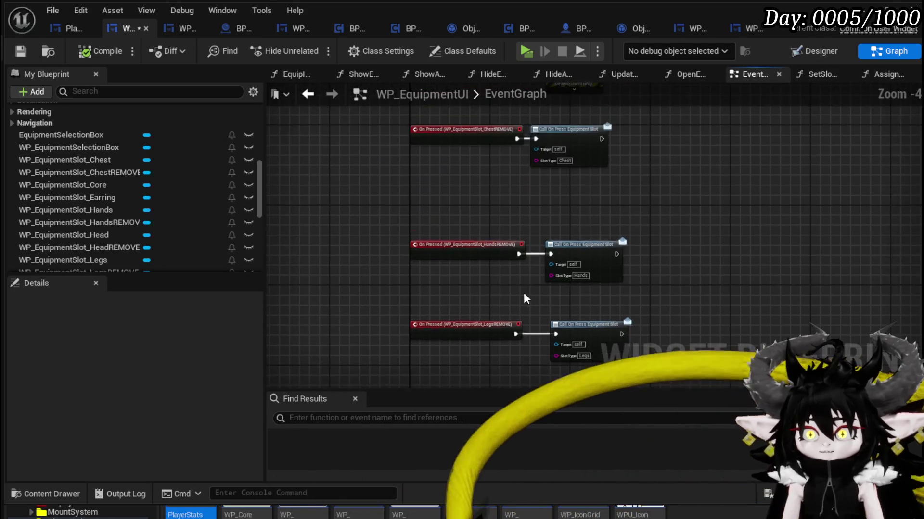
{"action": "scroll", "coordinate": [500, 246], "scroll_direction": "up", "scroll_amount": 4}
{"action": "left_click_drag", "start_coordinate": [659, 233], "coordinate": [691, 327]}
{"action": "mouse_move", "coordinate": [669, 244]}
{"action": "left_mouse_down"}
{"action": "mouse_move", "coordinate": [655, 264]}
{"action": "mouse_move", "coordinate": [608, 264]}
{"action": "mouse_move", "coordinate": [606, 356]}
{"action": "left_mouse_up"}
{"action": "mouse_move", "coordinate": [315, 254]}
{"action": "left_mouse_down"}
{"action": "mouse_move", "coordinate": [313, 175]}
{"action": "mouse_move", "coordinate": [297, 161]}
{"action": "left_mouse_up"}
{"action": "left_click_drag", "start_coordinate": [589, 178], "coordinate": [358, 120]}
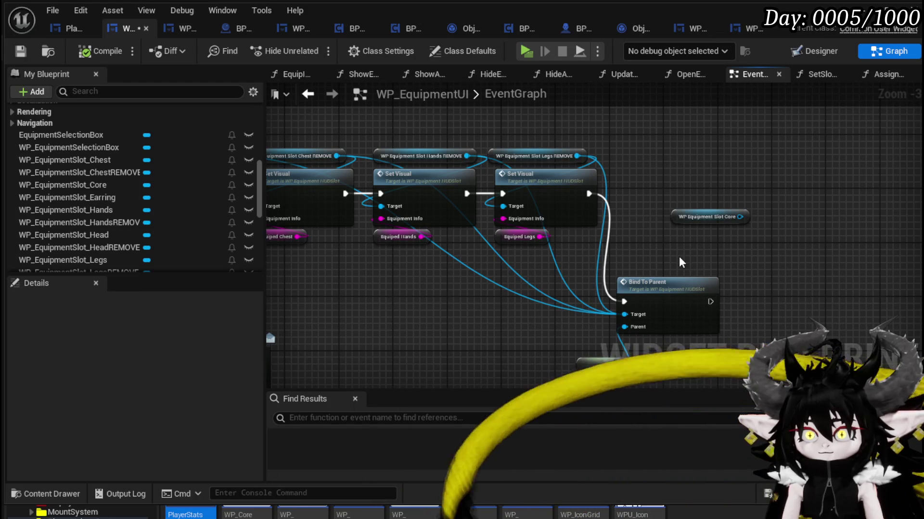
{"action": "mouse_move", "coordinate": [680, 258]}
{"action": "left_mouse_down"}
{"action": "mouse_move", "coordinate": [683, 241]}
{"action": "mouse_move", "coordinate": [860, 291]}
{"action": "left_mouse_up"}
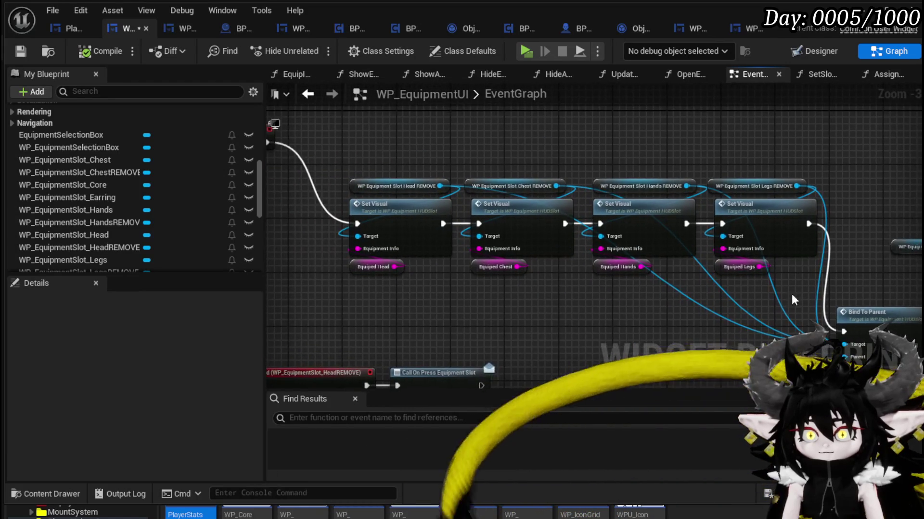
{"action": "left_click_drag", "start_coordinate": [450, 320], "coordinate": [503, 347]}
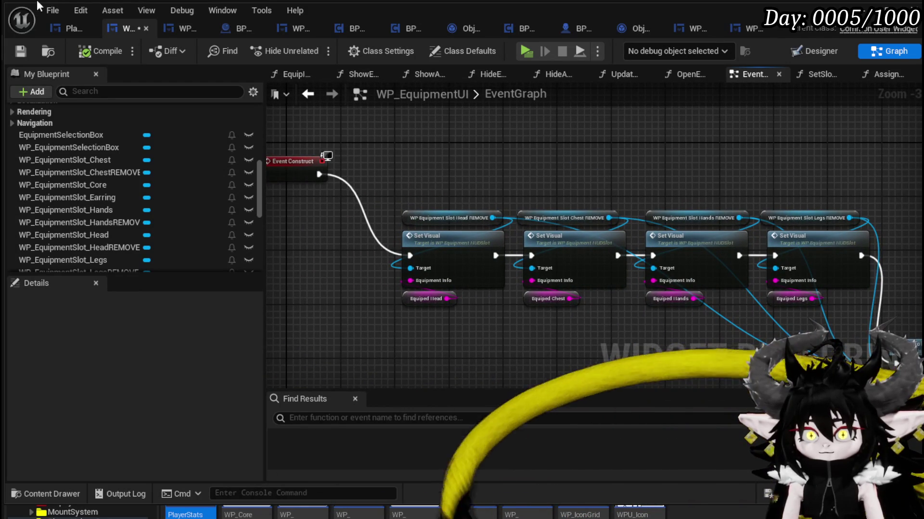
- Save WP_EquipmentUI and open the AssignSlotWidget function graph
{"action": "left_click", "coordinate": [20, 51]}
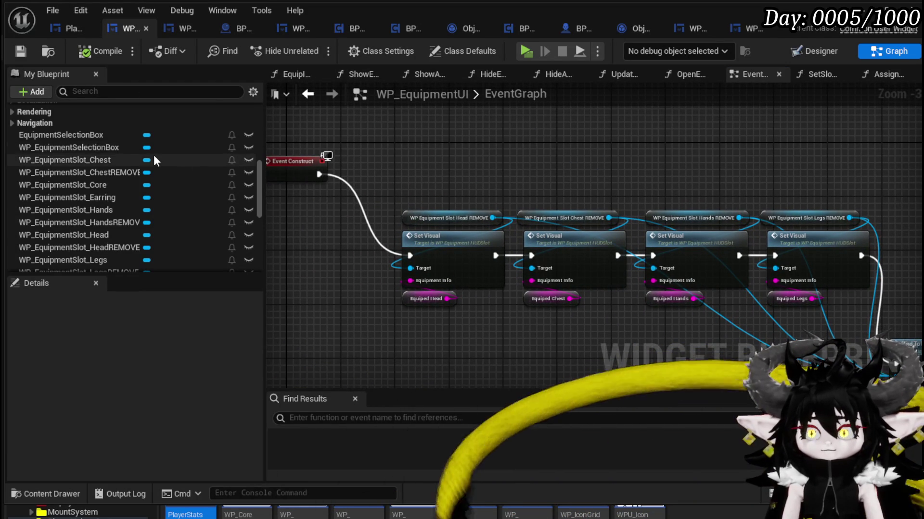
{"action": "scroll", "coordinate": [154, 155], "scroll_direction": "down", "scroll_amount": 5}
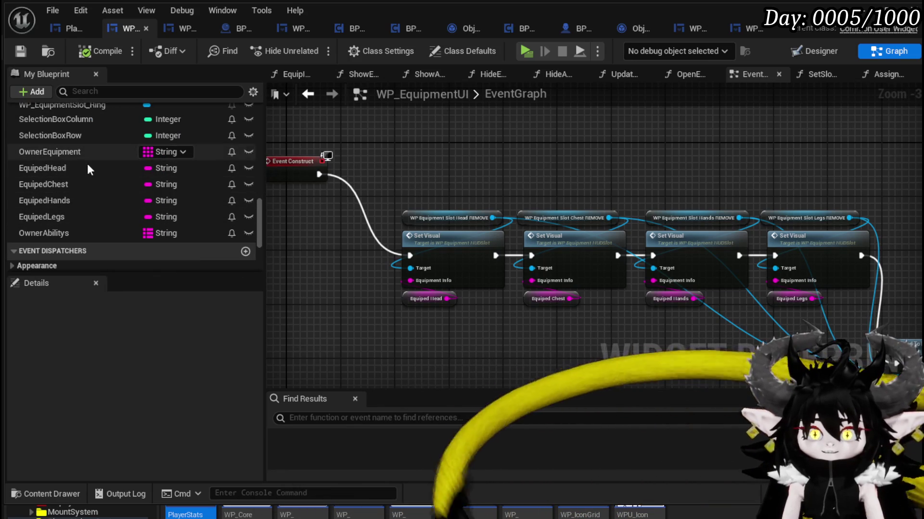
{"action": "mouse_move", "coordinate": [399, 116]}
{"action": "left_mouse_down"}
{"action": "mouse_move", "coordinate": [395, 134]}
{"action": "mouse_move", "coordinate": [432, 176]}
{"action": "mouse_move", "coordinate": [508, 123]}
{"action": "left_mouse_up"}
{"action": "scroll", "coordinate": [113, 159], "scroll_direction": "up", "scroll_amount": 10}
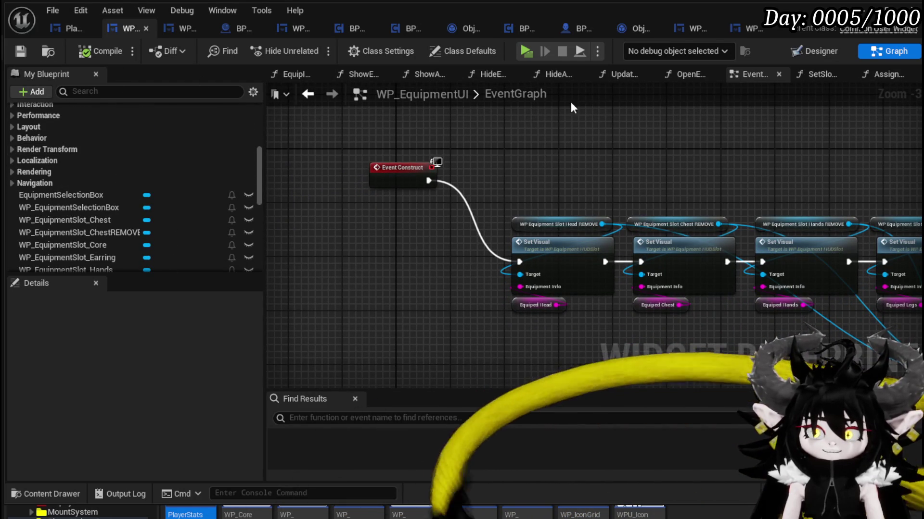
{"action": "left_click", "coordinate": [308, 94]}
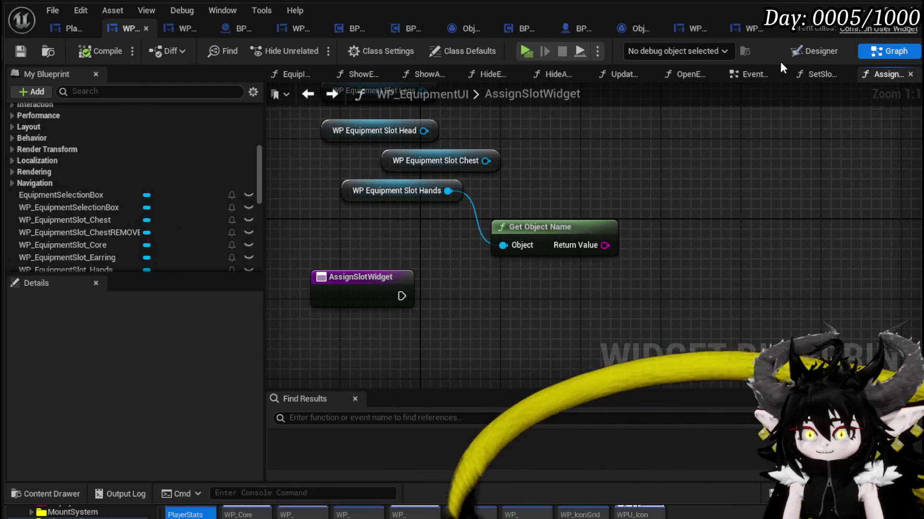
- Add a Parse Into Array node fed by the Hands slot's Get Object Name output
{"action": "left_click", "coordinate": [808, 51]}
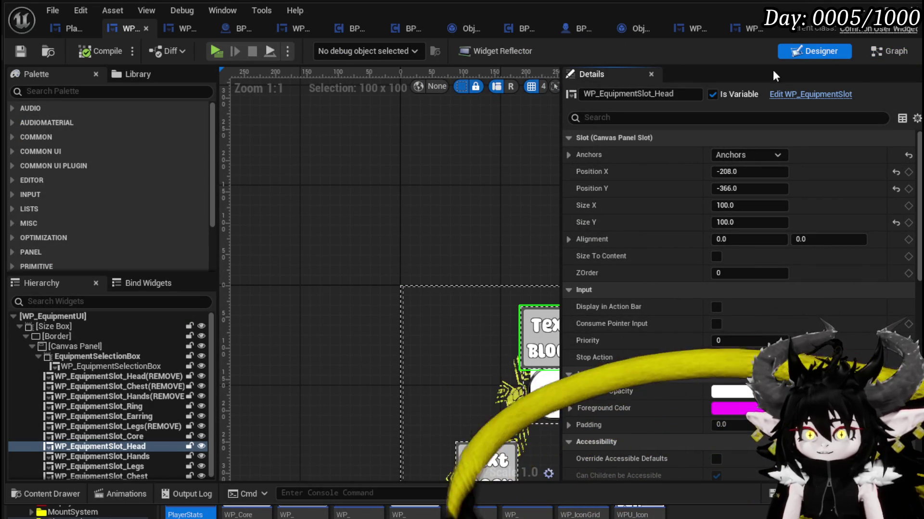
{"action": "left_click", "coordinate": [897, 52]}
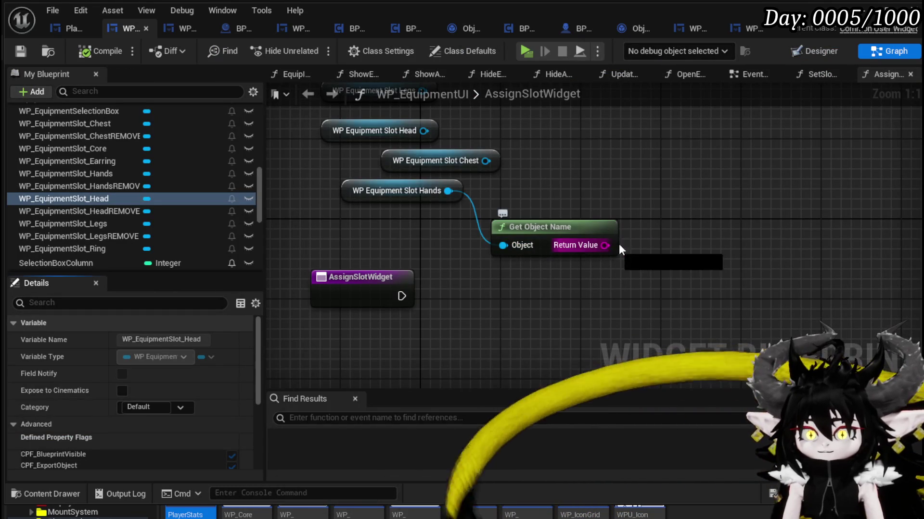
{"action": "left_click_drag", "start_coordinate": [604, 246], "coordinate": [669, 241]}
{"action": "scroll", "coordinate": [668, 242], "scroll_direction": "down", "scroll_amount": 10}
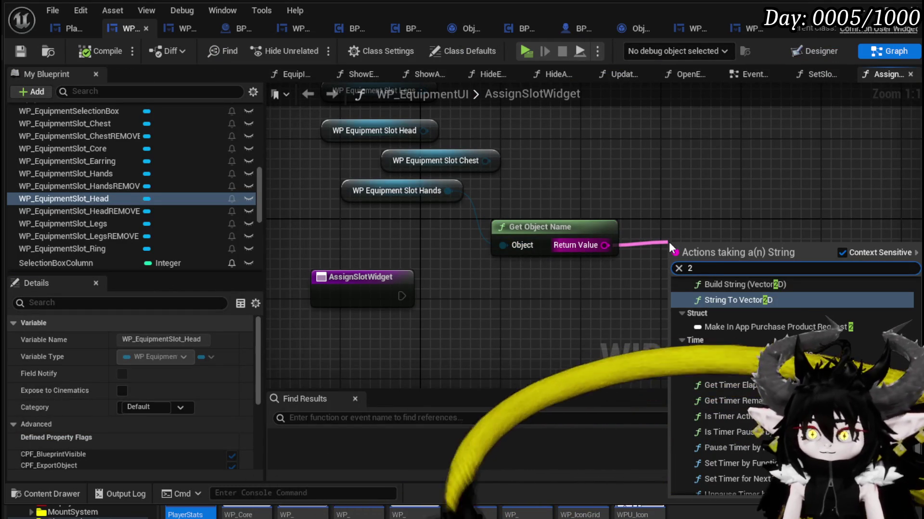
{"action": "type", "text": "Parse"}
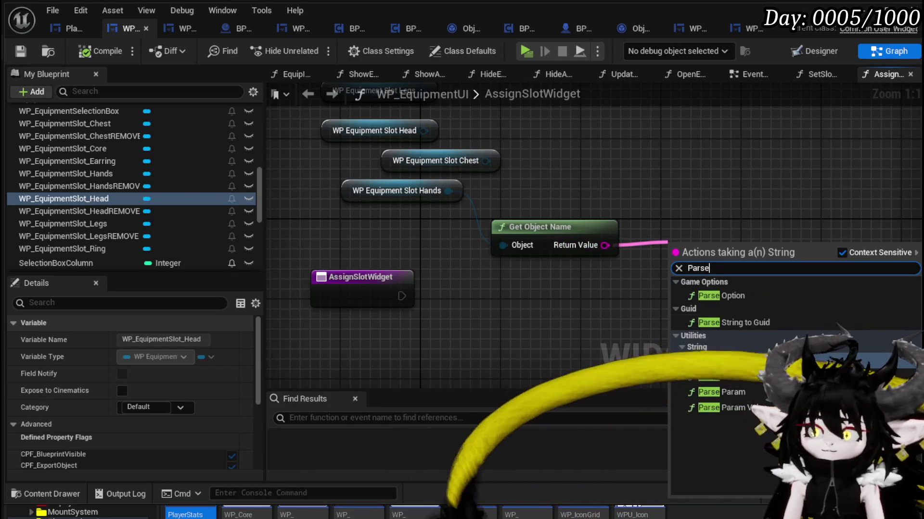
{"action": "left_click", "coordinate": [724, 360]}
- Set the delimiter to _ and add an array GET node with index 2
{"action": "left_click", "coordinate": [720, 285]}
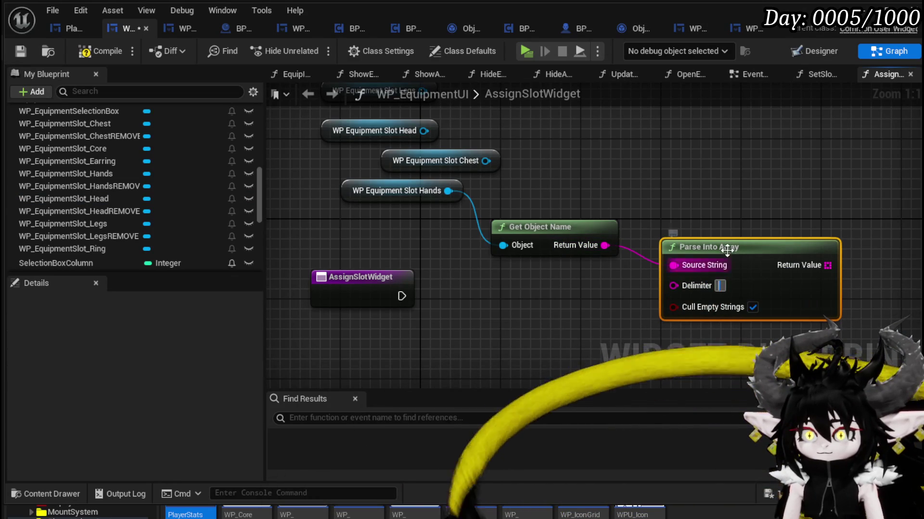
{"action": "type", "text": "_"}
{"action": "mouse_move", "coordinate": [751, 219]}
{"action": "left_mouse_down"}
{"action": "mouse_move", "coordinate": [631, 265]}
{"action": "mouse_move", "coordinate": [716, 194]}
{"action": "left_mouse_up"}
{"action": "type", "text": "get"}
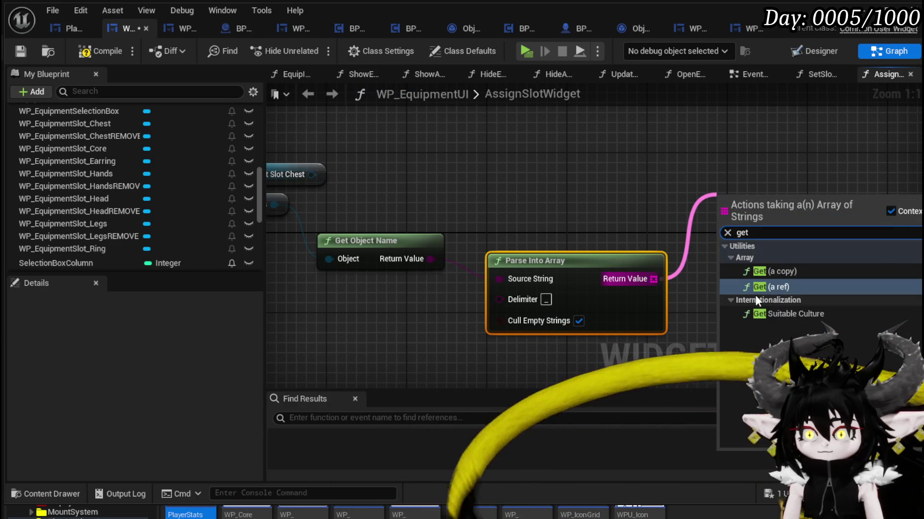
{"action": "left_click", "coordinate": [755, 287]}
{"action": "scroll", "coordinate": [652, 191], "scroll_direction": "down", "scroll_amount": 2}
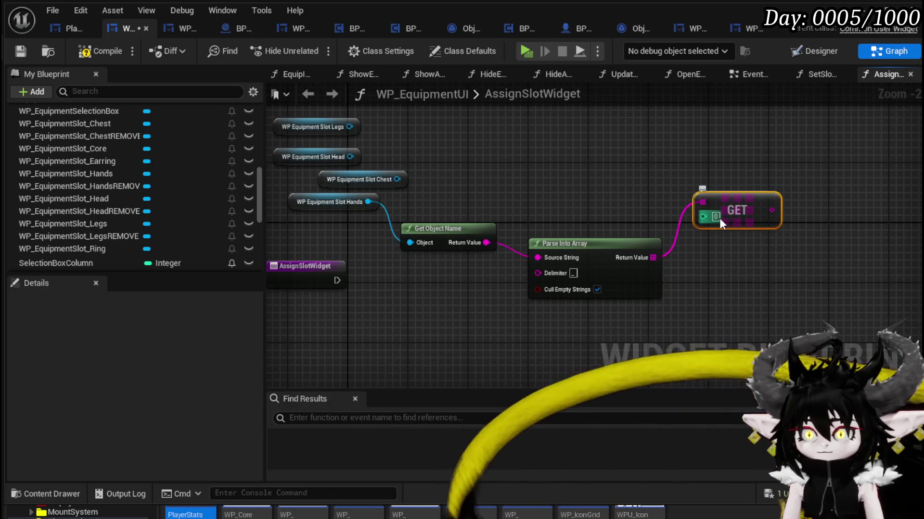
{"action": "left_click", "coordinate": [718, 218]}
{"action": "type", "text": "2"}
- Arrange the GET, AssignSlotWidget, Hands and Get Object Name nodes, then compile
{"action": "mouse_move", "coordinate": [731, 215]}
{"action": "left_mouse_down"}
{"action": "mouse_move", "coordinate": [645, 340]}
{"action": "mouse_move", "coordinate": [640, 334]}
{"action": "left_mouse_up"}
{"action": "mouse_move", "coordinate": [431, 237]}
{"action": "left_mouse_down"}
{"action": "mouse_move", "coordinate": [446, 273]}
{"action": "mouse_move", "coordinate": [453, 259]}
{"action": "left_mouse_up"}
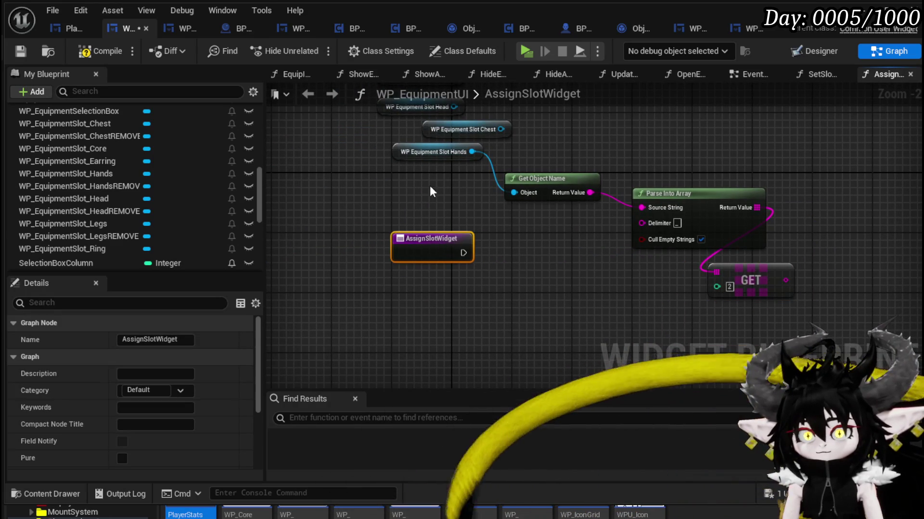
{"action": "left_click_drag", "start_coordinate": [417, 155], "coordinate": [551, 149]}
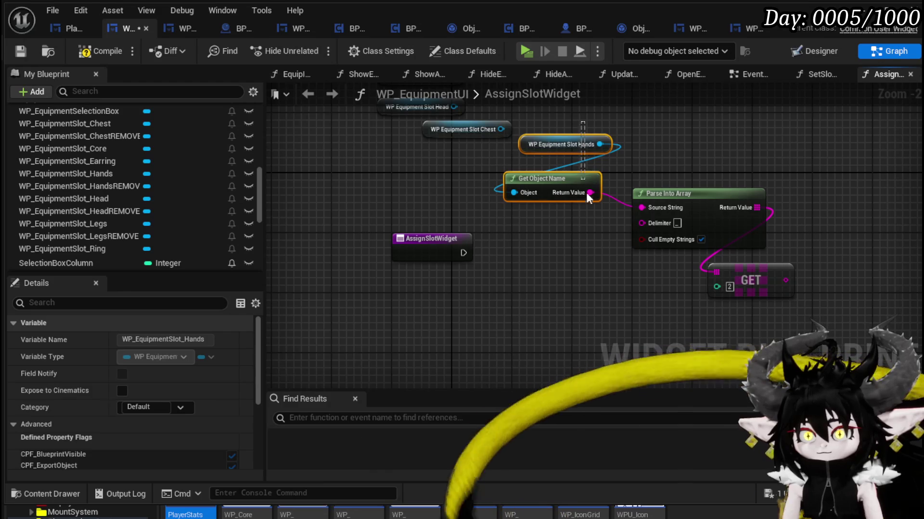
{"action": "left_click", "coordinate": [583, 178], "text": "ctrl"}
{"action": "mouse_move", "coordinate": [574, 188]}
{"action": "left_mouse_down"}
{"action": "mouse_move", "coordinate": [603, 188]}
{"action": "mouse_move", "coordinate": [697, 144]}
{"action": "mouse_move", "coordinate": [712, 157]}
{"action": "mouse_move", "coordinate": [658, 161]}
{"action": "mouse_move", "coordinate": [674, 159]}
{"action": "mouse_move", "coordinate": [632, 146]}
{"action": "mouse_move", "coordinate": [648, 142]}
{"action": "left_mouse_up"}
{"action": "left_click", "coordinate": [605, 149]}
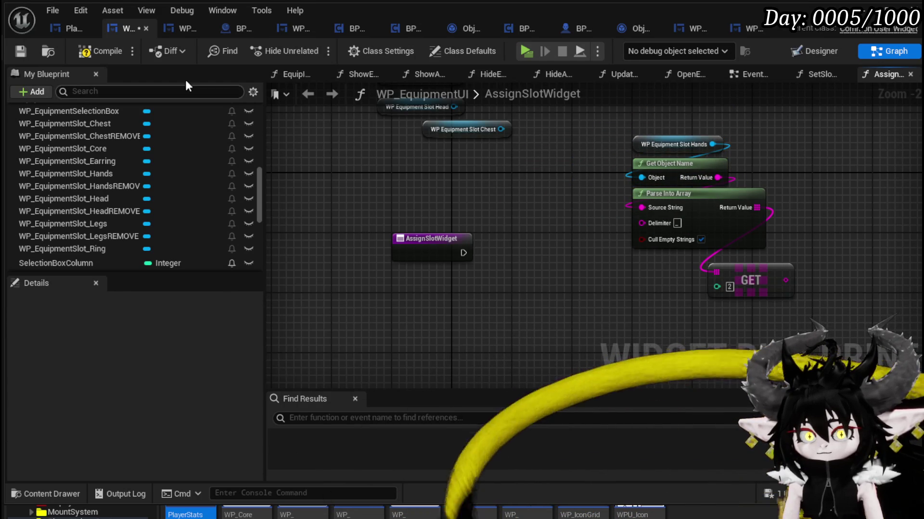
{"action": "left_click", "coordinate": [101, 51]}
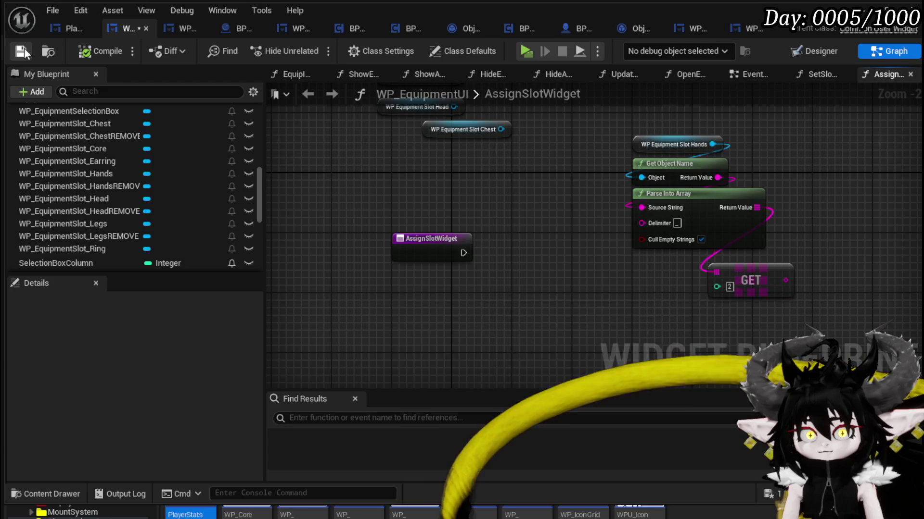
- Add a new blueprint variable named EquipmentSlotWidget
{"action": "left_click_drag", "start_coordinate": [702, 273], "coordinate": [716, 272]}
{"action": "scroll", "coordinate": [157, 172], "scroll_direction": "down", "scroll_amount": 5}
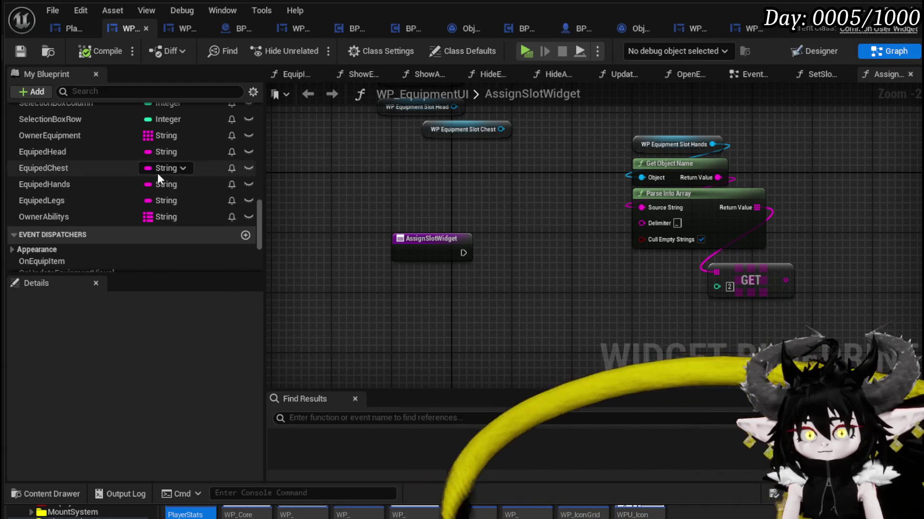
{"action": "scroll", "coordinate": [157, 173], "scroll_direction": "up", "scroll_amount": 5}
{"action": "scroll", "coordinate": [210, 184], "scroll_direction": "up", "scroll_amount": 3}
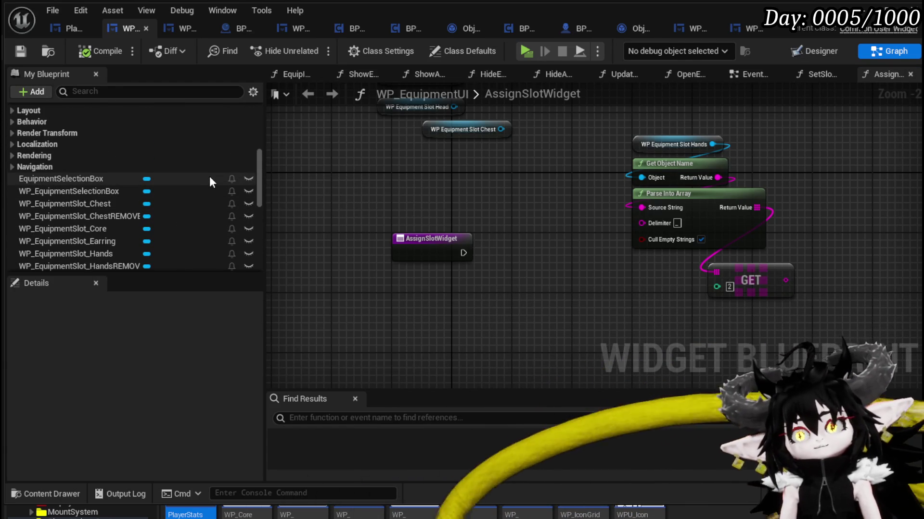
{"action": "scroll", "coordinate": [212, 179], "scroll_direction": "up", "scroll_amount": 8}
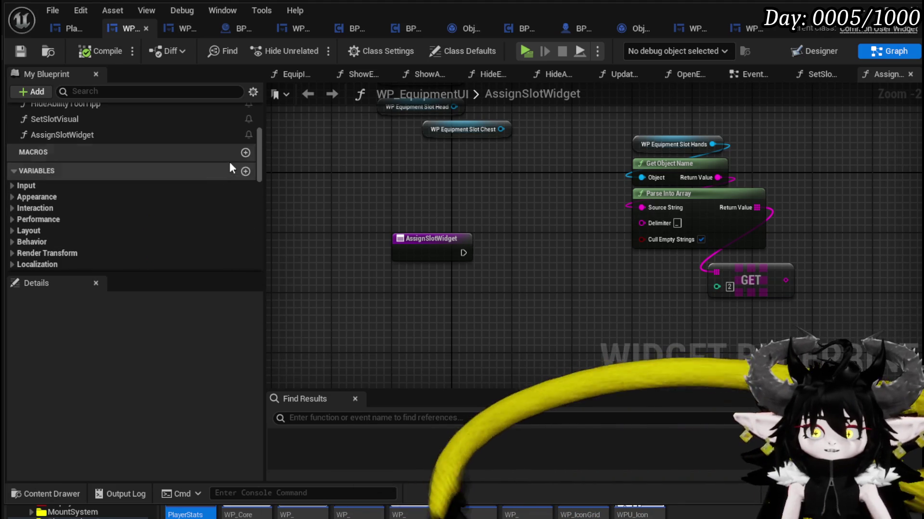
{"action": "left_click", "coordinate": [245, 172]}
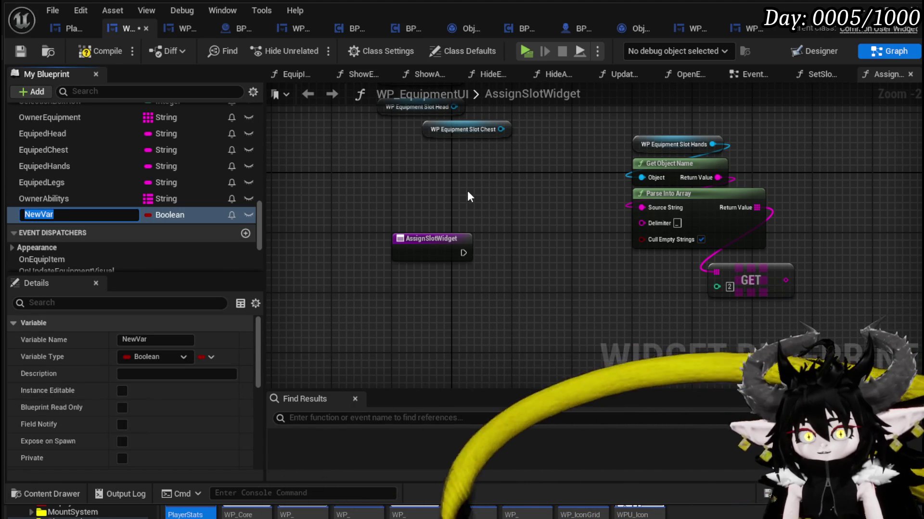
{"action": "type", "text": "Equ"}
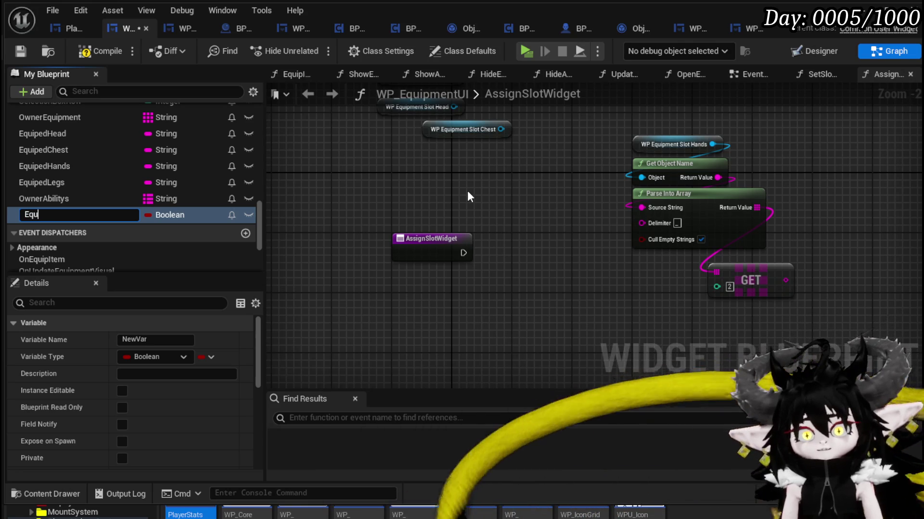
{"action": "type", "text": "ipment"}
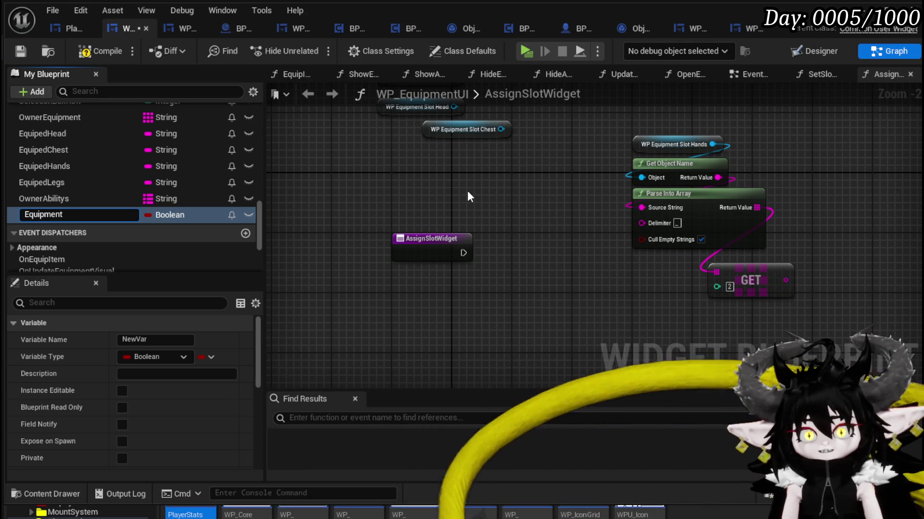
{"action": "type", "text": "SlotWidget"}
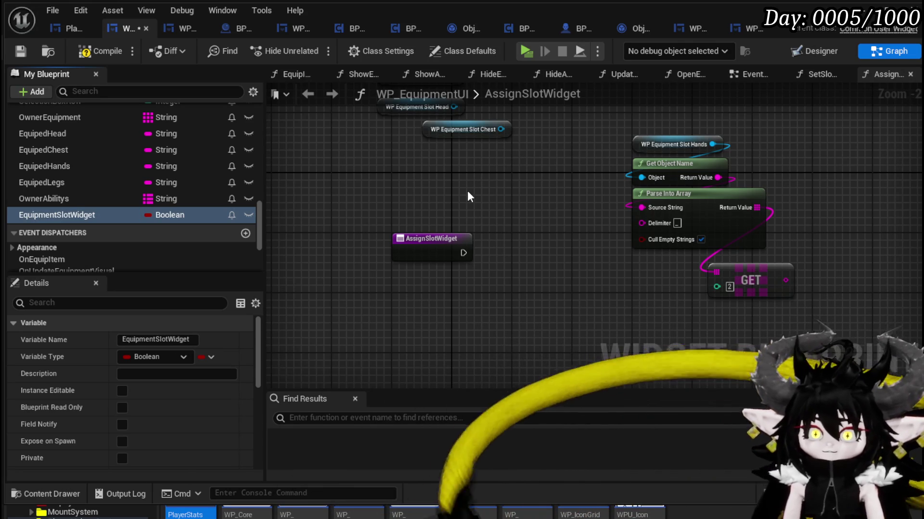
- Make its type a Map with String keys and WP Equipment Slot object reference values
{"action": "left_click", "coordinate": [156, 360]}
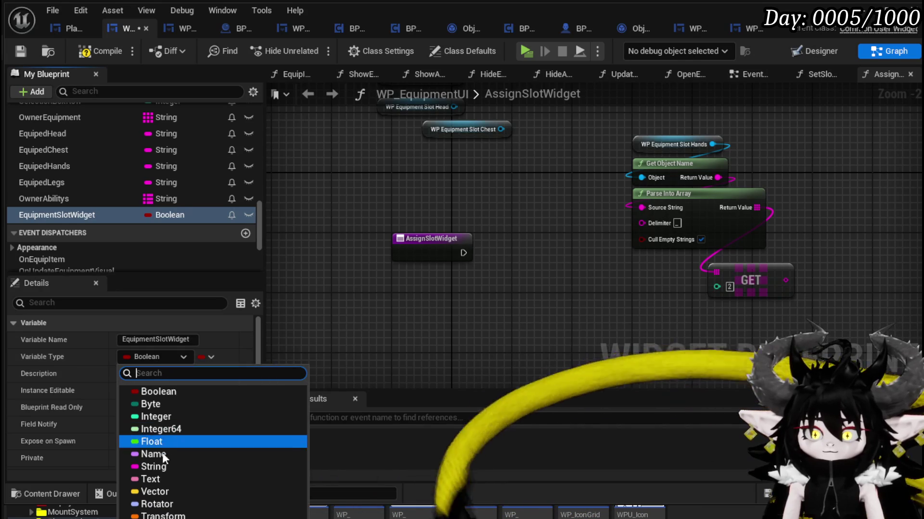
{"action": "left_click", "coordinate": [182, 416]}
{"action": "left_click", "coordinate": [202, 358]}
{"action": "left_click", "coordinate": [197, 425]}
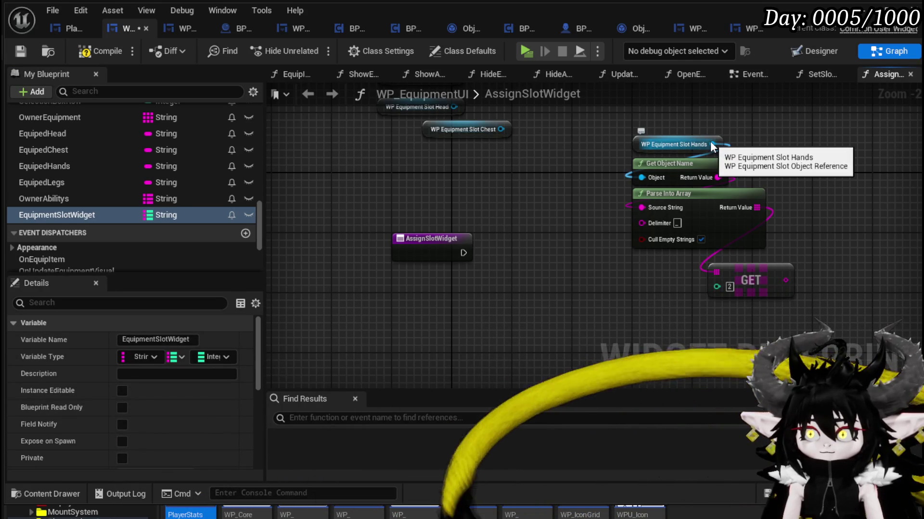
{"action": "left_click", "coordinate": [224, 357]}
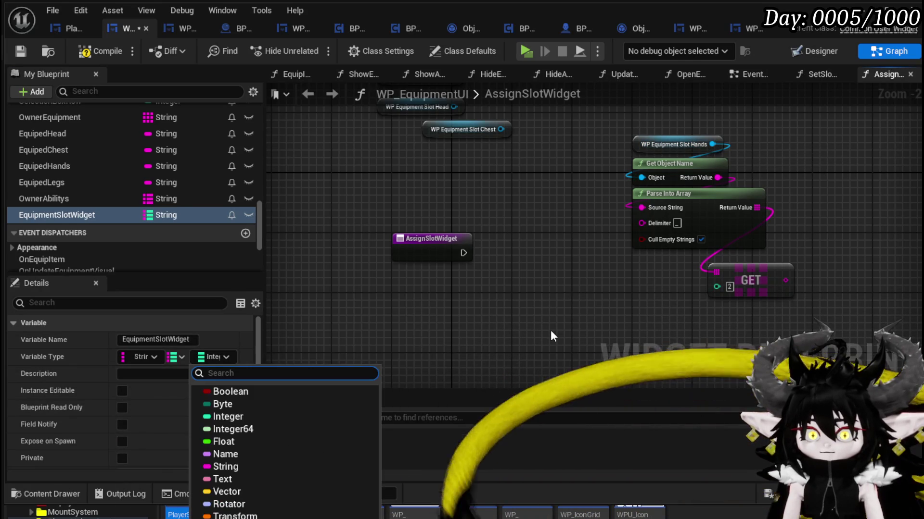
{"action": "type", "text": "Equipm"}
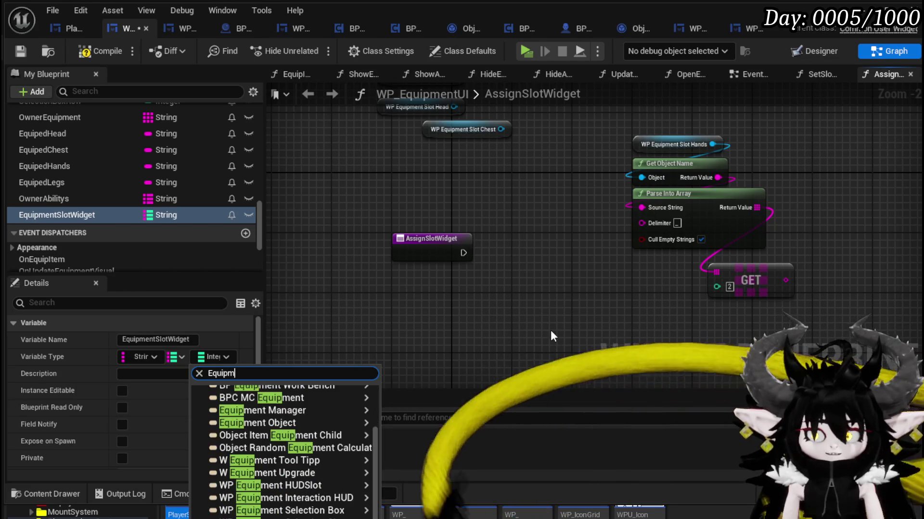
{"action": "type", "text": "entSlo"}
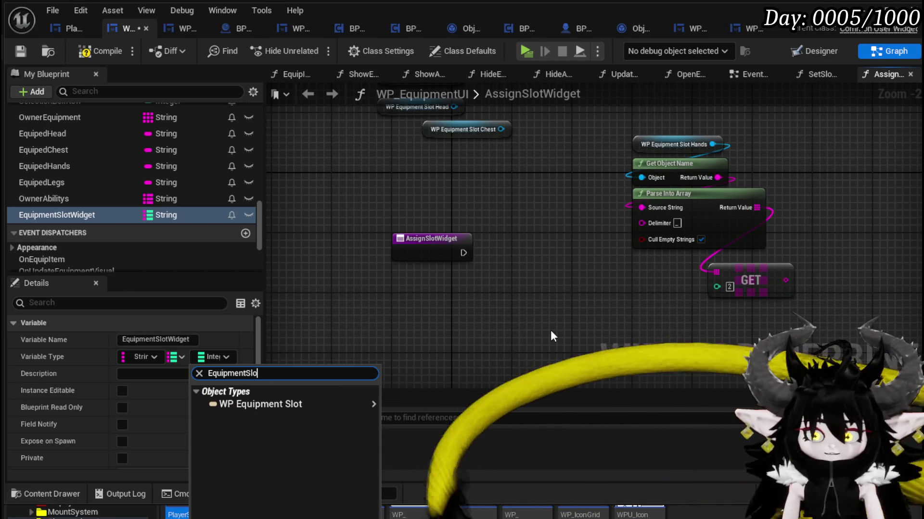
{"action": "mouse_move", "coordinate": [370, 404]}
{"action": "left_click", "coordinate": [409, 404]}
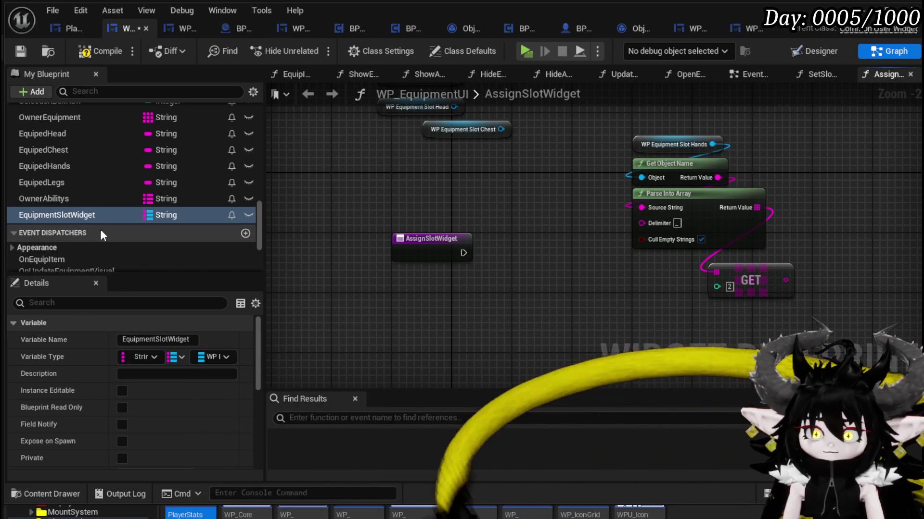
- Add an EquipmentSlotWidget map Add node keyed by the parsed slot name, with WP Equipment Slot Hands as value
{"action": "mouse_move", "coordinate": [426, 237]}
{"action": "left_mouse_down"}
{"action": "mouse_move", "coordinate": [579, 279]}
{"action": "mouse_move", "coordinate": [437, 270]}
{"action": "left_mouse_up"}
{"action": "left_click_drag", "start_coordinate": [660, 239], "coordinate": [689, 227]}
{"action": "type", "text": "add"}
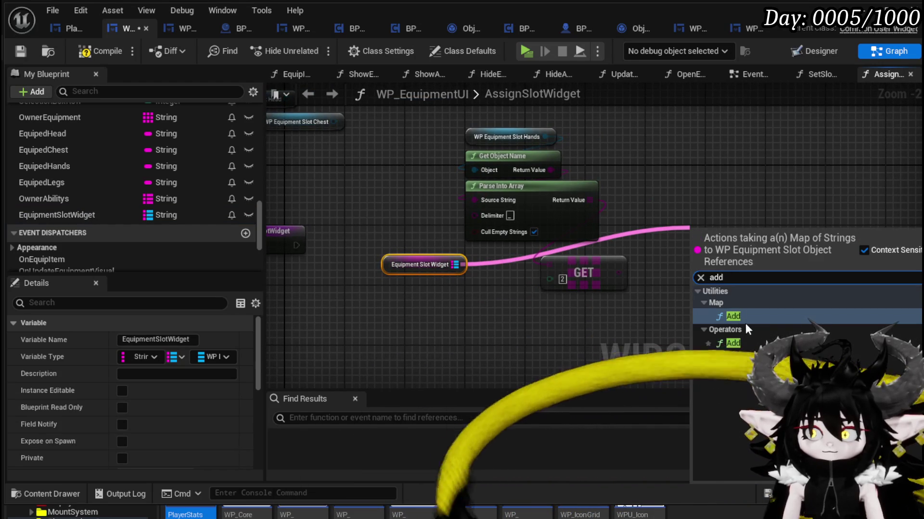
{"action": "left_click", "coordinate": [745, 319]}
{"action": "left_click_drag", "start_coordinate": [619, 273], "coordinate": [694, 266]}
{"action": "mouse_move", "coordinate": [544, 136]}
{"action": "left_mouse_down"}
{"action": "mouse_move", "coordinate": [688, 290]}
{"action": "mouse_move", "coordinate": [692, 280]}
{"action": "left_mouse_up"}
- Move the AssignSlotWidget entry node left and paste a copy of the Hands slot getter
{"action": "mouse_move", "coordinate": [373, 251]}
{"action": "left_mouse_down"}
{"action": "mouse_move", "coordinate": [330, 229]}
{"action": "mouse_move", "coordinate": [850, 269]}
{"action": "mouse_move", "coordinate": [806, 257]}
{"action": "left_mouse_up"}
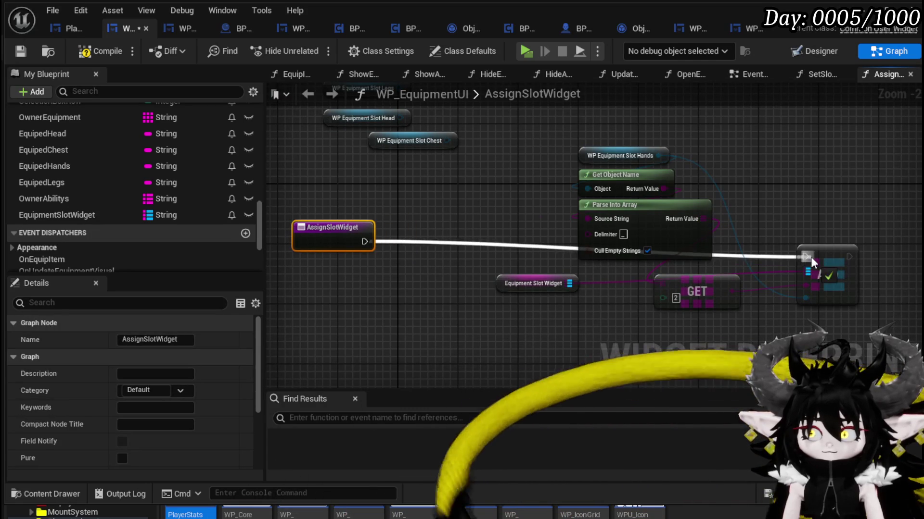
{"action": "left_click_drag", "start_coordinate": [384, 242], "coordinate": [303, 255]}
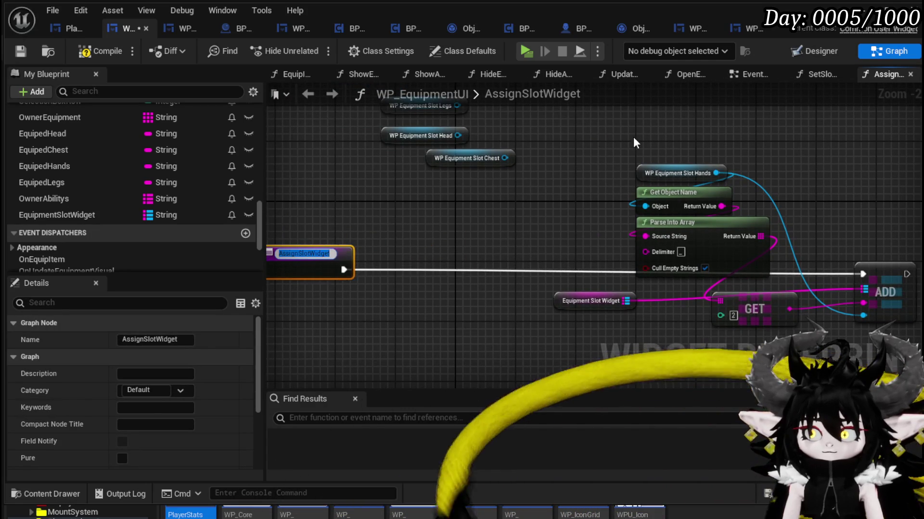
{"action": "left_click", "coordinate": [644, 174]}
{"action": "key", "text": "ctrl+v"}
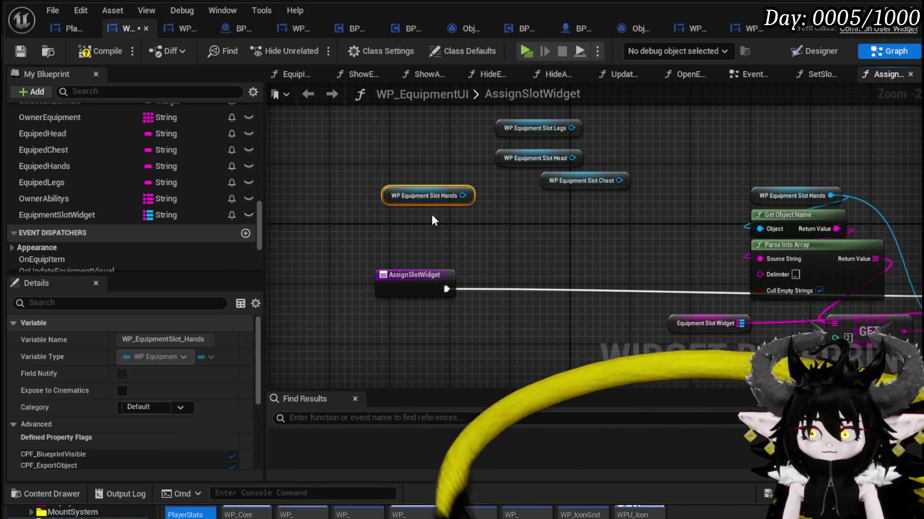
- Move the Legs, Head and Chest getters beside Hands and create a Make Array from Legs
{"action": "left_click_drag", "start_coordinate": [486, 207], "coordinate": [585, 128]}
{"action": "left_click_drag", "start_coordinate": [572, 183], "coordinate": [414, 157]}
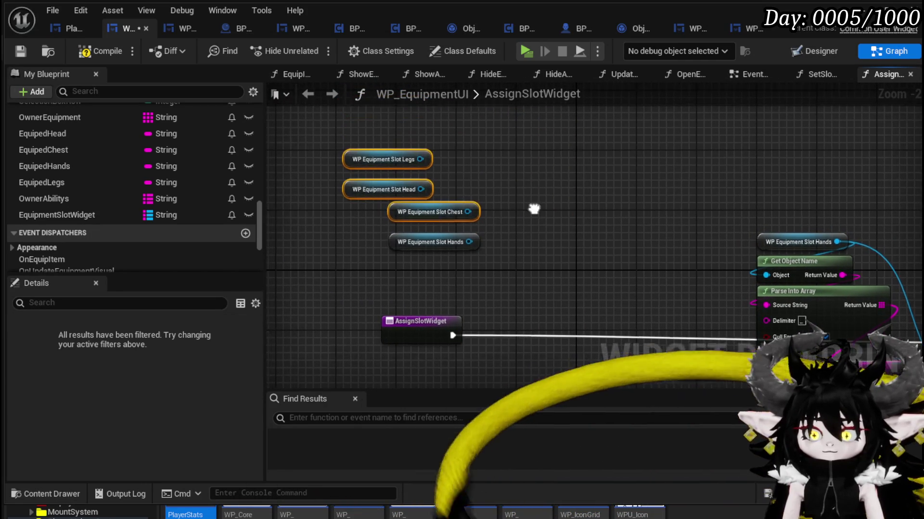
{"action": "right_click", "coordinate": [422, 170]}
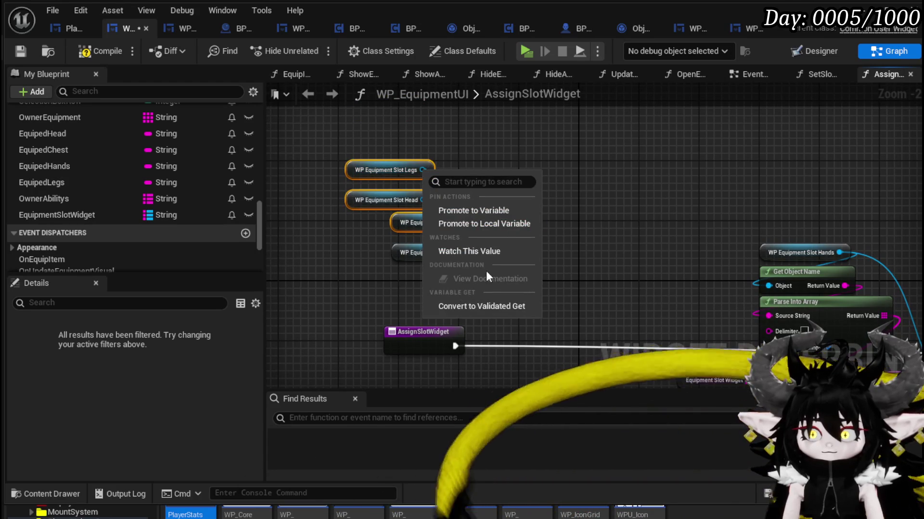
{"action": "left_click", "coordinate": [417, 139]}
{"action": "left_click_drag", "start_coordinate": [423, 170], "coordinate": [526, 173]}
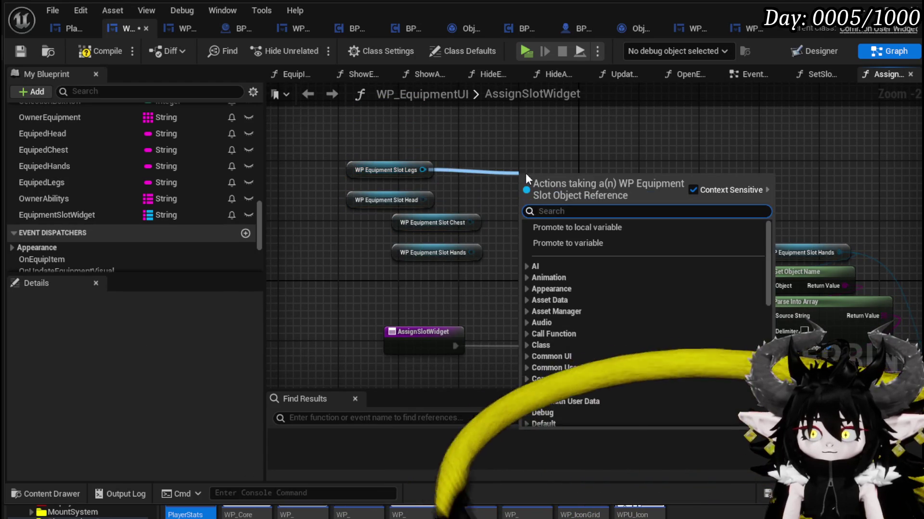
{"action": "type", "text": "make array"}
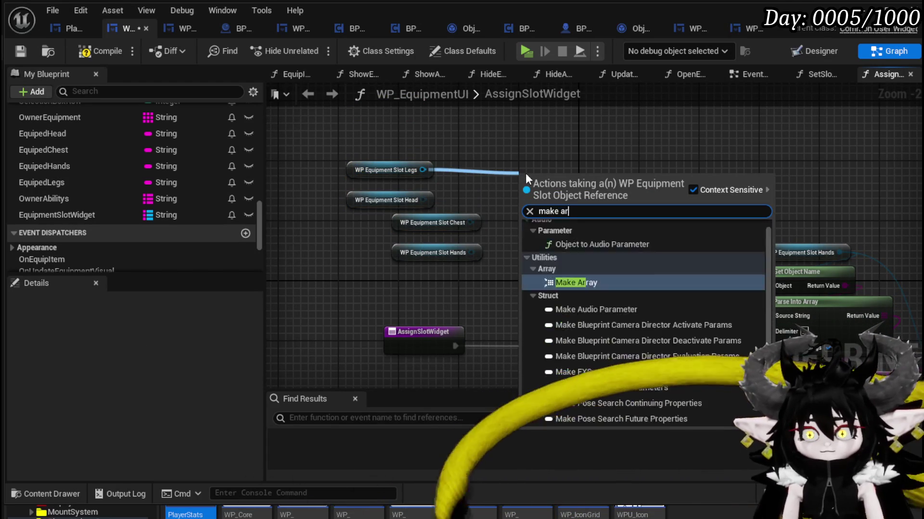
{"action": "key", "text": "Return"}
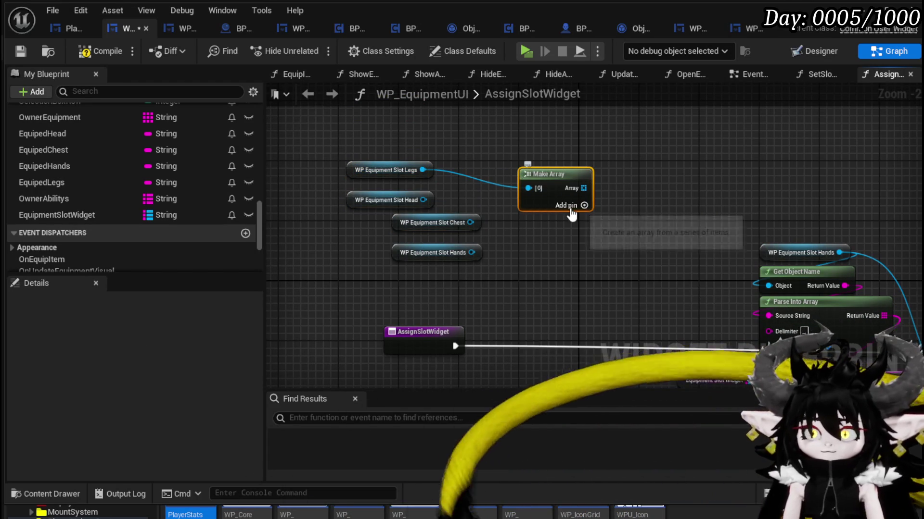
- Wire Head, Legs, Chest and Hands into four Make Array inputs feeding a For Each Loop
{"action": "left_click", "coordinate": [640, 206]}
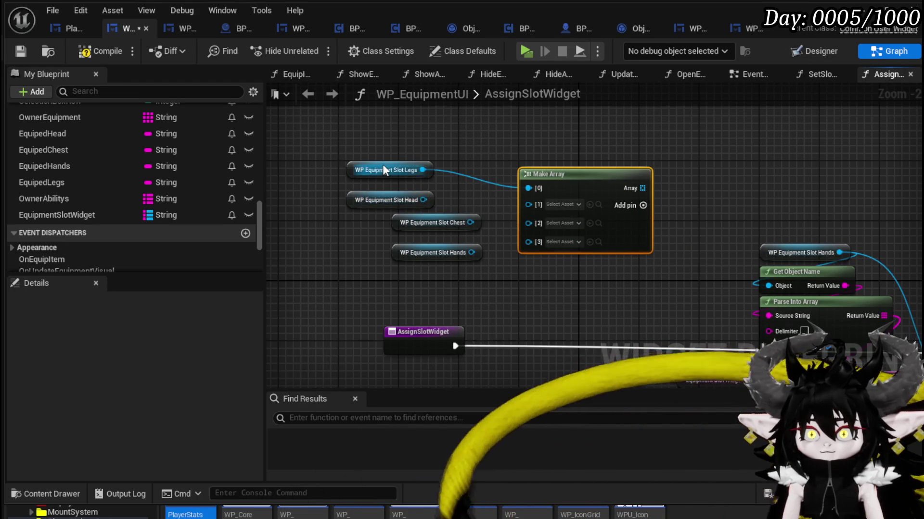
{"action": "left_click_drag", "start_coordinate": [356, 174], "coordinate": [345, 192]}
{"action": "left_click_drag", "start_coordinate": [403, 194], "coordinate": [403, 179]}
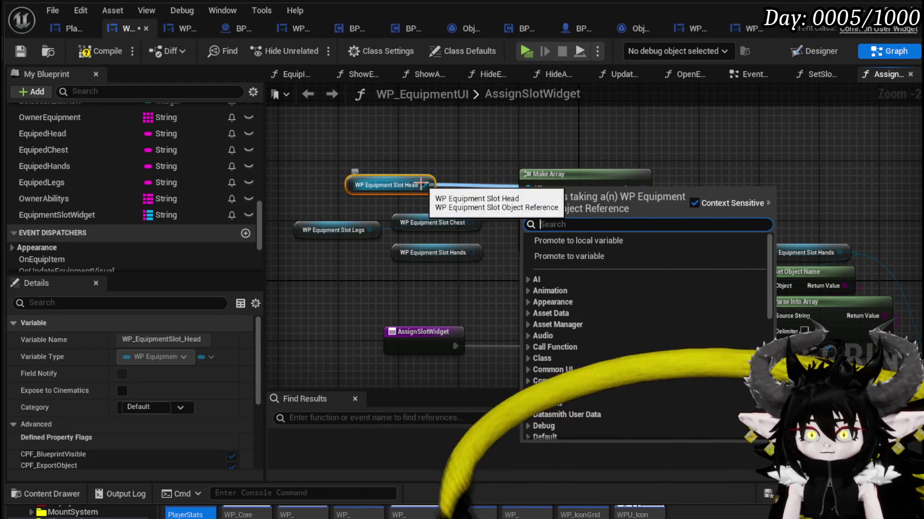
{"action": "left_click_drag", "start_coordinate": [422, 185], "coordinate": [538, 194]}
{"action": "mouse_move", "coordinate": [369, 230]}
{"action": "left_mouse_down"}
{"action": "mouse_move", "coordinate": [529, 203]}
{"action": "mouse_move", "coordinate": [530, 218]}
{"action": "left_mouse_up"}
{"action": "left_click_drag", "start_coordinate": [472, 252], "coordinate": [530, 231]}
{"action": "left_click_drag", "start_coordinate": [583, 187], "coordinate": [621, 194]}
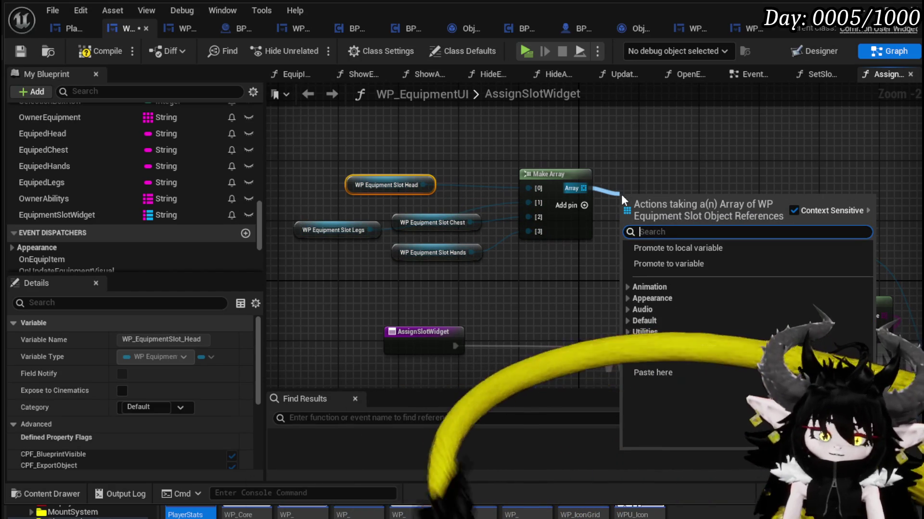
{"action": "type", "text": "Loop"}
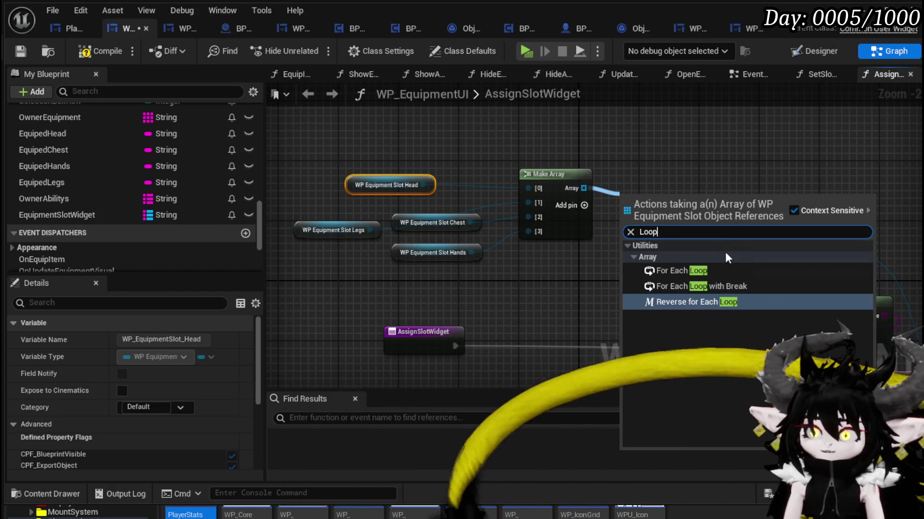
{"action": "left_click", "coordinate": [702, 270]}
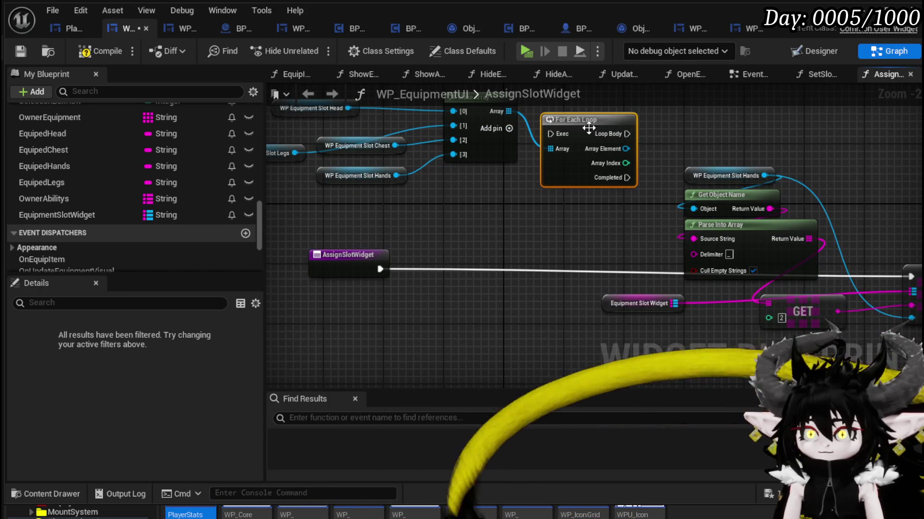
- Run the For Each Loop from AssignSlotWidget, calling map Add per element via Get Object Name
{"action": "left_click_drag", "start_coordinate": [584, 132], "coordinate": [502, 248]}
{"action": "left_click_drag", "start_coordinate": [380, 269], "coordinate": [445, 269]}
{"action": "mouse_move", "coordinate": [651, 255]}
{"action": "left_mouse_down"}
{"action": "mouse_move", "coordinate": [823, 288]}
{"action": "mouse_move", "coordinate": [681, 275]}
{"action": "left_mouse_up"}
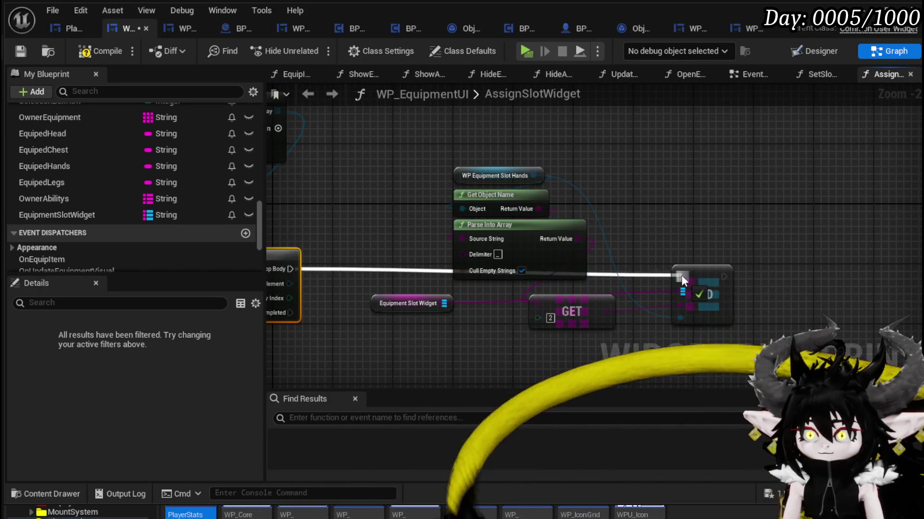
{"action": "left_click_drag", "start_coordinate": [464, 283], "coordinate": [642, 209]}
{"action": "mouse_move", "coordinate": [385, 298]}
{"action": "left_mouse_down"}
{"action": "mouse_move", "coordinate": [800, 320]}
{"action": "mouse_move", "coordinate": [795, 331]}
{"action": "left_mouse_up"}
- Delete the unused Hands getter, turn off Cull Empty Strings, and save WP_EquipmentUI
{"action": "left_click_drag", "start_coordinate": [674, 166], "coordinate": [635, 185]}
{"action": "key", "text": "Delete"}
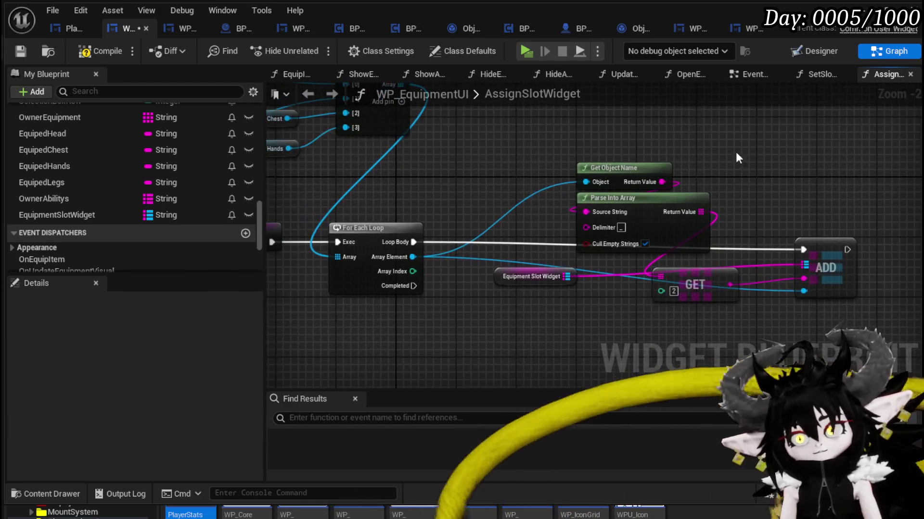
{"action": "left_click", "coordinate": [645, 244]}
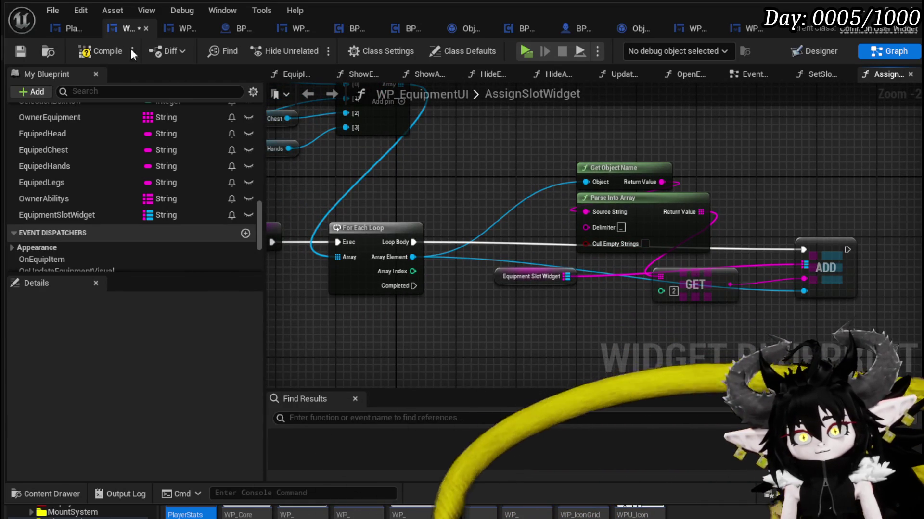
{"action": "left_click", "coordinate": [19, 52]}
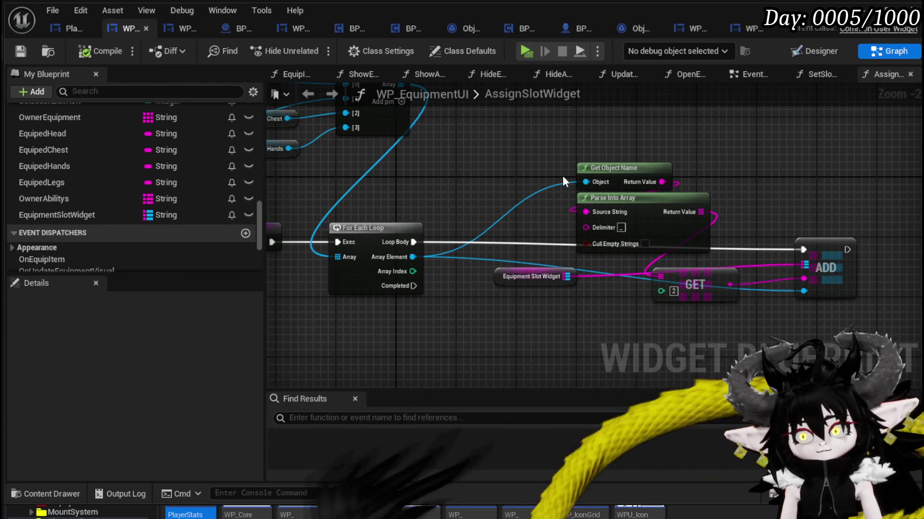
{"action": "left_click", "coordinate": [822, 254]}
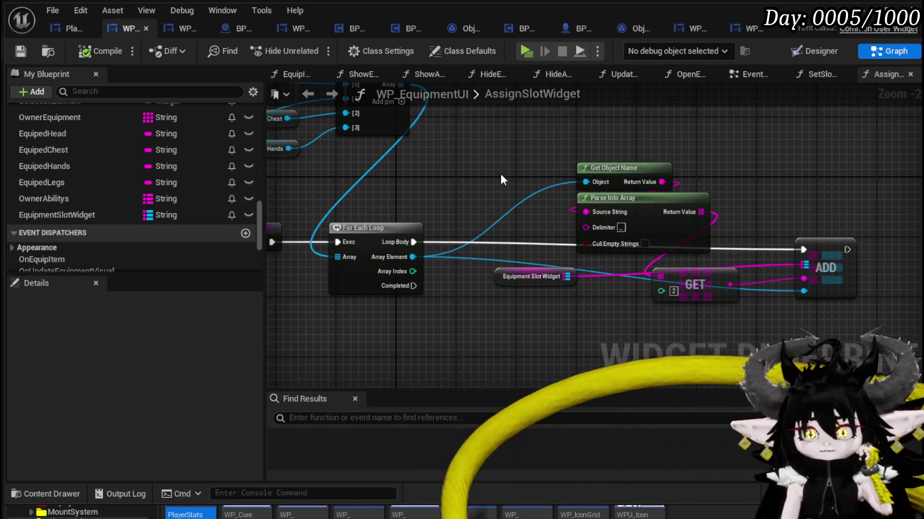
{"action": "left_click_drag", "start_coordinate": [500, 174], "coordinate": [611, 223]}
{"action": "scroll", "coordinate": [230, 170], "scroll_direction": "up", "scroll_amount": 10}
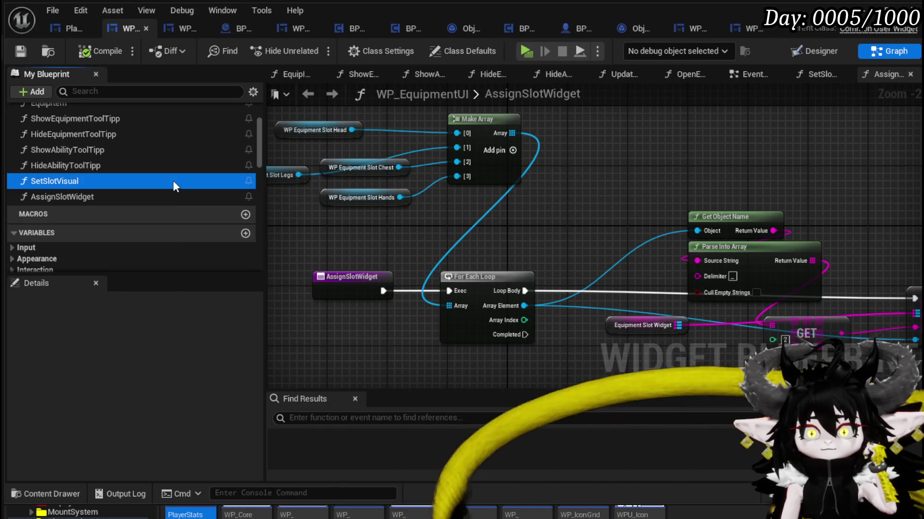
- Open the SetSlotVisual function from its call in the PlayerStatsHUD LoadEquipment graph
{"action": "double_click", "coordinate": [172, 180]}
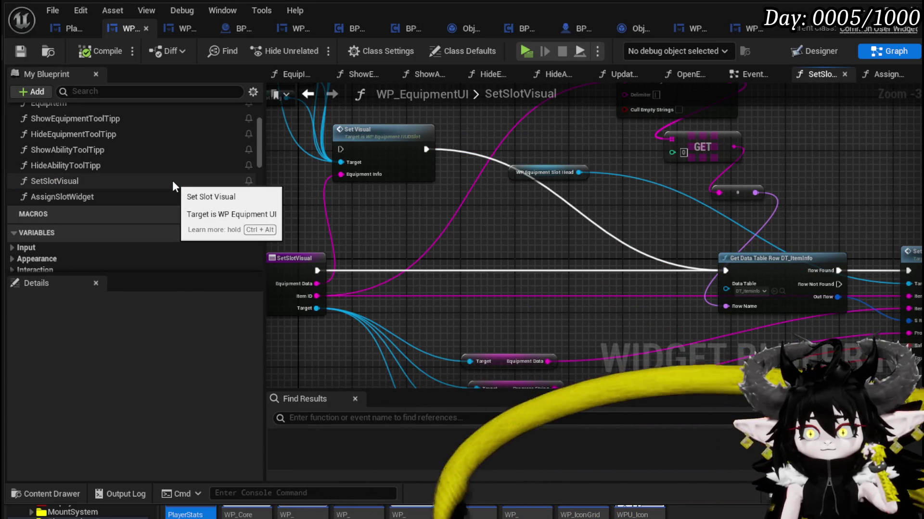
{"action": "double_click", "coordinate": [135, 191]}
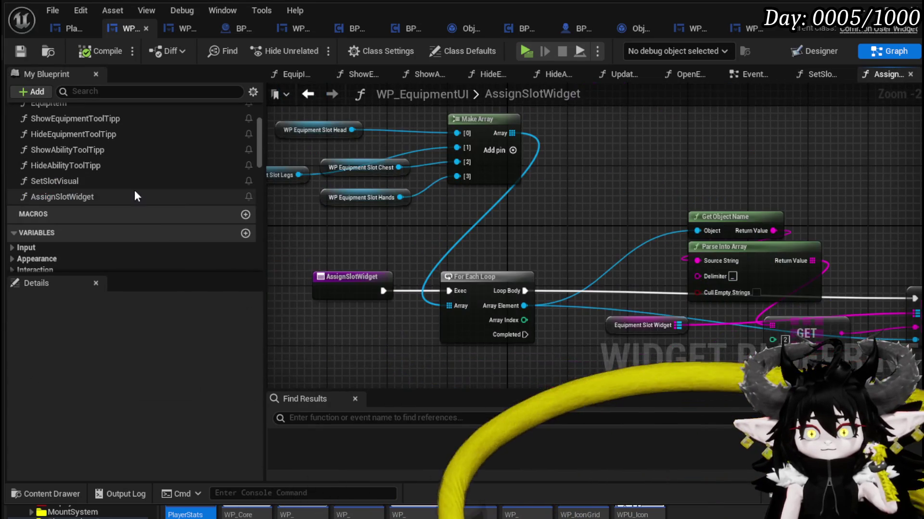
{"action": "scroll", "coordinate": [87, 163], "scroll_direction": "up", "scroll_amount": 2}
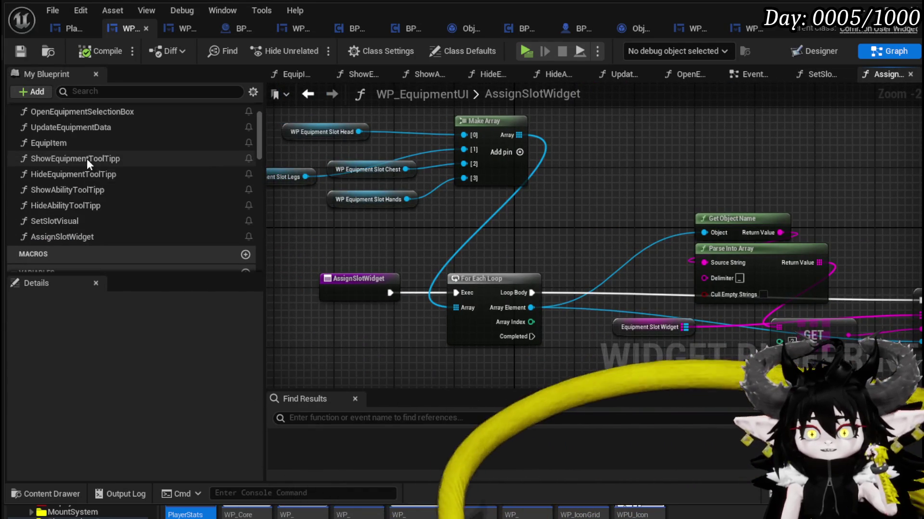
{"action": "scroll", "coordinate": [86, 163], "scroll_direction": "up", "scroll_amount": 1}
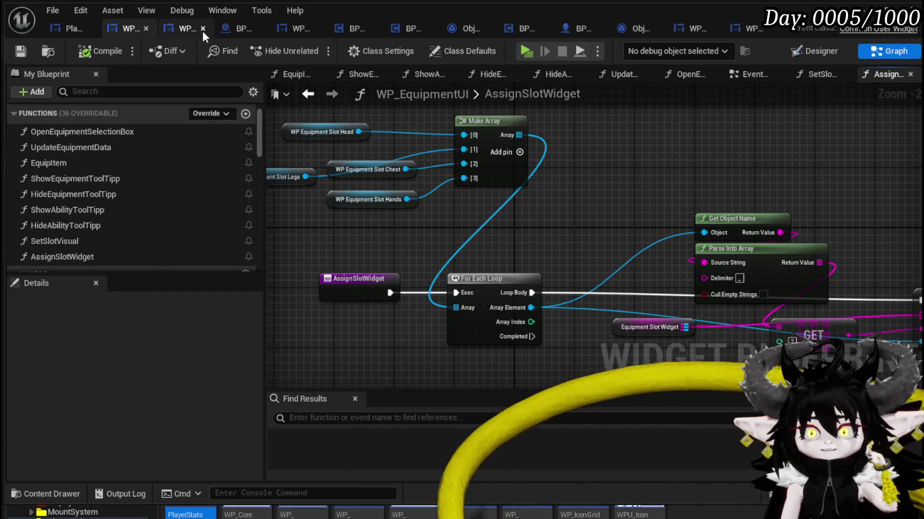
{"action": "left_click", "coordinate": [51, 27]}
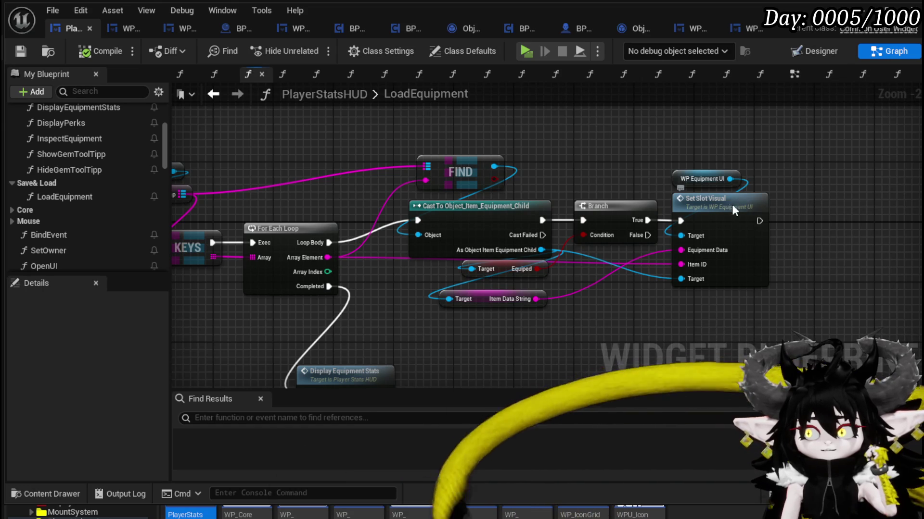
{"action": "double_click", "coordinate": [732, 204]}
{"action": "scroll", "coordinate": [553, 219], "scroll_direction": "down", "scroll_amount": 3}
{"action": "scroll", "coordinate": [513, 195], "scroll_direction": "up", "scroll_amount": 3}
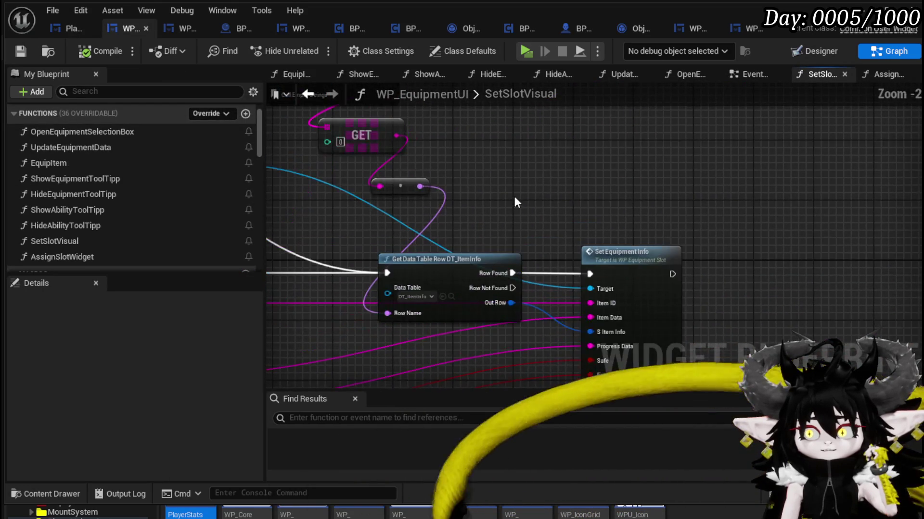
- Place Get Data Table Row beside Set Equipment Info, and undo the Set node's deletion
{"action": "left_click_drag", "start_coordinate": [724, 251], "coordinate": [538, 237]}
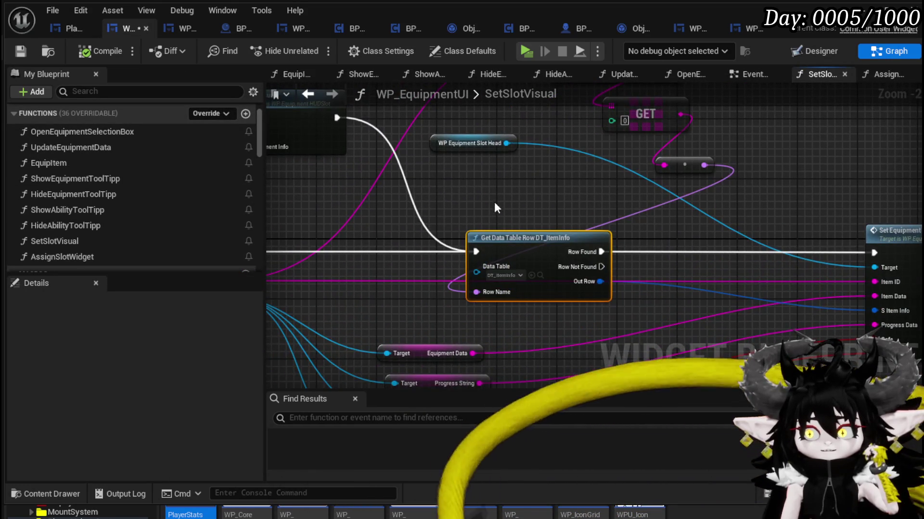
{"action": "scroll", "coordinate": [529, 240], "scroll_direction": "down", "scroll_amount": 2}
{"action": "left_click_drag", "start_coordinate": [556, 289], "coordinate": [727, 288]}
{"action": "left_click_drag", "start_coordinate": [486, 257], "coordinate": [582, 270]}
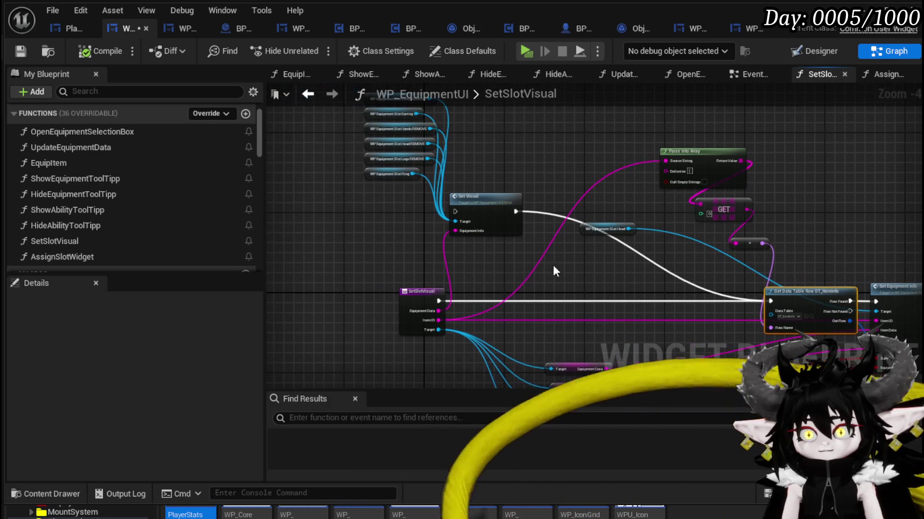
{"action": "key", "text": "Delete"}
{"action": "mouse_move", "coordinate": [369, 223]}
{"action": "left_mouse_down"}
{"action": "mouse_move", "coordinate": [450, 117]}
{"action": "mouse_move", "coordinate": [463, 147]}
{"action": "left_mouse_up"}
{"action": "left_click_drag", "start_coordinate": [511, 255], "coordinate": [440, 156]}
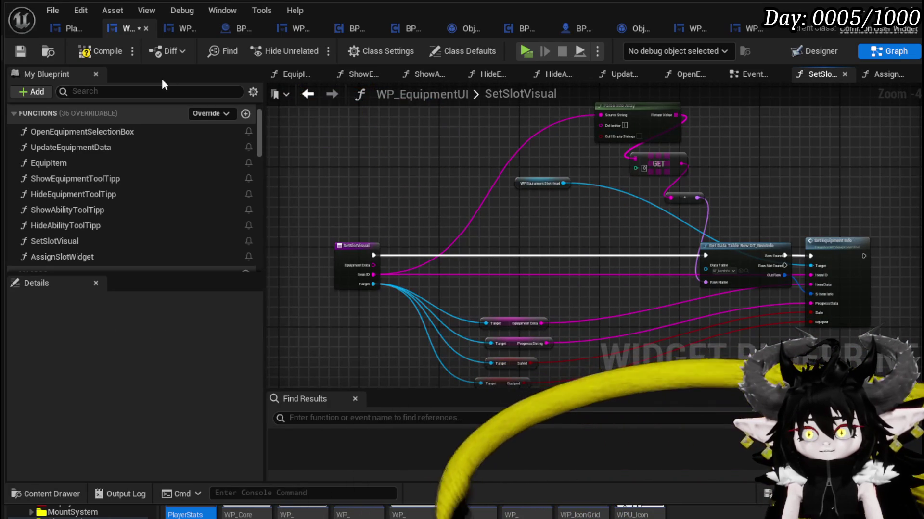
{"action": "key", "text": "ctrl+z"}
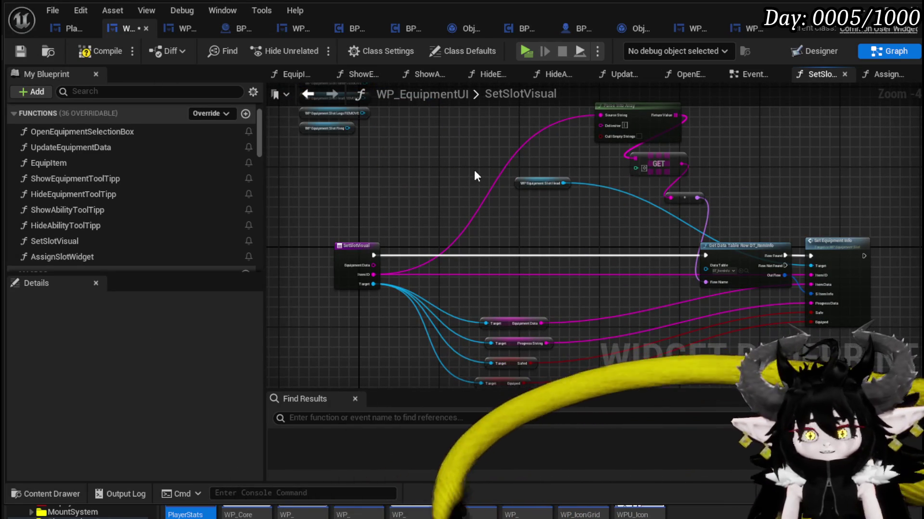
- Shift the WP Equipment Slot Head node left and bring Parse Into Array into view
{"action": "scroll", "coordinate": [505, 241], "scroll_direction": "up", "scroll_amount": 5}
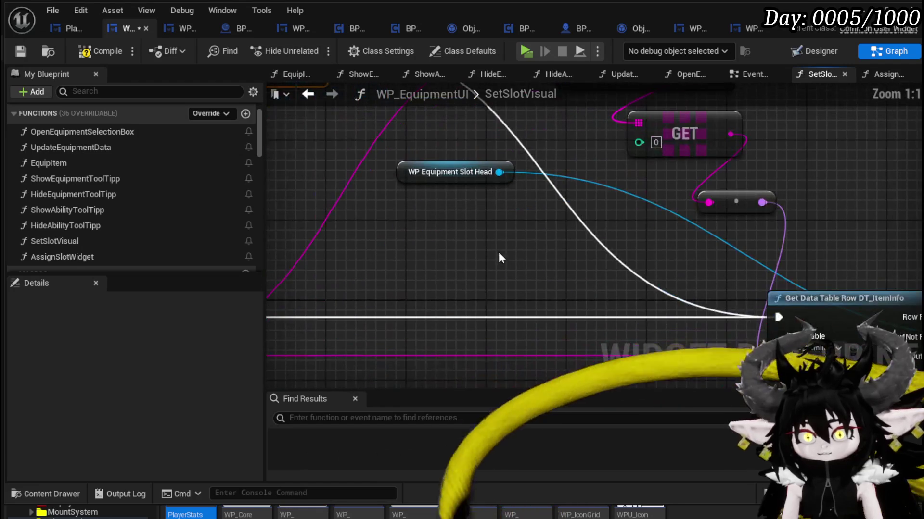
{"action": "scroll", "coordinate": [462, 193], "scroll_direction": "down", "scroll_amount": 3}
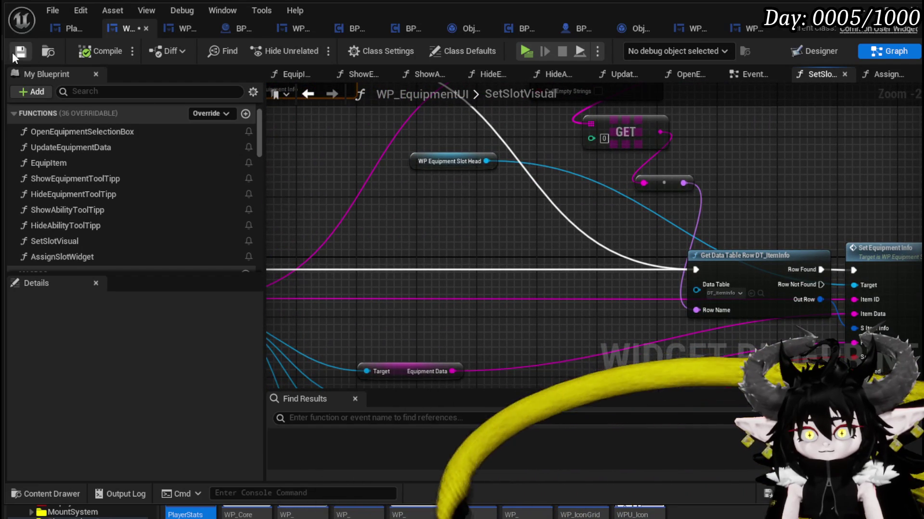
{"action": "left_click_drag", "start_coordinate": [433, 161], "coordinate": [356, 154]}
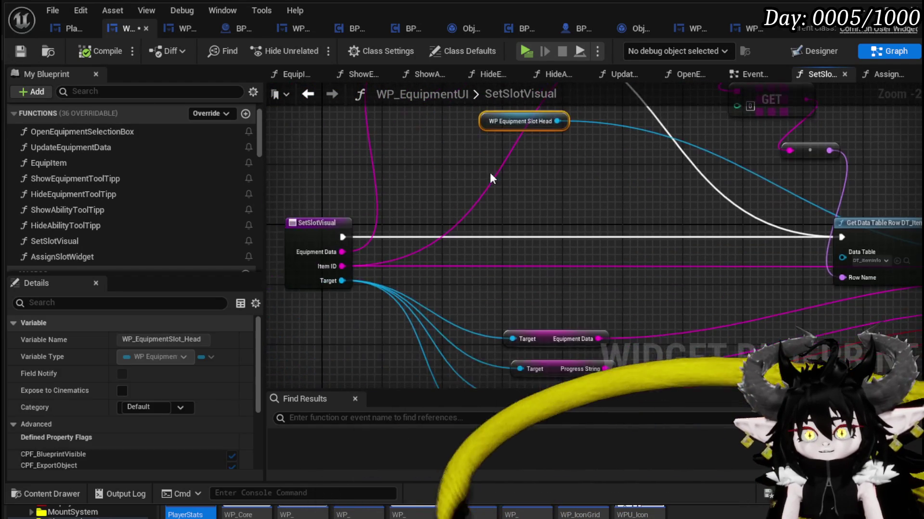
{"action": "left_click", "coordinate": [317, 226]}
{"action": "left_click_drag", "start_coordinate": [436, 201], "coordinate": [437, 235]}
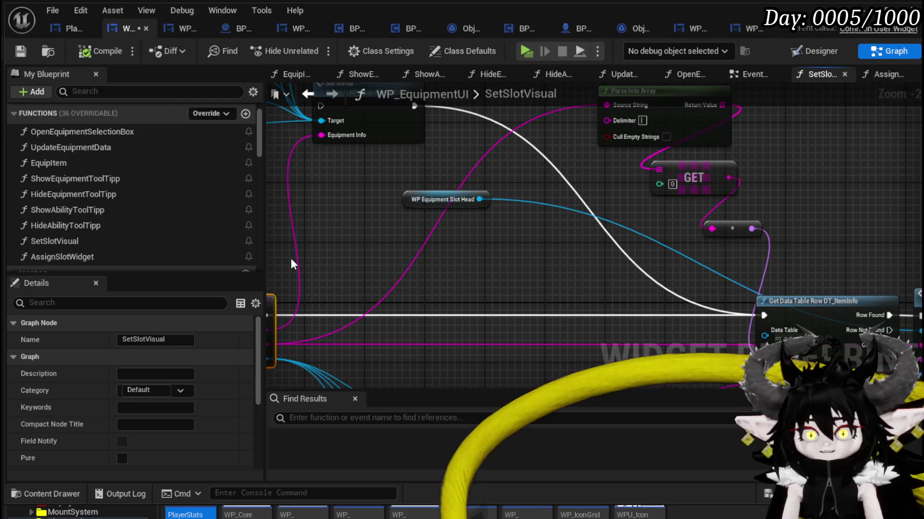
{"action": "scroll", "coordinate": [172, 221], "scroll_direction": "down", "scroll_amount": 15}
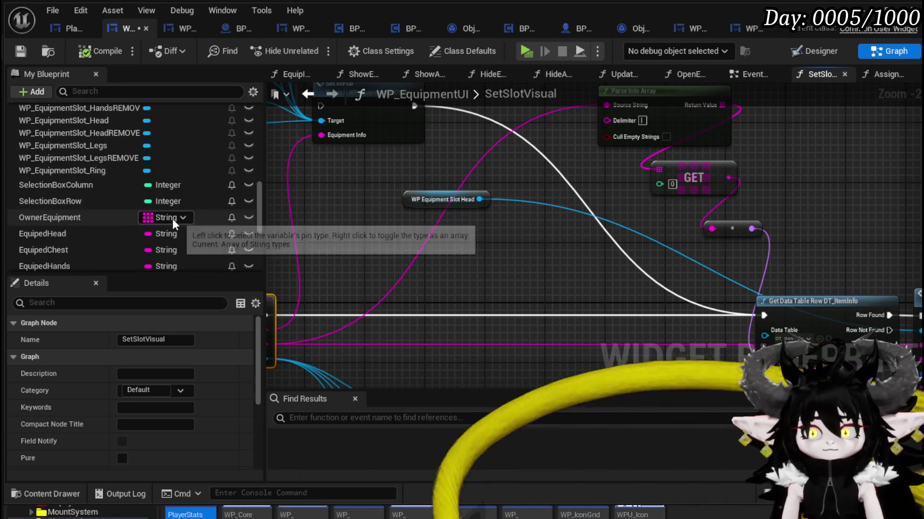
{"action": "scroll", "coordinate": [173, 219], "scroll_direction": "down", "scroll_amount": 5}
- Place an EquipmentSlotWidget getter and attach a map Find node to it
{"action": "mouse_move", "coordinate": [102, 195]}
{"action": "left_mouse_down"}
{"action": "mouse_move", "coordinate": [274, 235]}
{"action": "mouse_move", "coordinate": [310, 260]}
{"action": "left_mouse_up"}
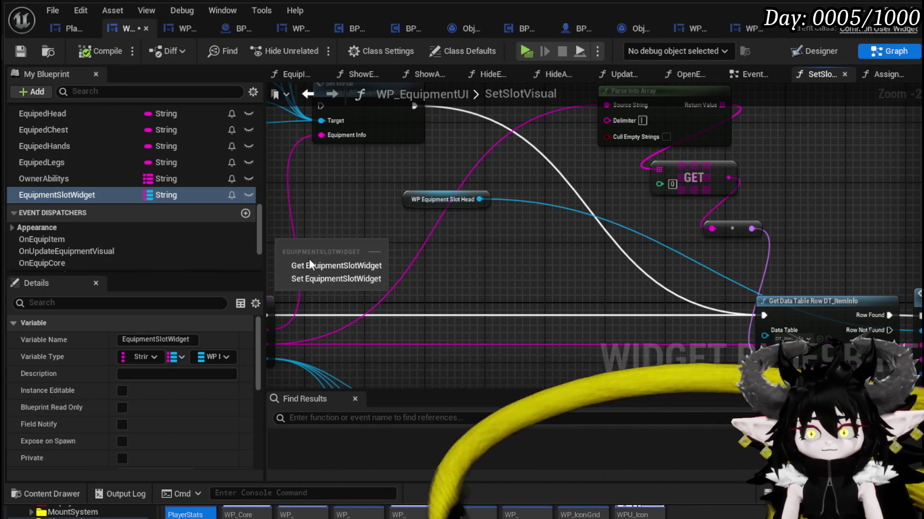
{"action": "left_click", "coordinate": [318, 266]}
{"action": "left_click_drag", "start_coordinate": [474, 218], "coordinate": [542, 229]}
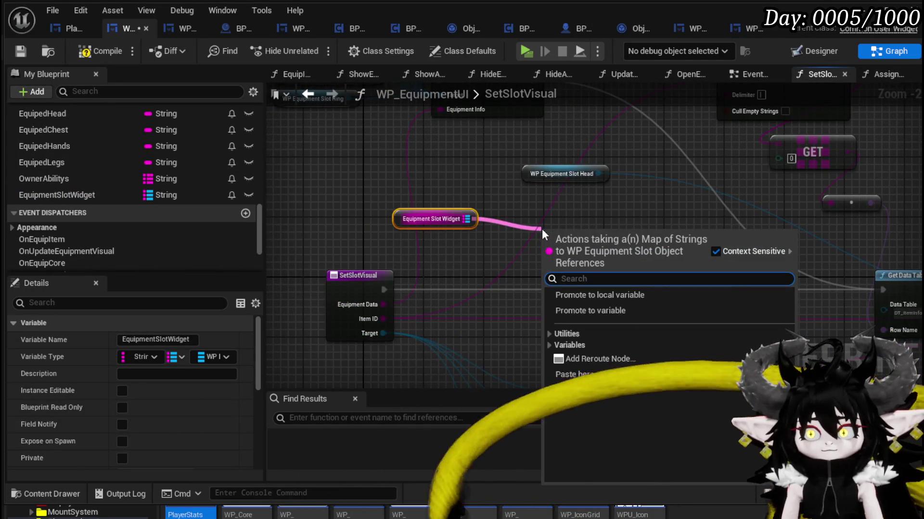
{"action": "type", "text": "find"}
{"action": "key", "text": "Return"}
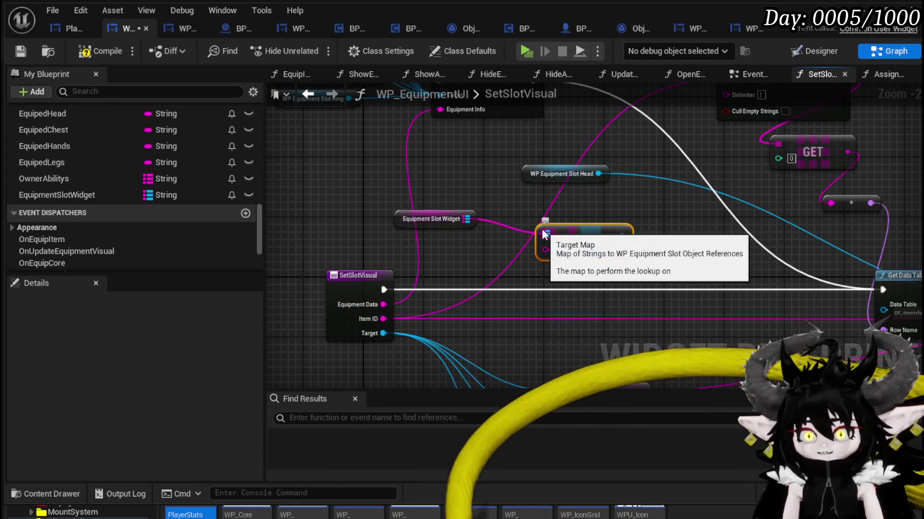
- Delete the WP Equipment Slot Head node, reposition Find, and compile and save
{"action": "mouse_move", "coordinate": [486, 238]}
{"action": "left_mouse_down"}
{"action": "mouse_move", "coordinate": [580, 220]}
{"action": "mouse_move", "coordinate": [343, 185]}
{"action": "mouse_move", "coordinate": [401, 211]}
{"action": "mouse_move", "coordinate": [862, 285]}
{"action": "mouse_move", "coordinate": [850, 293]}
{"action": "left_mouse_up"}
{"action": "left_click", "coordinate": [462, 165]}
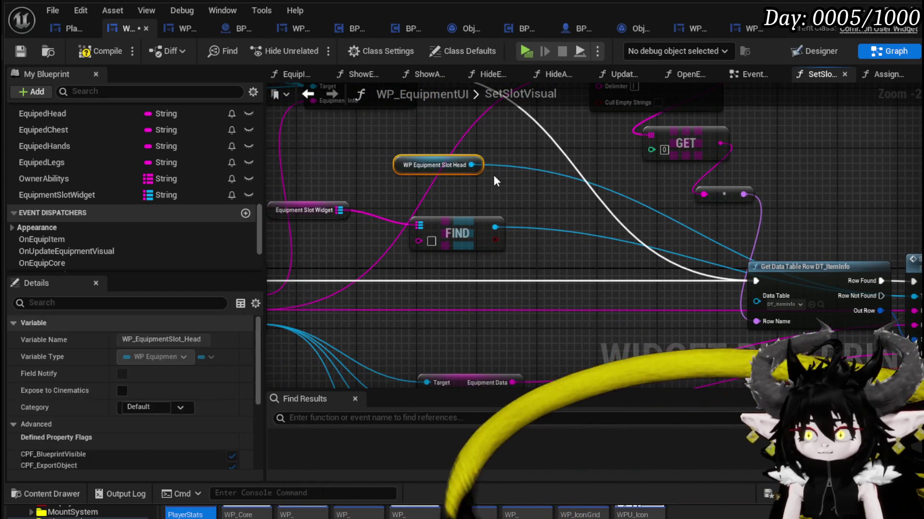
{"action": "key", "text": "Delete"}
{"action": "mouse_move", "coordinate": [457, 222]}
{"action": "left_mouse_down"}
{"action": "mouse_move", "coordinate": [385, 239]}
{"action": "mouse_move", "coordinate": [659, 181]}
{"action": "left_mouse_up"}
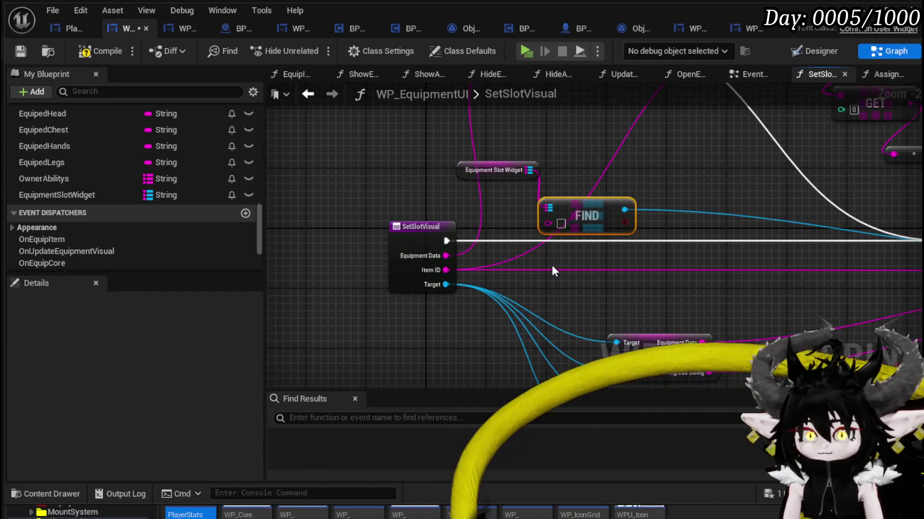
{"action": "mouse_move", "coordinate": [594, 261]}
{"action": "left_mouse_down"}
{"action": "mouse_move", "coordinate": [441, 350]}
{"action": "mouse_move", "coordinate": [411, 354]}
{"action": "mouse_move", "coordinate": [387, 272]}
{"action": "left_mouse_up"}
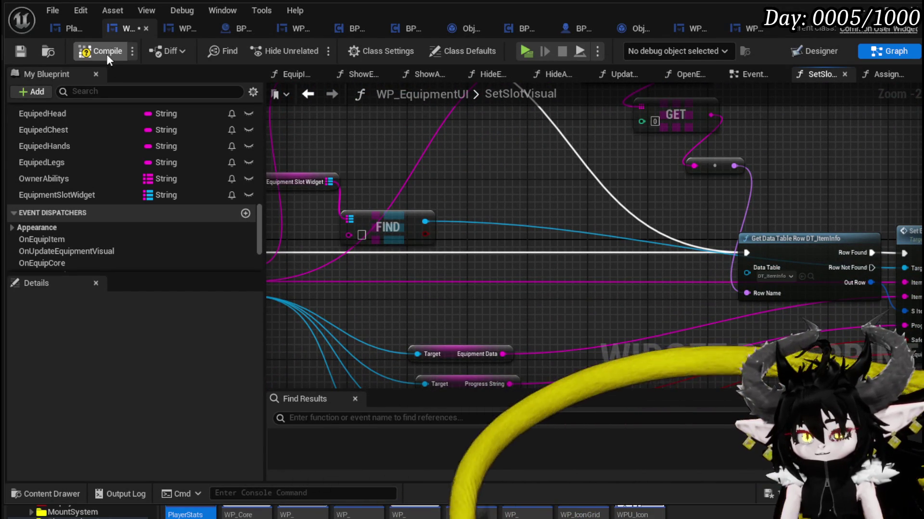
{"action": "left_click", "coordinate": [13, 54]}
{"action": "mouse_move", "coordinate": [520, 193]}
{"action": "left_mouse_down"}
{"action": "mouse_move", "coordinate": [621, 175]}
{"action": "mouse_move", "coordinate": [581, 274]}
{"action": "mouse_move", "coordinate": [371, 250]}
{"action": "mouse_move", "coordinate": [402, 260]}
{"action": "mouse_move", "coordinate": [398, 248]}
{"action": "left_mouse_up"}
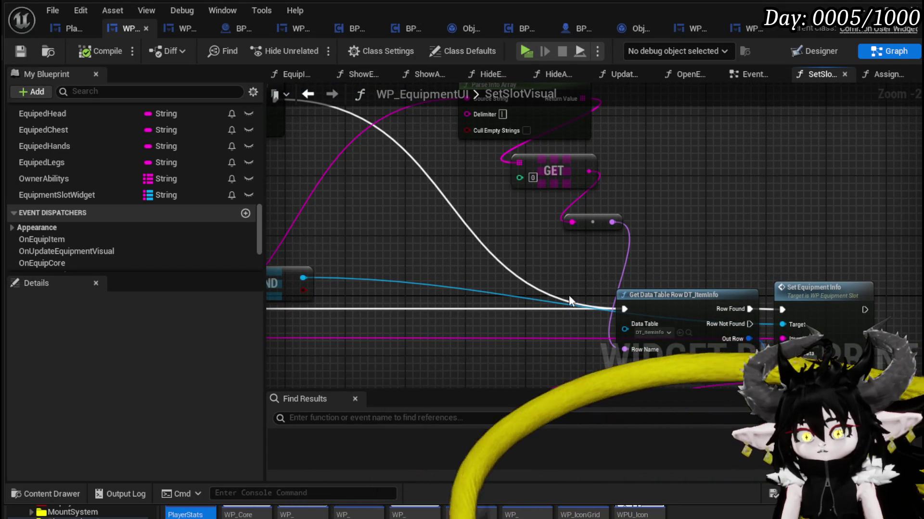
- Open DT_ItemInfo and scroll through its Head_Iron, Chest_Iron, Hands_Iron and Legs_Iron rows
{"action": "left_click", "coordinate": [689, 333]}
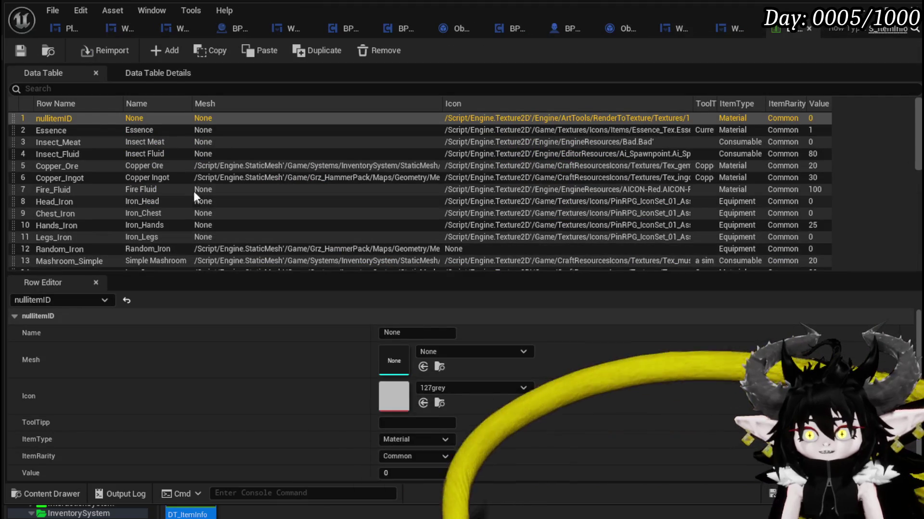
{"action": "scroll", "coordinate": [99, 162], "scroll_direction": "down", "scroll_amount": 3}
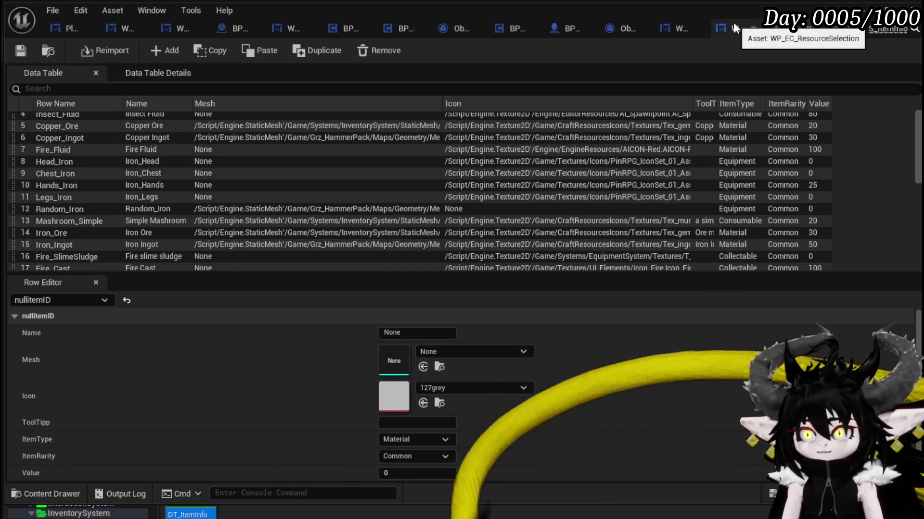
- Back in WP_EquipmentUI, add a Parse Into Array on GET's output with delimiter '_'
{"action": "left_click", "coordinate": [114, 30]}
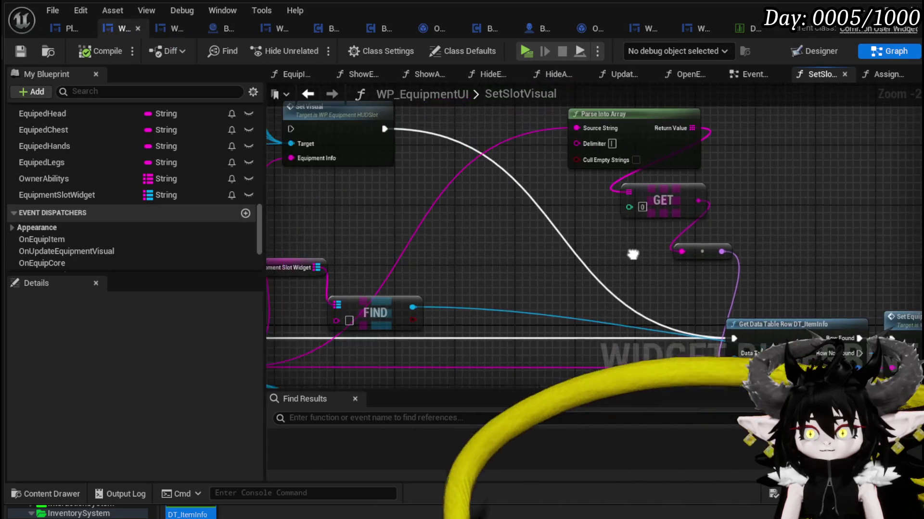
{"action": "left_click_drag", "start_coordinate": [705, 138], "coordinate": [785, 162]}
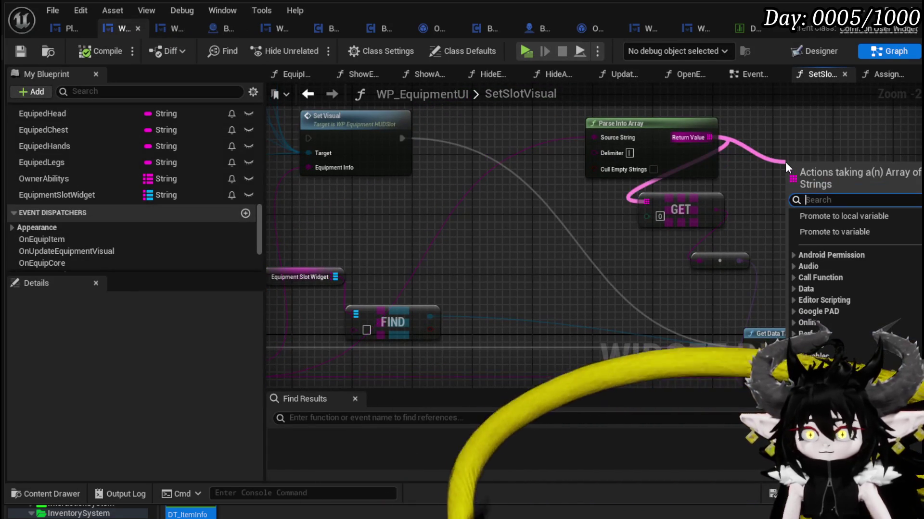
{"action": "type", "text": "Parse"}
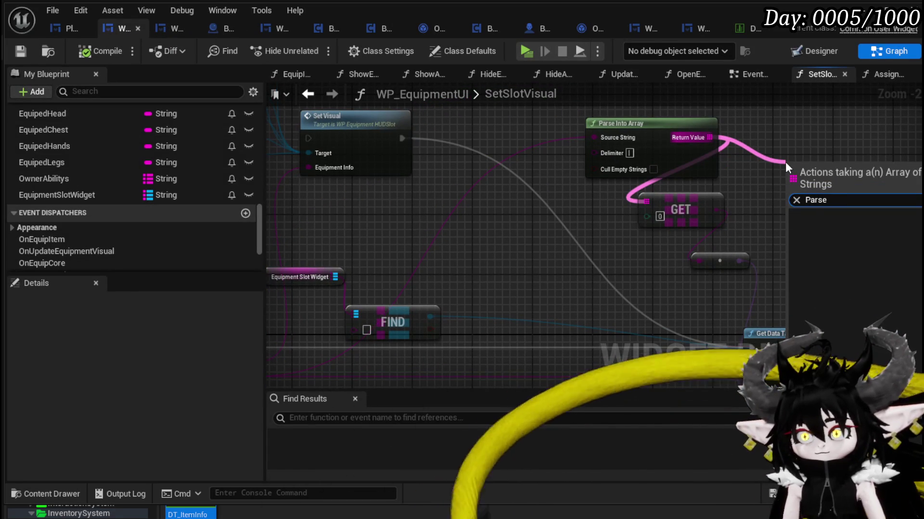
{"action": "key", "text": "BackSpace"}
{"action": "key", "text": "BackSpace"}
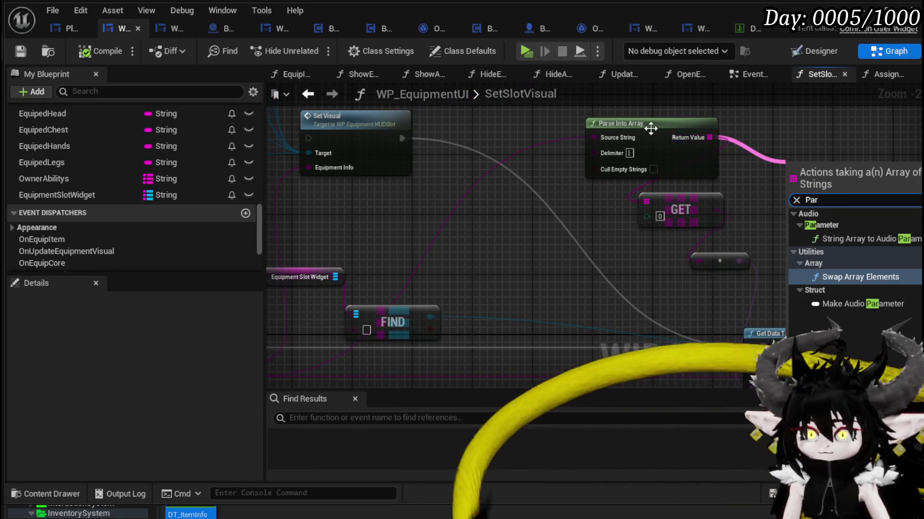
{"action": "left_click_drag", "start_coordinate": [651, 128], "coordinate": [545, 112]}
{"action": "left_click_drag", "start_coordinate": [716, 210], "coordinate": [794, 215]}
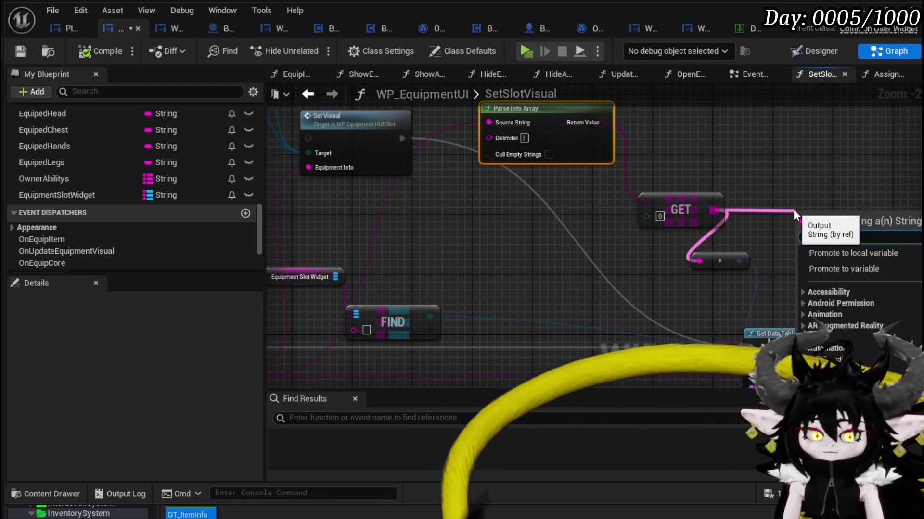
{"action": "type", "text": "Parse"}
{"action": "key", "text": "Return"}
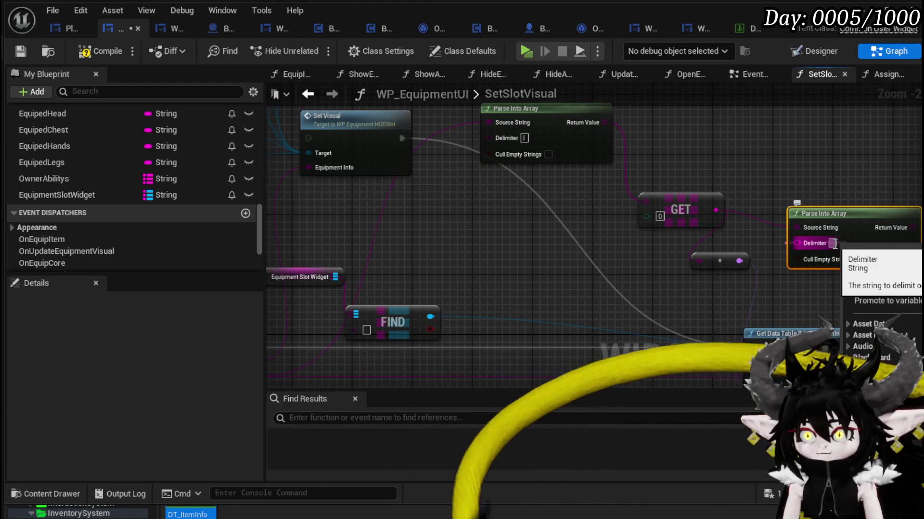
{"action": "type", "text": "_"}
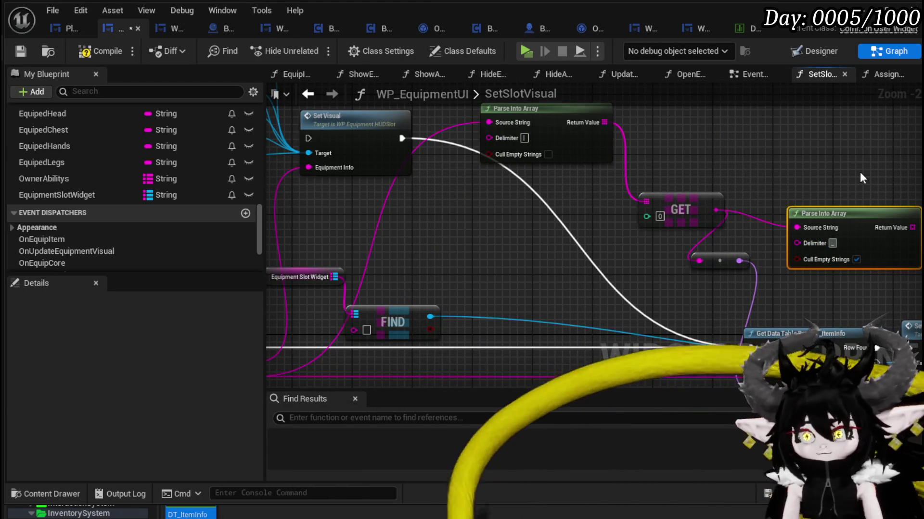
{"action": "left_click_drag", "start_coordinate": [856, 213], "coordinate": [472, 199]}
- Take element 0 of the split array with a GET node and wire it into Find's key
{"action": "mouse_move", "coordinate": [529, 212]}
{"action": "left_mouse_down"}
{"action": "mouse_move", "coordinate": [544, 219]}
{"action": "mouse_move", "coordinate": [556, 264]}
{"action": "left_mouse_up"}
{"action": "type", "text": "get"}
{"action": "left_click", "coordinate": [602, 352]}
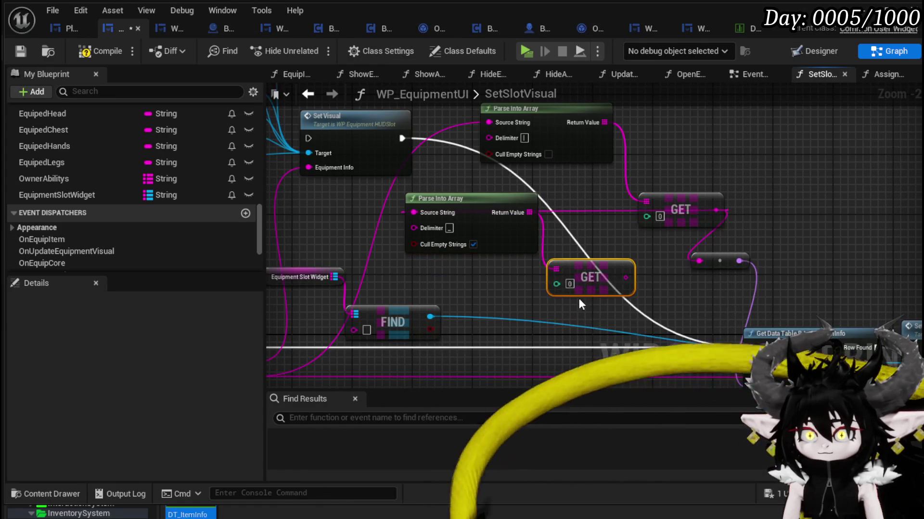
{"action": "left_click_drag", "start_coordinate": [364, 335], "coordinate": [362, 333]}
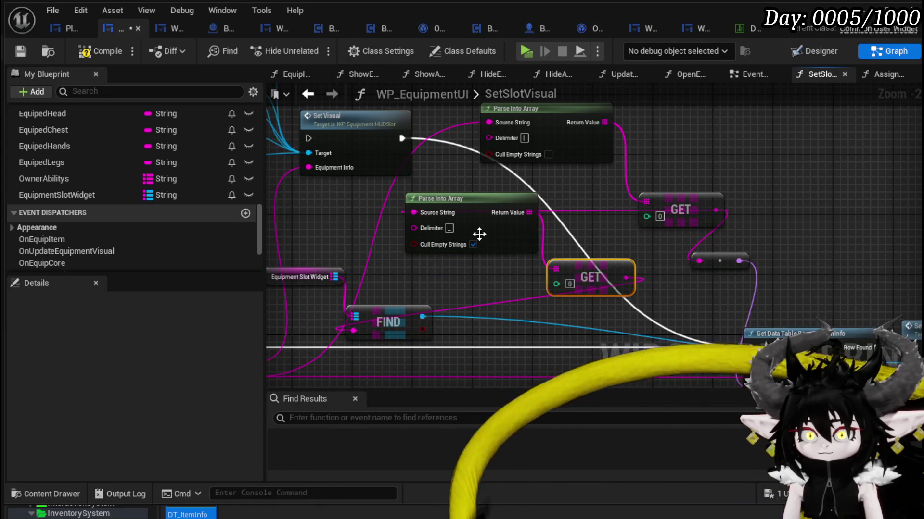
{"action": "left_click_drag", "start_coordinate": [491, 283], "coordinate": [517, 223]}
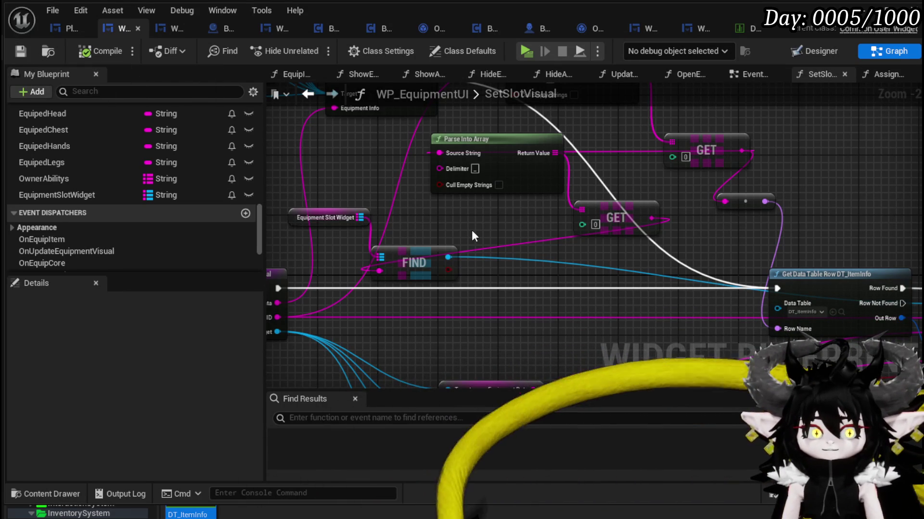
- Move the Equipment Slot Widget node beside Find and shift the slot nodes and Set Visual up-left
{"action": "mouse_move", "coordinate": [435, 220]}
{"action": "left_mouse_down"}
{"action": "mouse_move", "coordinate": [436, 233]}
{"action": "mouse_move", "coordinate": [564, 249]}
{"action": "left_mouse_up"}
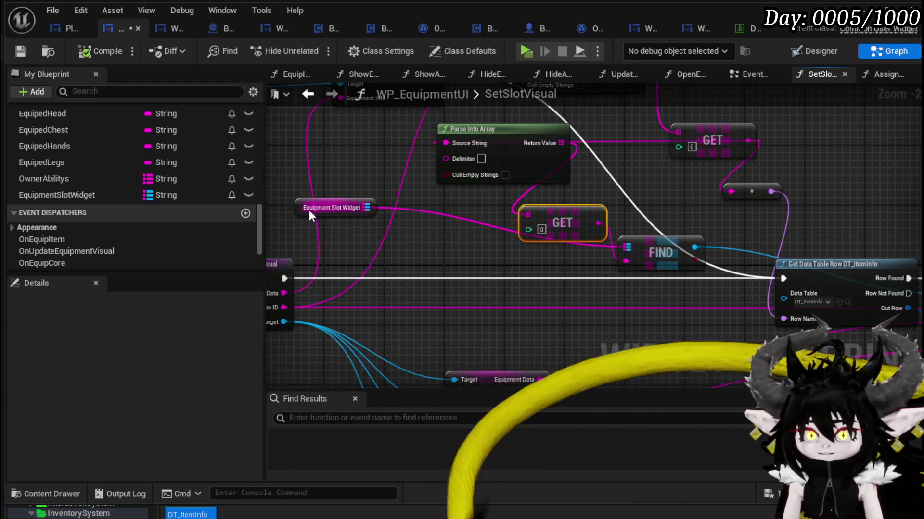
{"action": "left_click_drag", "start_coordinate": [310, 210], "coordinate": [489, 262]}
{"action": "mouse_move", "coordinate": [418, 238]}
{"action": "left_mouse_down"}
{"action": "mouse_move", "coordinate": [433, 243]}
{"action": "mouse_move", "coordinate": [382, 237]}
{"action": "mouse_move", "coordinate": [348, 219]}
{"action": "left_mouse_up"}
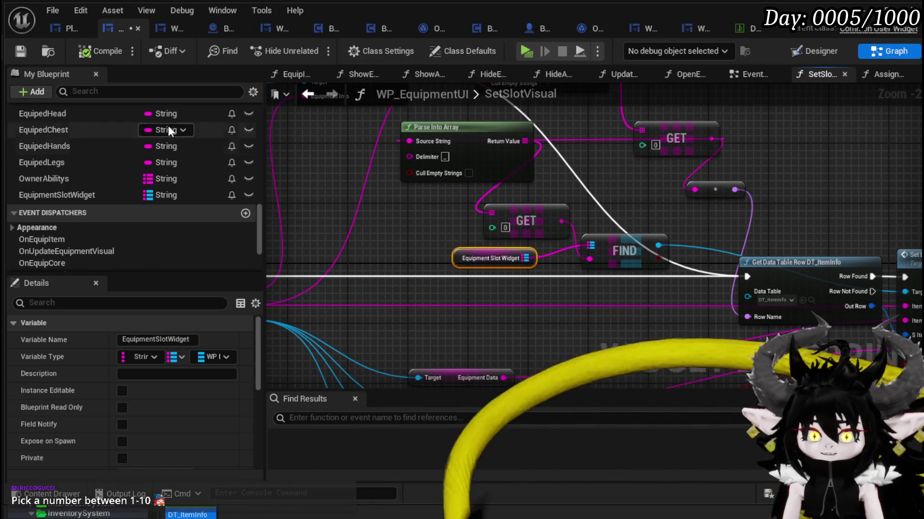
{"action": "mouse_move", "coordinate": [492, 196]}
{"action": "left_mouse_down"}
{"action": "mouse_move", "coordinate": [408, 227]}
{"action": "mouse_move", "coordinate": [478, 277]}
{"action": "mouse_move", "coordinate": [597, 301]}
{"action": "mouse_move", "coordinate": [492, 278]}
{"action": "left_mouse_up"}
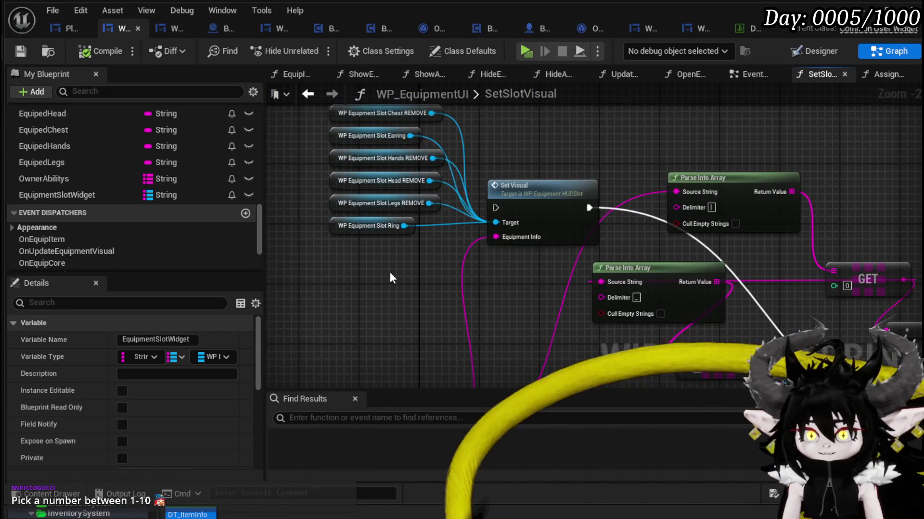
{"action": "left_click_drag", "start_coordinate": [337, 240], "coordinate": [502, 126]}
{"action": "left_click_drag", "start_coordinate": [540, 211], "coordinate": [332, 131]}
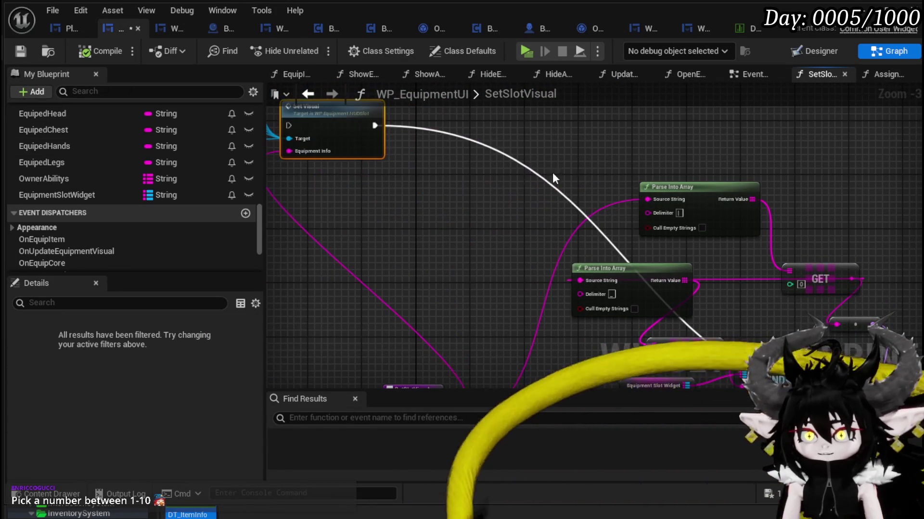
- Line up Parse Into Array and GET left of Find, then launch a standalone game preview
{"action": "mouse_move", "coordinate": [726, 196]}
{"action": "left_mouse_down"}
{"action": "mouse_move", "coordinate": [652, 181]}
{"action": "mouse_move", "coordinate": [461, 175]}
{"action": "left_mouse_up"}
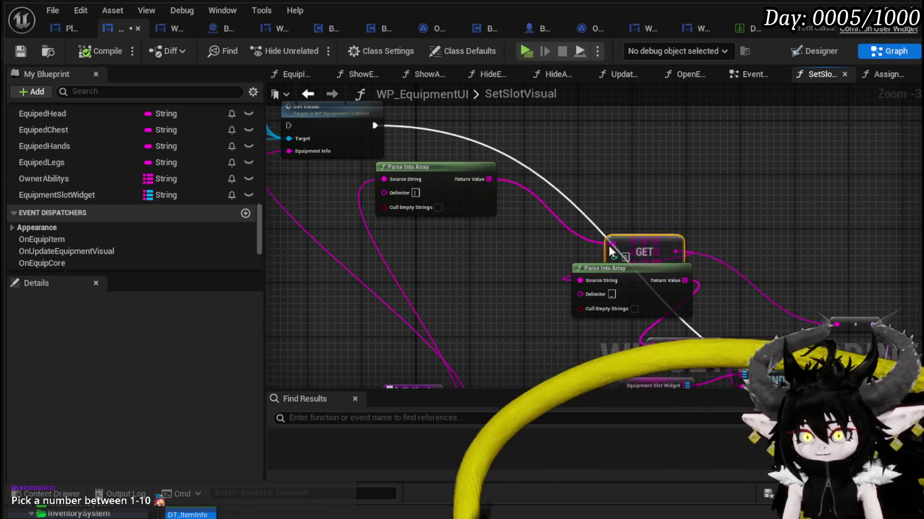
{"action": "left_click_drag", "start_coordinate": [721, 258], "coordinate": [499, 265]}
{"action": "mouse_move", "coordinate": [741, 253]}
{"action": "left_mouse_down"}
{"action": "mouse_move", "coordinate": [556, 186]}
{"action": "mouse_move", "coordinate": [542, 165]}
{"action": "mouse_move", "coordinate": [637, 186]}
{"action": "mouse_move", "coordinate": [499, 188]}
{"action": "mouse_move", "coordinate": [707, 214]}
{"action": "mouse_move", "coordinate": [749, 308]}
{"action": "left_mouse_up"}
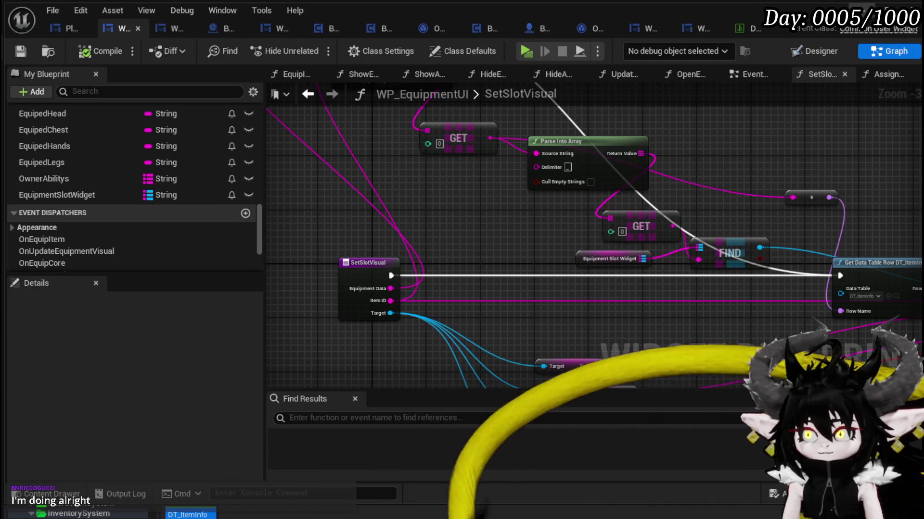
{"action": "key", "text": "alt+p"}
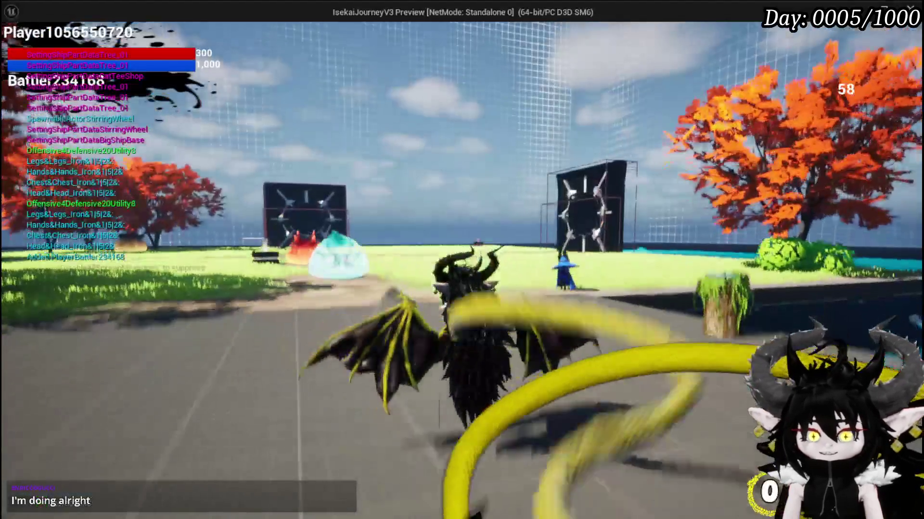
- In the running game, open the Equipment panel, click a slot, then exit play with Esc
{"action": "key", "text": "Tab"}
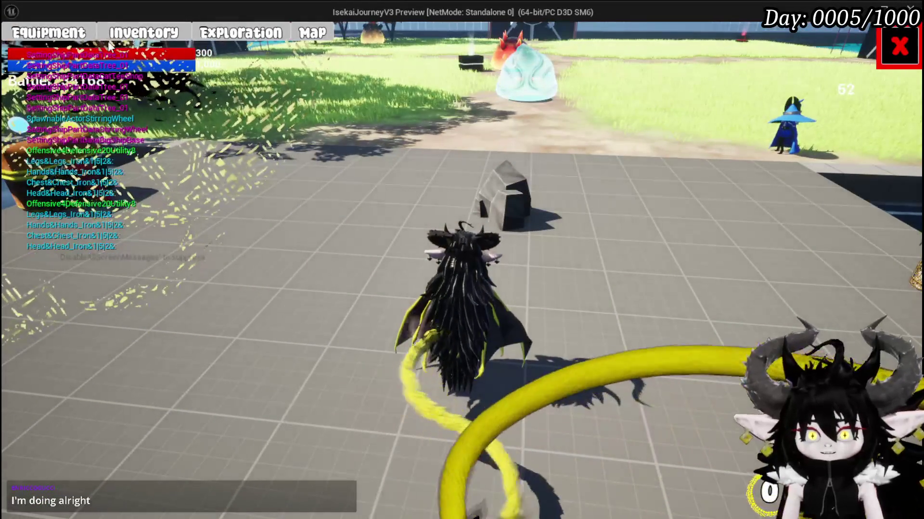
{"action": "left_click", "coordinate": [61, 37]}
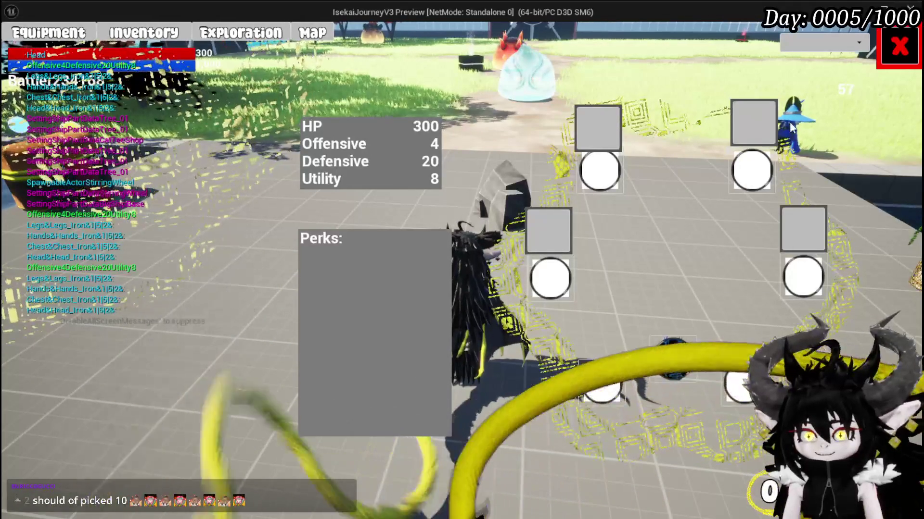
{"action": "left_click", "coordinate": [592, 131]}
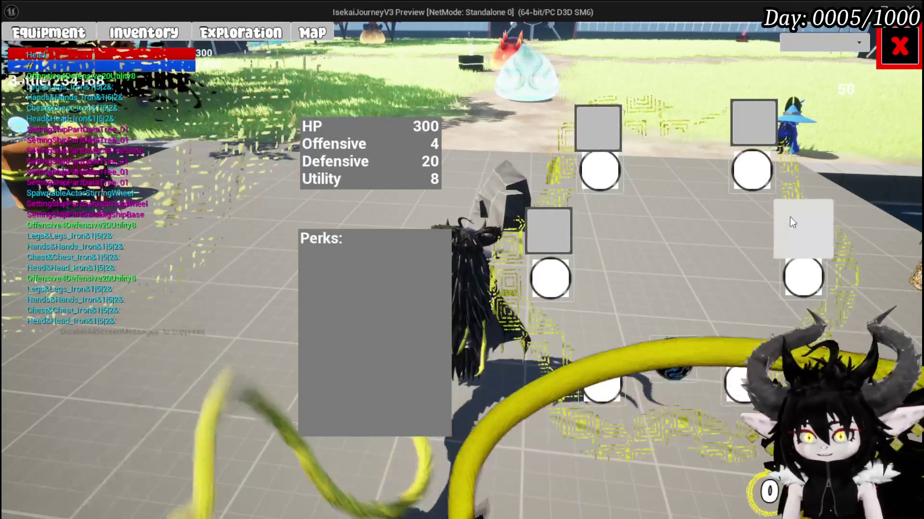
{"action": "key", "text": "Escape"}
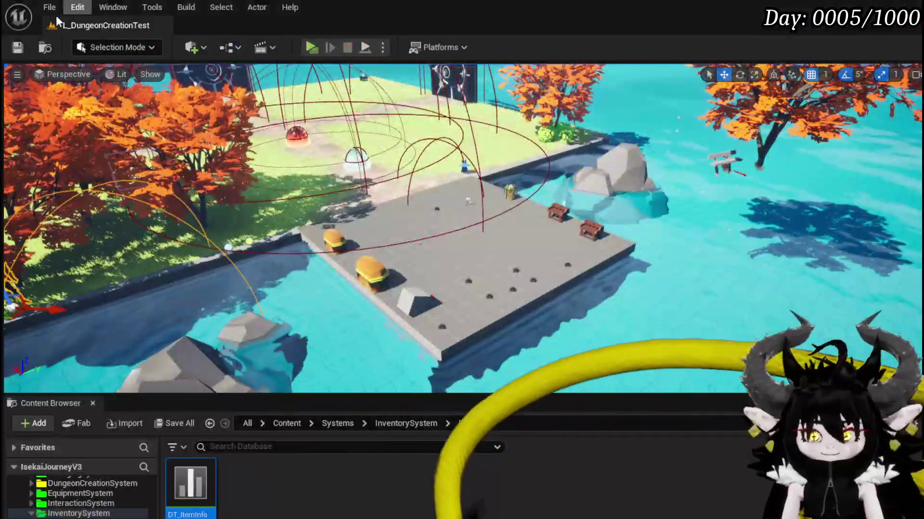
- Save the level, then move SetSlotVisual's Equipment Slot Widget getter up-right beside Parse Into Array
{"action": "key", "text": "ctrl+s"}
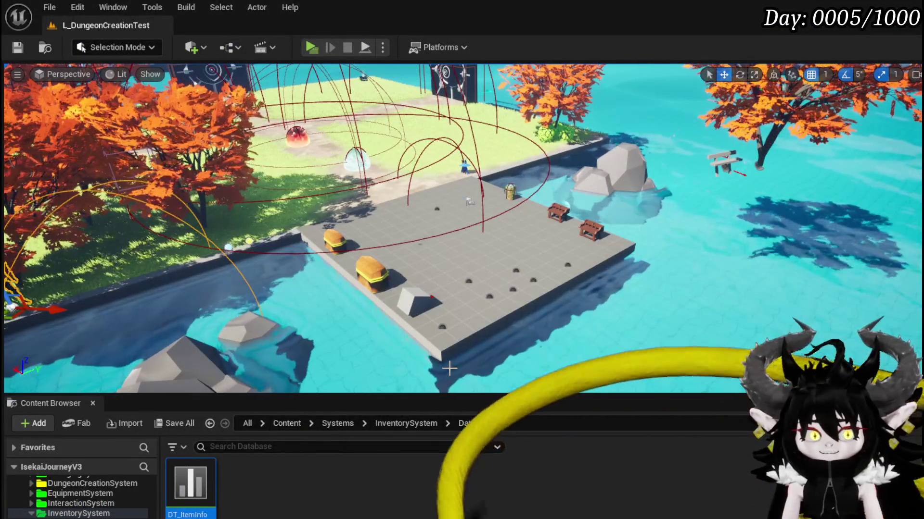
{"action": "key", "text": "alt+Tab"}
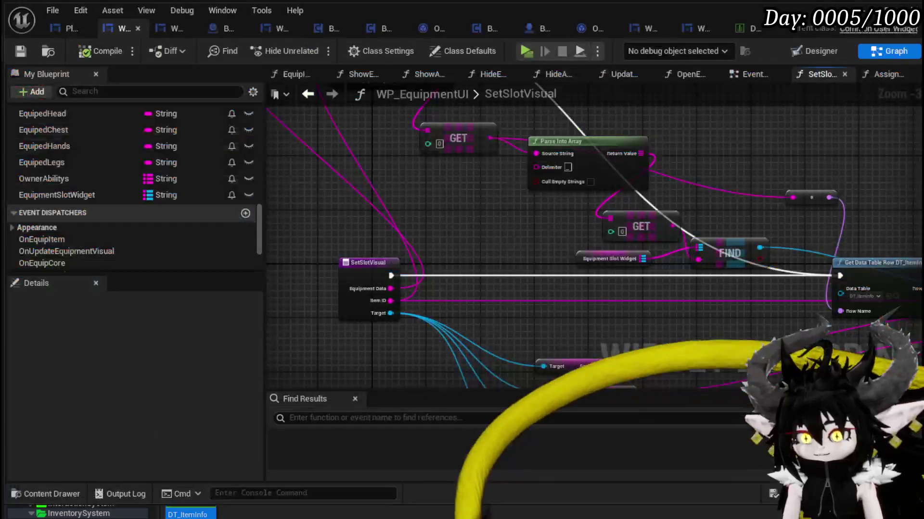
{"action": "mouse_move", "coordinate": [496, 281]}
{"action": "left_mouse_down"}
{"action": "mouse_move", "coordinate": [540, 278]}
{"action": "mouse_move", "coordinate": [536, 313]}
{"action": "mouse_move", "coordinate": [513, 311]}
{"action": "left_mouse_up"}
{"action": "scroll", "coordinate": [514, 313], "scroll_direction": "up", "scroll_amount": 2}
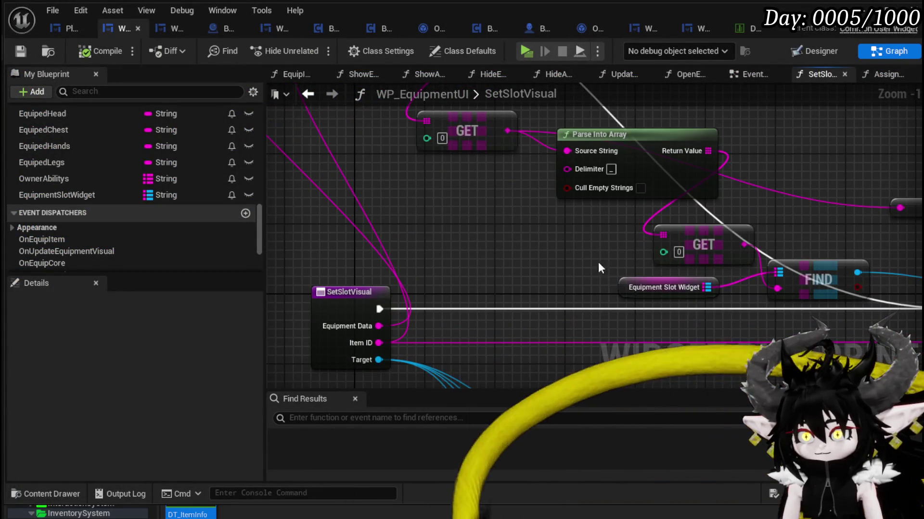
{"action": "left_click_drag", "start_coordinate": [640, 287], "coordinate": [731, 216]}
{"action": "left_click_drag", "start_coordinate": [406, 305], "coordinate": [448, 302]}
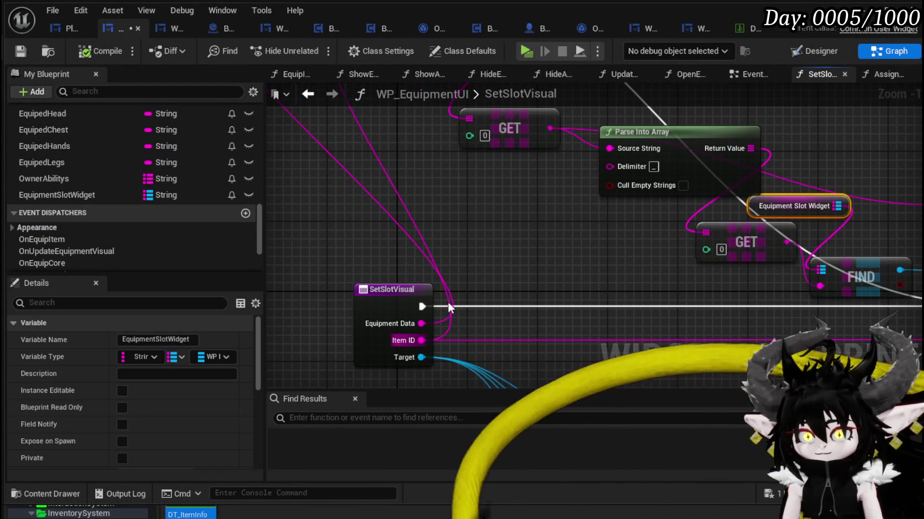
- Add a Print String node wired straight off the SetSlotVisual entry execution pin
{"action": "left_click_drag", "start_coordinate": [530, 298], "coordinate": [531, 300]}
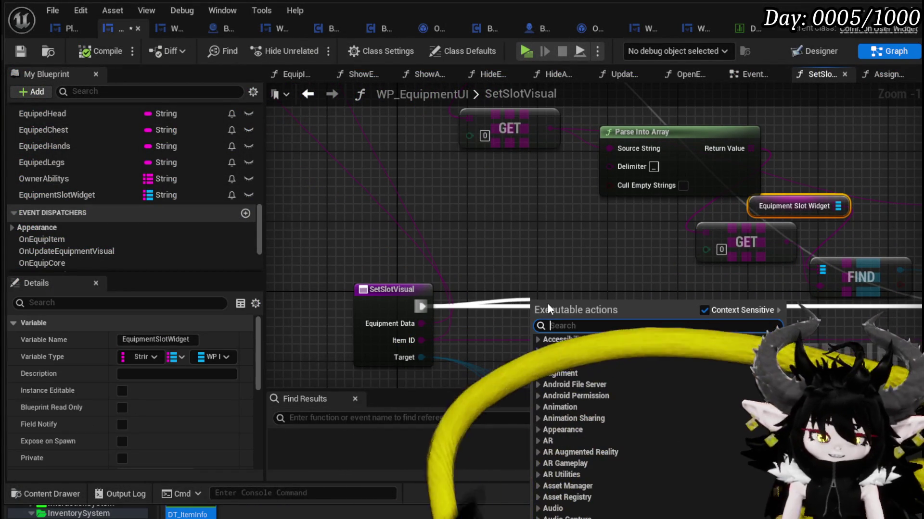
{"action": "type", "text": "Print String"}
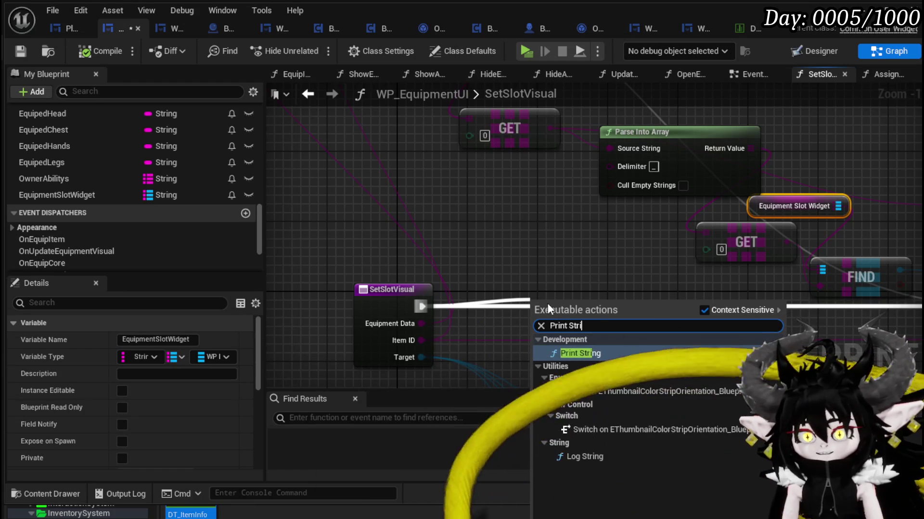
{"action": "key", "text": "Return"}
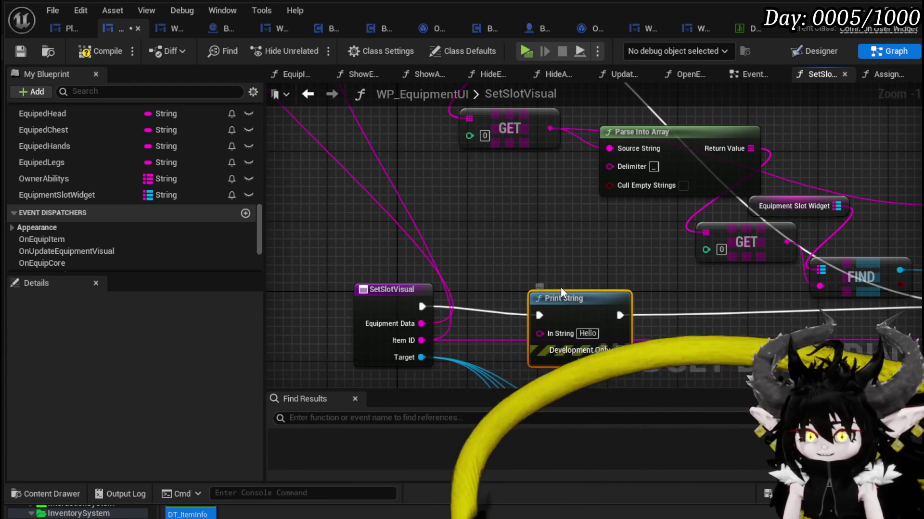
{"action": "key", "text": "q"}
{"action": "left_click_drag", "start_coordinate": [558, 301], "coordinate": [557, 296]}
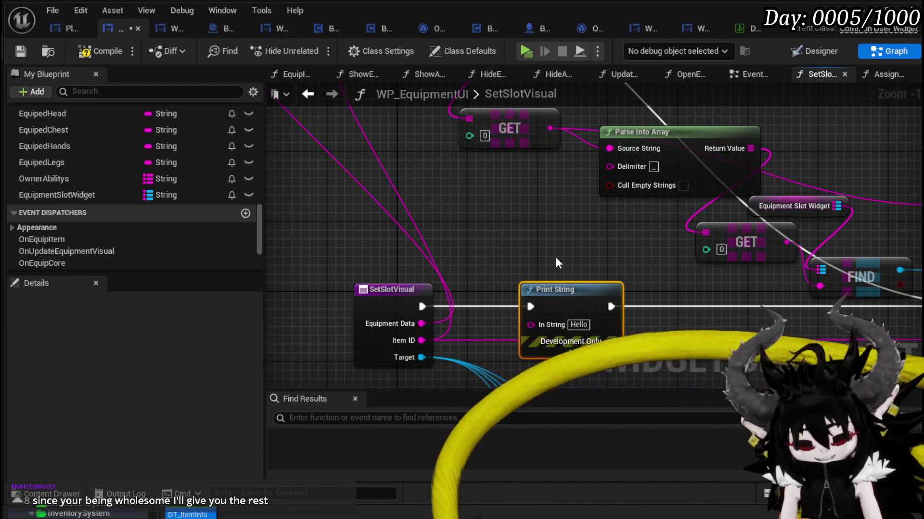
- Move the SetSlotVisual entry node left and compile WP_EquipmentUI
{"action": "mouse_move", "coordinate": [555, 257]}
{"action": "left_mouse_down"}
{"action": "mouse_move", "coordinate": [471, 218]}
{"action": "mouse_move", "coordinate": [508, 254]}
{"action": "mouse_move", "coordinate": [584, 199]}
{"action": "left_mouse_up"}
{"action": "mouse_move", "coordinate": [454, 223]}
{"action": "left_mouse_down"}
{"action": "mouse_move", "coordinate": [457, 285]}
{"action": "mouse_move", "coordinate": [356, 286]}
{"action": "left_mouse_up"}
{"action": "mouse_move", "coordinate": [644, 237]}
{"action": "left_mouse_down"}
{"action": "mouse_move", "coordinate": [588, 212]}
{"action": "mouse_move", "coordinate": [461, 205]}
{"action": "left_mouse_up"}
{"action": "scroll", "coordinate": [440, 204], "scroll_direction": "down", "scroll_amount": 2}
{"action": "scroll", "coordinate": [552, 194], "scroll_direction": "up", "scroll_amount": 3}
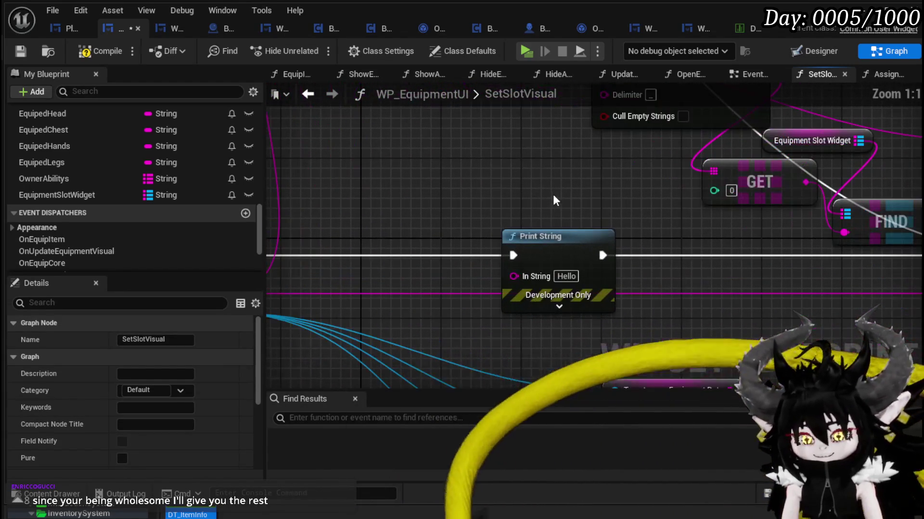
{"action": "left_click", "coordinate": [90, 49]}
- Set the Print String text to 'Hello' and save WP_EquipmentUI
{"action": "scroll", "coordinate": [442, 175], "scroll_direction": "down", "scroll_amount": 3}
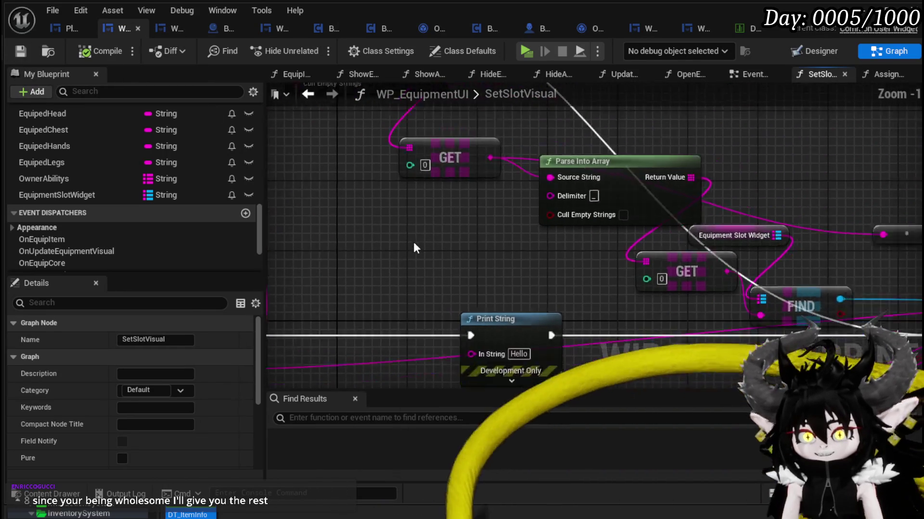
{"action": "left_click", "coordinate": [483, 195]}
{"action": "mouse_move", "coordinate": [488, 380]}
{"action": "left_mouse_down"}
{"action": "mouse_move", "coordinate": [449, 368]}
{"action": "mouse_move", "coordinate": [414, 235]}
{"action": "left_mouse_up"}
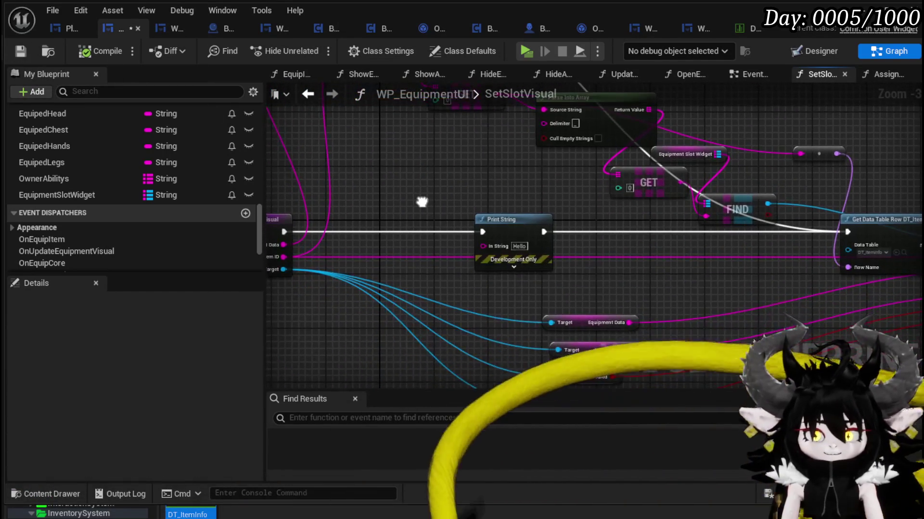
{"action": "scroll", "coordinate": [512, 248], "scroll_direction": "up", "scroll_amount": 3}
{"action": "mouse_move", "coordinate": [511, 250]}
{"action": "left_mouse_down"}
{"action": "mouse_move", "coordinate": [513, 311]}
{"action": "mouse_move", "coordinate": [522, 315]}
{"action": "left_mouse_up"}
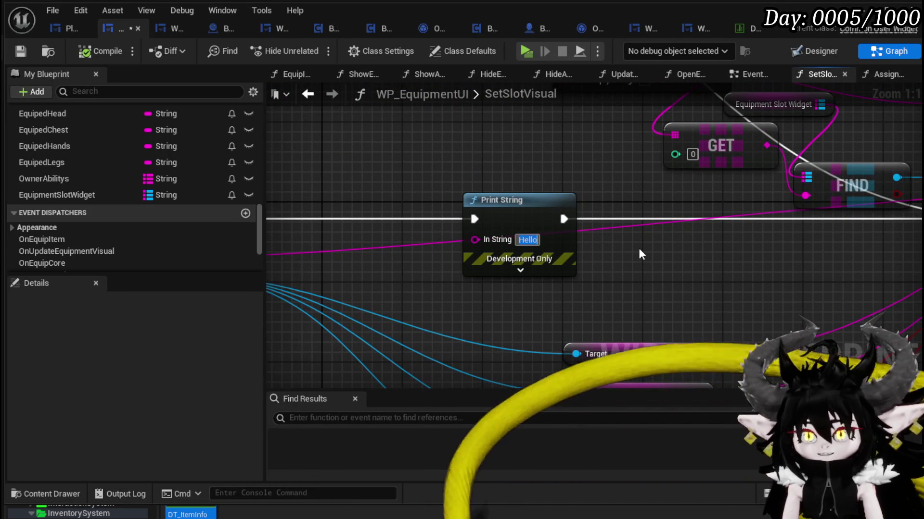
{"action": "left_click", "coordinate": [610, 293]}
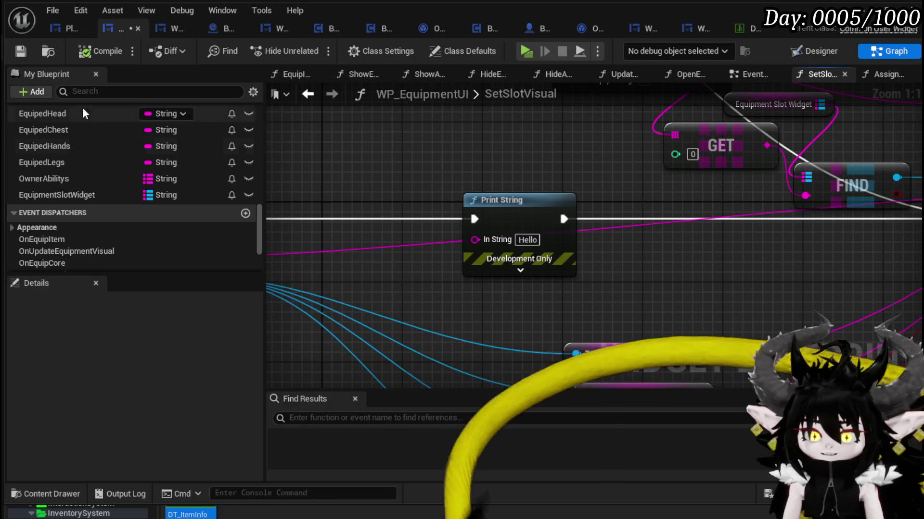
{"action": "left_click", "coordinate": [18, 51]}
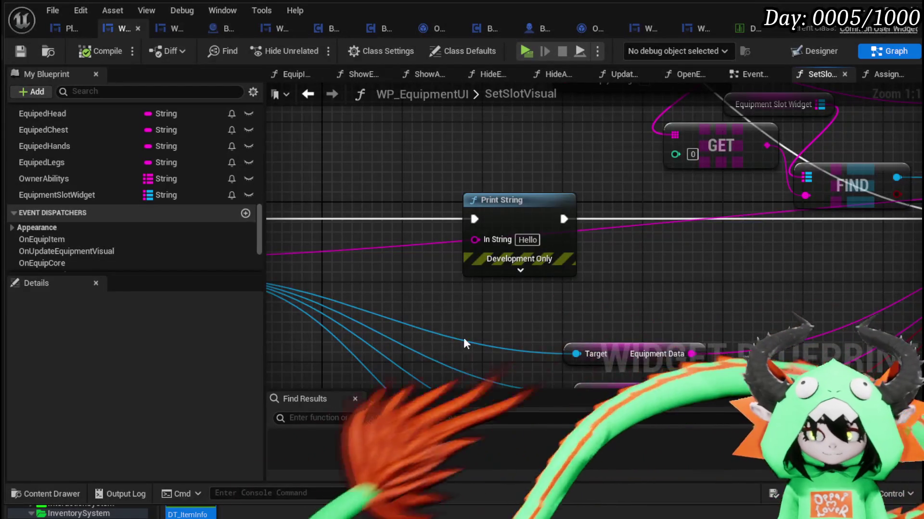
- Pan the SetSlotVisual graph to centre the Print String node
{"action": "mouse_move", "coordinate": [465, 342]}
{"action": "left_mouse_down"}
{"action": "mouse_move", "coordinate": [514, 336]}
{"action": "mouse_move", "coordinate": [553, 284]}
{"action": "left_mouse_up"}
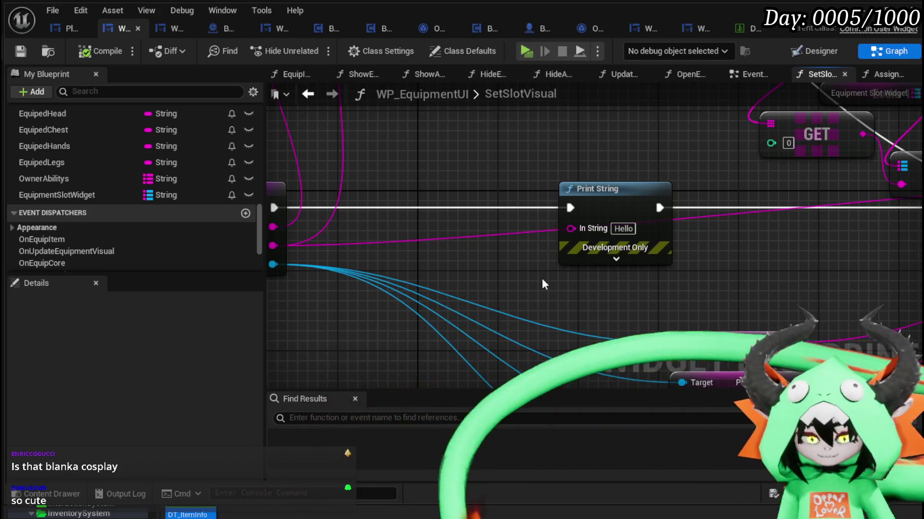
- Wire the Item ID into Print String's In String pin
{"action": "scroll", "coordinate": [529, 265], "scroll_direction": "up", "scroll_amount": 1}
{"action": "scroll", "coordinate": [532, 250], "scroll_direction": "down", "scroll_amount": 1}
{"action": "scroll", "coordinate": [533, 251], "scroll_direction": "down", "scroll_amount": 2}
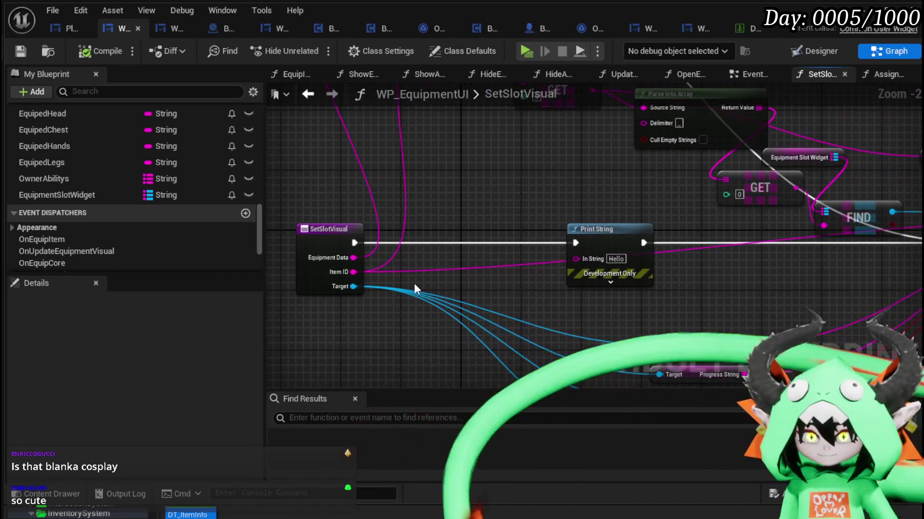
{"action": "mouse_move", "coordinate": [483, 207]}
{"action": "left_mouse_down"}
{"action": "mouse_move", "coordinate": [521, 241]}
{"action": "mouse_move", "coordinate": [402, 264]}
{"action": "mouse_move", "coordinate": [477, 274]}
{"action": "mouse_move", "coordinate": [269, 243]}
{"action": "mouse_move", "coordinate": [478, 253]}
{"action": "left_mouse_up"}
{"action": "mouse_move", "coordinate": [344, 263]}
{"action": "left_mouse_down"}
{"action": "mouse_move", "coordinate": [593, 251]}
{"action": "mouse_move", "coordinate": [495, 229]}
{"action": "left_mouse_up"}
- Give Print String magenta text and a 180-second duration, then compile the blueprint
{"action": "left_click", "coordinate": [592, 270]}
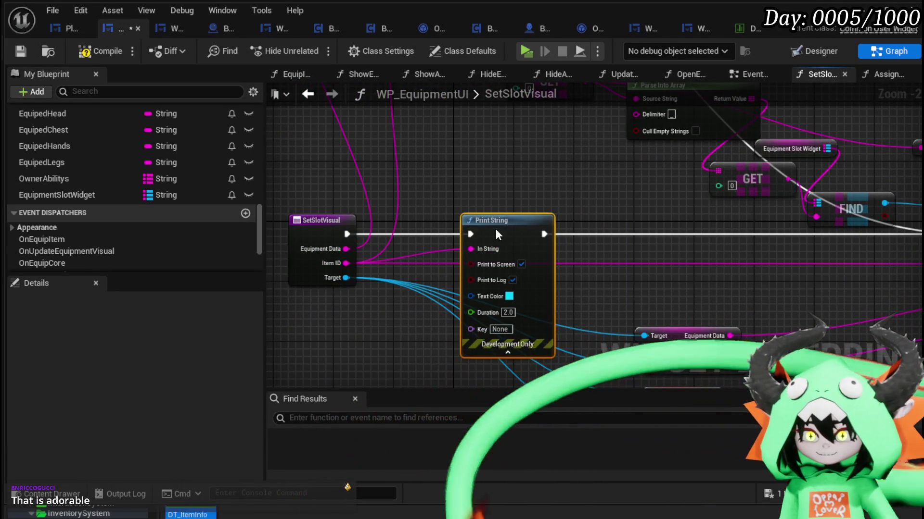
{"action": "left_click", "coordinate": [510, 296]}
{"action": "left_click", "coordinate": [637, 380]}
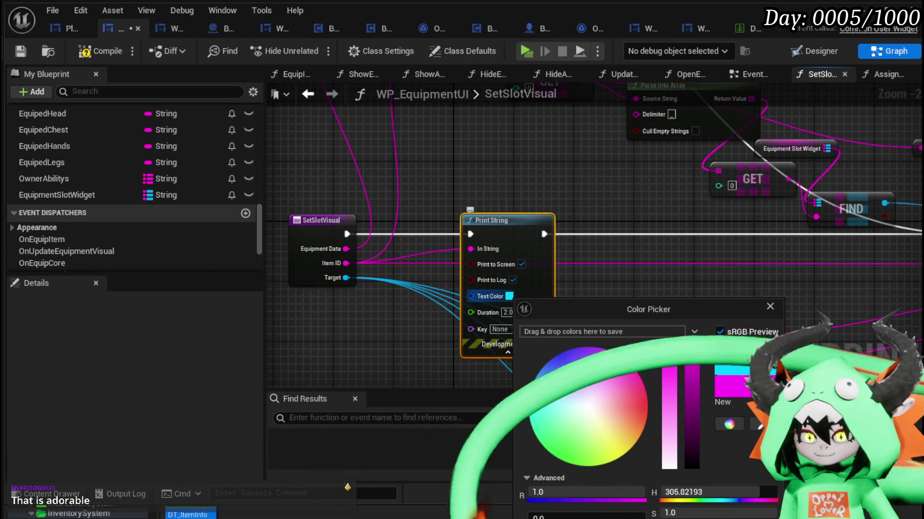
{"action": "left_click", "coordinate": [533, 370]}
{"action": "left_click", "coordinate": [508, 312]}
{"action": "type", "text": "180"}
{"action": "left_click", "coordinate": [665, 280]}
{"action": "left_click", "coordinate": [93, 48]}
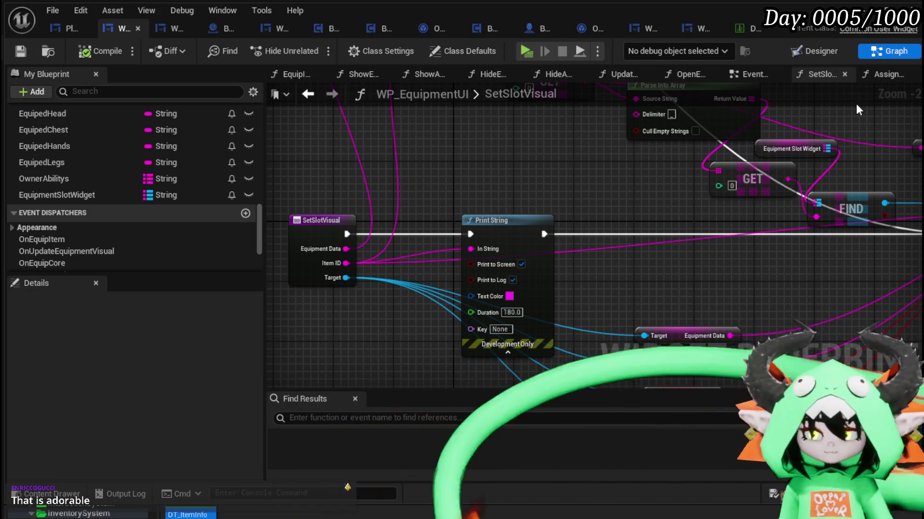
{"action": "left_click", "coordinate": [866, 29]}
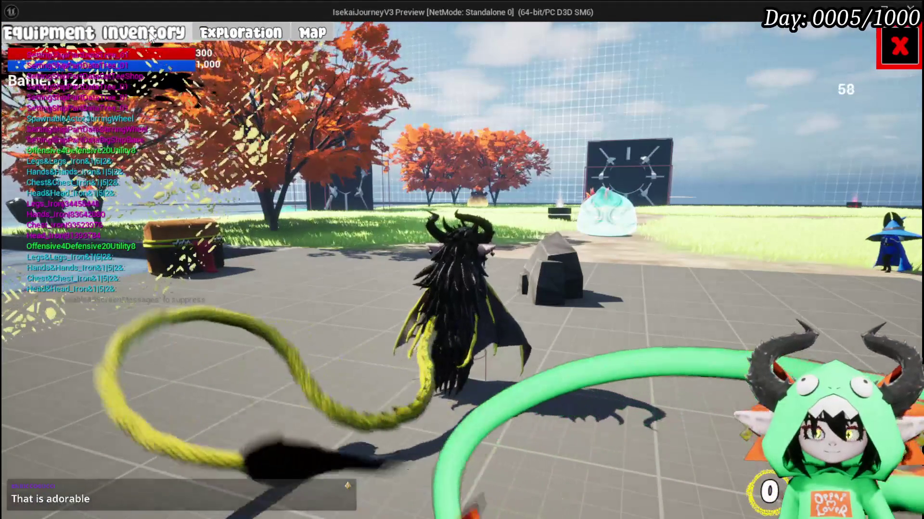
- Open the in-game Equipment panel to read printed item IDs, stop play, and save
{"action": "key", "text": "Tab"}
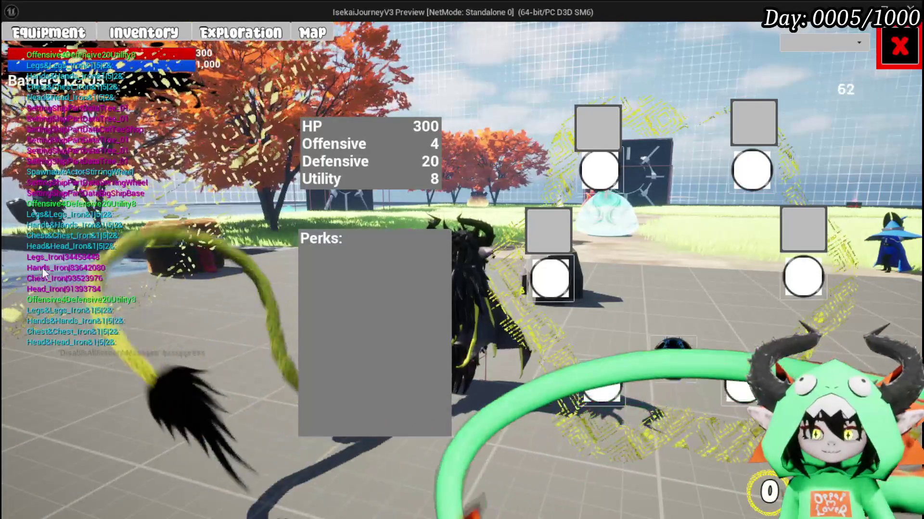
{"action": "key", "text": "Escape"}
{"action": "key", "text": "ctrl+s"}
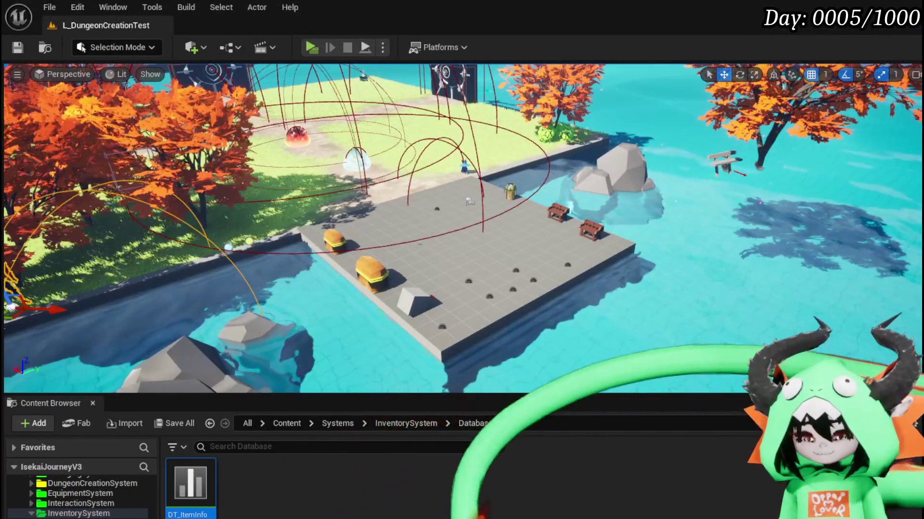
{"action": "key", "text": "alt+Tab"}
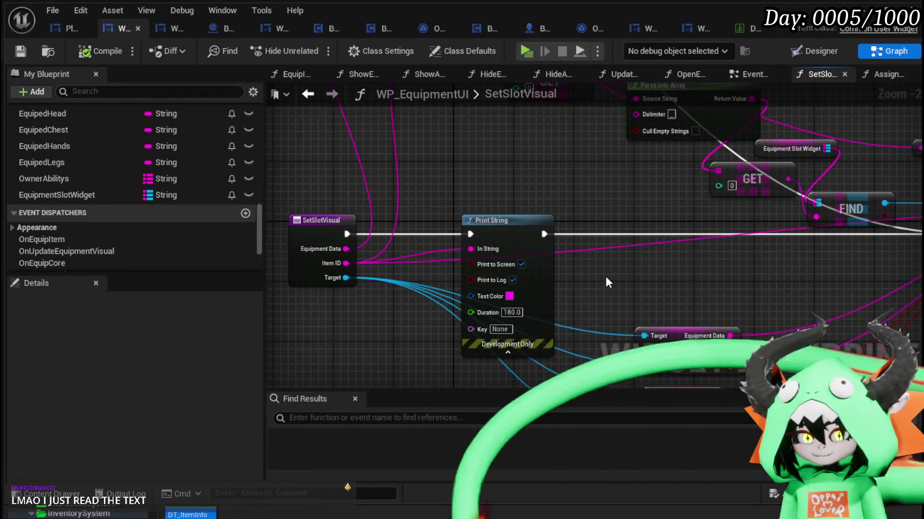
- Reposition the Equipment Slot Widget, FIND, reroute, Print String, Parse Into Array and GET nodes
{"action": "scroll", "coordinate": [605, 276], "scroll_direction": "up", "scroll_amount": 3}
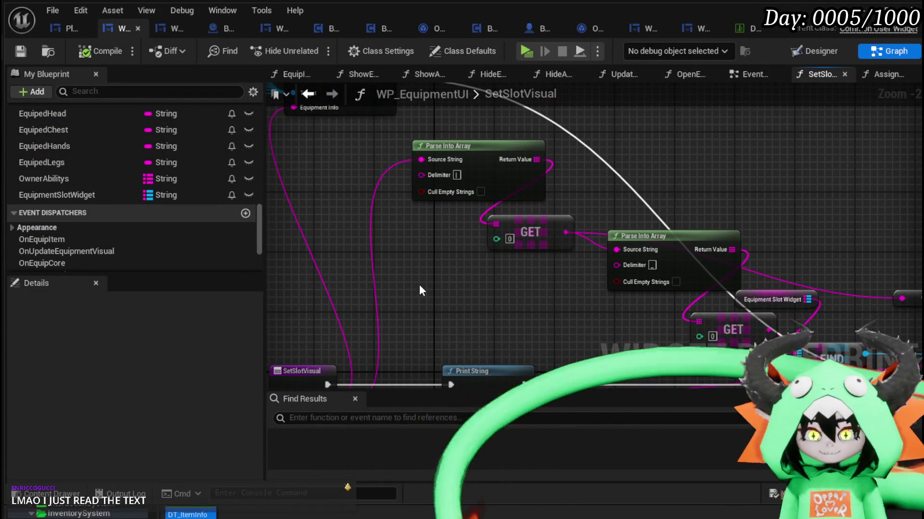
{"action": "mouse_move", "coordinate": [420, 290]}
{"action": "left_mouse_down"}
{"action": "mouse_move", "coordinate": [510, 258]}
{"action": "mouse_move", "coordinate": [407, 258]}
{"action": "left_mouse_up"}
{"action": "left_click_drag", "start_coordinate": [709, 240], "coordinate": [488, 236]}
{"action": "left_click_drag", "start_coordinate": [420, 243], "coordinate": [525, 189]}
{"action": "left_click_drag", "start_coordinate": [661, 232], "coordinate": [598, 199]}
{"action": "mouse_move", "coordinate": [443, 265]}
{"action": "left_mouse_down"}
{"action": "mouse_move", "coordinate": [510, 243]}
{"action": "mouse_move", "coordinate": [528, 282]}
{"action": "left_mouse_up"}
{"action": "left_click_drag", "start_coordinate": [554, 255], "coordinate": [494, 240]}
{"action": "mouse_move", "coordinate": [388, 231]}
{"action": "left_mouse_down"}
{"action": "mouse_move", "coordinate": [550, 222]}
{"action": "mouse_move", "coordinate": [642, 244]}
{"action": "left_mouse_up"}
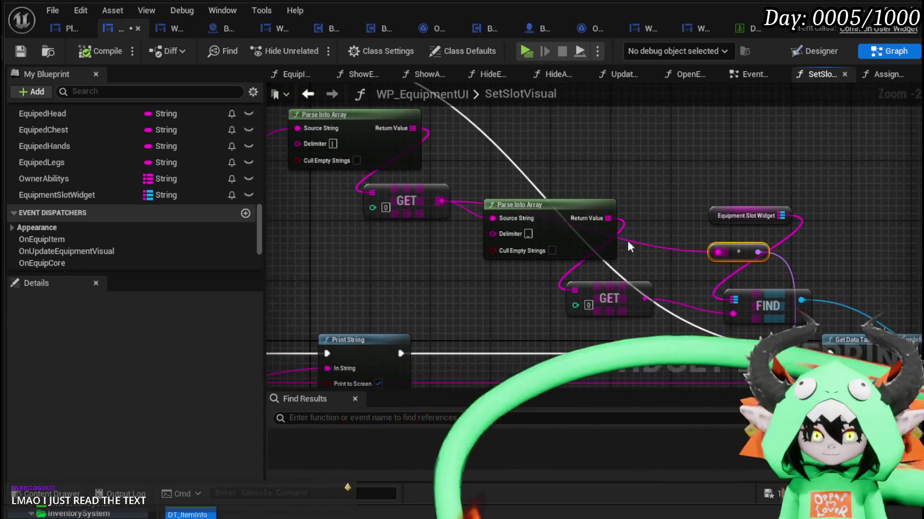
{"action": "mouse_move", "coordinate": [368, 254]}
{"action": "left_mouse_down"}
{"action": "mouse_move", "coordinate": [500, 293]}
{"action": "mouse_move", "coordinate": [506, 235]}
{"action": "mouse_move", "coordinate": [447, 235]}
{"action": "mouse_move", "coordinate": [460, 214]}
{"action": "mouse_move", "coordinate": [490, 200]}
{"action": "mouse_move", "coordinate": [579, 292]}
{"action": "mouse_move", "coordinate": [575, 207]}
{"action": "left_mouse_up"}
{"action": "mouse_move", "coordinate": [481, 246]}
{"action": "left_mouse_down"}
{"action": "mouse_move", "coordinate": [553, 215]}
{"action": "mouse_move", "coordinate": [515, 278]}
{"action": "mouse_move", "coordinate": [507, 265]}
{"action": "left_mouse_up"}
{"action": "left_click_drag", "start_coordinate": [684, 164], "coordinate": [684, 164]}
{"action": "mouse_move", "coordinate": [553, 227]}
{"action": "left_mouse_down"}
{"action": "mouse_move", "coordinate": [481, 243]}
{"action": "mouse_move", "coordinate": [433, 272]}
{"action": "left_mouse_up"}
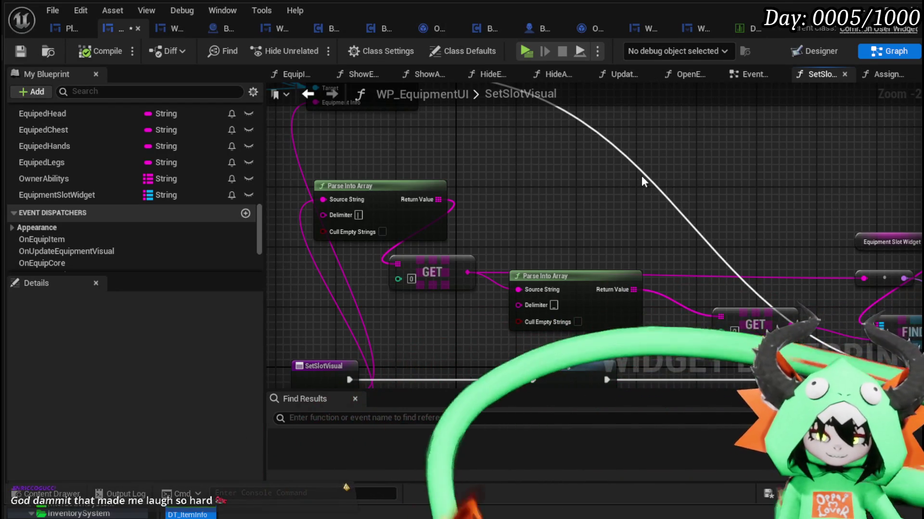
- Shift the SetSlotVisual entry node further left
{"action": "mouse_move", "coordinate": [570, 192]}
{"action": "left_mouse_down"}
{"action": "mouse_move", "coordinate": [501, 190]}
{"action": "mouse_move", "coordinate": [609, 238]}
{"action": "mouse_move", "coordinate": [542, 209]}
{"action": "mouse_move", "coordinate": [418, 192]}
{"action": "mouse_move", "coordinate": [435, 165]}
{"action": "mouse_move", "coordinate": [533, 122]}
{"action": "left_mouse_up"}
{"action": "scroll", "coordinate": [609, 238], "scroll_direction": "down", "scroll_amount": 1}
{"action": "scroll", "coordinate": [397, 258], "scroll_direction": "down", "scroll_amount": 1}
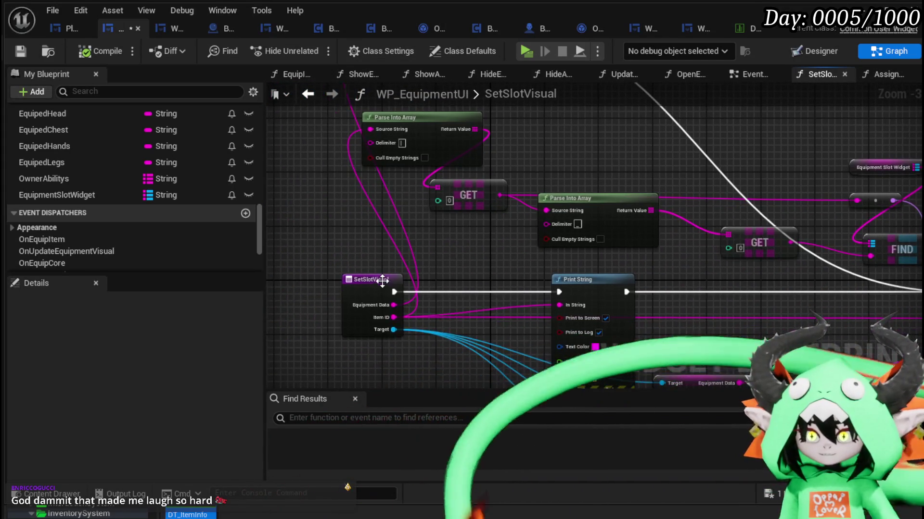
{"action": "left_click_drag", "start_coordinate": [382, 283], "coordinate": [304, 281]}
{"action": "scroll", "coordinate": [481, 263], "scroll_direction": "down", "scroll_amount": 1}
{"action": "mouse_move", "coordinate": [481, 263]}
{"action": "left_mouse_down"}
{"action": "mouse_move", "coordinate": [447, 271]}
{"action": "mouse_move", "coordinate": [394, 263]}
{"action": "mouse_move", "coordinate": [525, 267]}
{"action": "left_mouse_up"}
- Group the four variable getter nodes up-left beside Set Equipment Info
{"action": "mouse_move", "coordinate": [494, 226]}
{"action": "left_mouse_down"}
{"action": "mouse_move", "coordinate": [281, 213]}
{"action": "mouse_move", "coordinate": [606, 236]}
{"action": "mouse_move", "coordinate": [605, 170]}
{"action": "left_mouse_up"}
{"action": "left_click_drag", "start_coordinate": [463, 198], "coordinate": [489, 344]}
{"action": "mouse_move", "coordinate": [455, 255]}
{"action": "left_mouse_down"}
{"action": "mouse_move", "coordinate": [746, 275]}
{"action": "mouse_move", "coordinate": [484, 290]}
{"action": "left_mouse_up"}
{"action": "left_click_drag", "start_coordinate": [434, 256], "coordinate": [488, 370]}
{"action": "mouse_move", "coordinate": [486, 281]}
{"action": "left_mouse_down"}
{"action": "mouse_move", "coordinate": [486, 234]}
{"action": "mouse_move", "coordinate": [424, 205]}
{"action": "mouse_move", "coordinate": [489, 212]}
{"action": "left_mouse_up"}
{"action": "left_click_drag", "start_coordinate": [370, 193], "coordinate": [555, 226]}
- Move the second GET node left and down, then compile and save WP_EquipmentUI
{"action": "mouse_move", "coordinate": [285, 134]}
{"action": "left_mouse_down"}
{"action": "mouse_move", "coordinate": [475, 185]}
{"action": "mouse_move", "coordinate": [514, 247]}
{"action": "mouse_move", "coordinate": [442, 213]}
{"action": "mouse_move", "coordinate": [511, 238]}
{"action": "mouse_move", "coordinate": [645, 239]}
{"action": "left_mouse_up"}
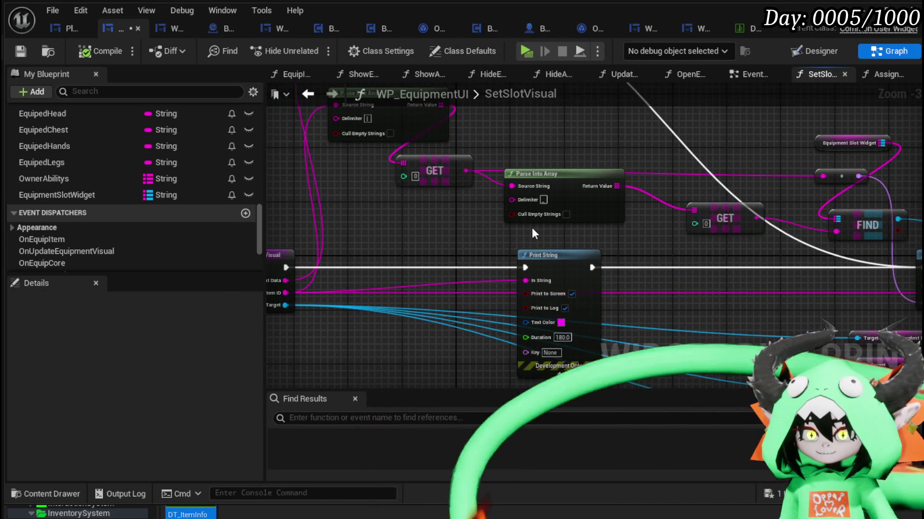
{"action": "left_click_drag", "start_coordinate": [529, 226], "coordinate": [445, 220]}
{"action": "mouse_move", "coordinate": [666, 215]}
{"action": "left_mouse_down"}
{"action": "mouse_move", "coordinate": [387, 267]}
{"action": "mouse_move", "coordinate": [440, 274]}
{"action": "left_mouse_up"}
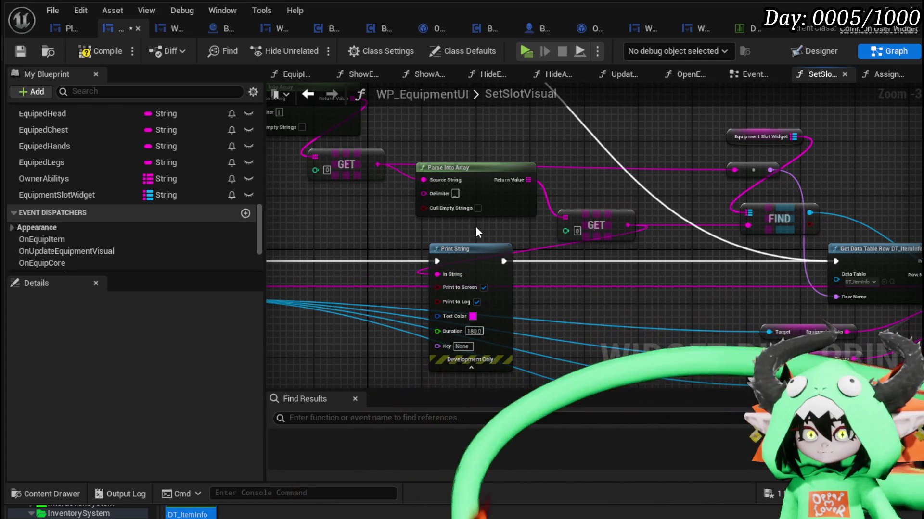
{"action": "left_click", "coordinate": [90, 54]}
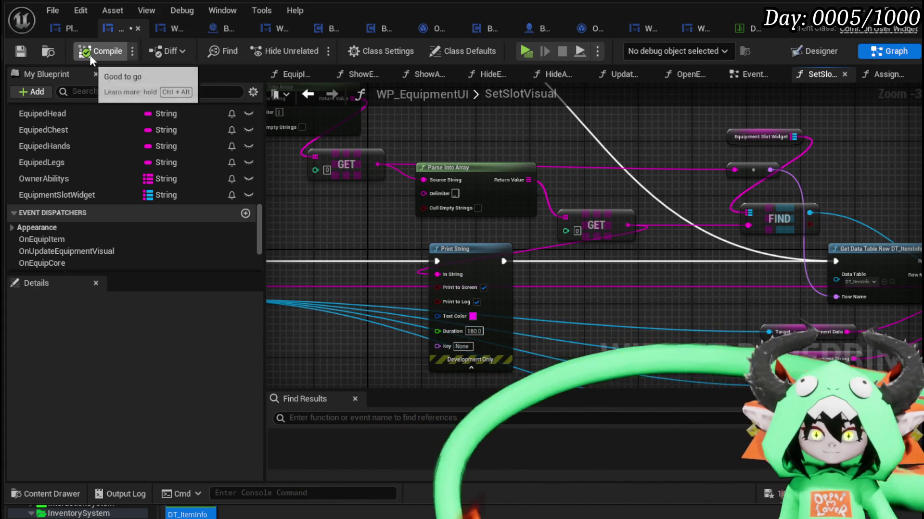
{"action": "left_click", "coordinate": [27, 51]}
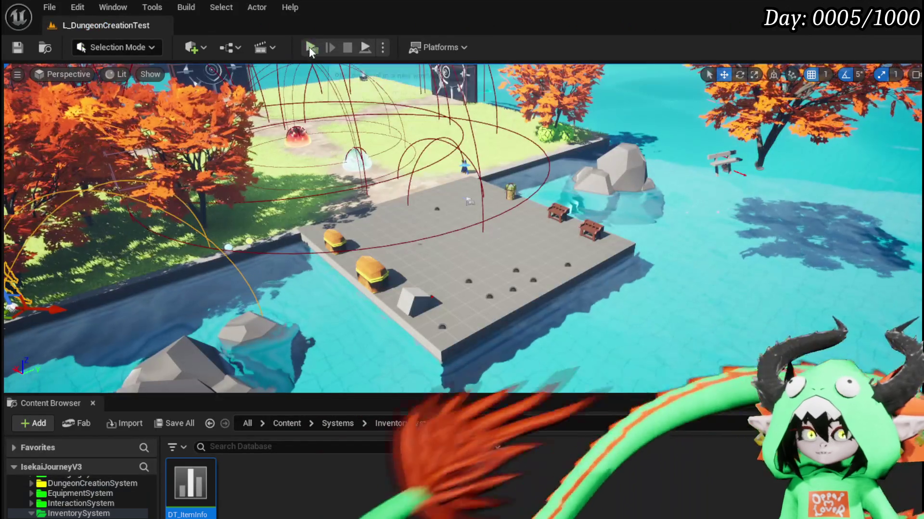
- Play-test standalone and open the Equipment page, which prints Legs, Hands, Chest and Head
{"action": "left_click", "coordinate": [309, 47]}
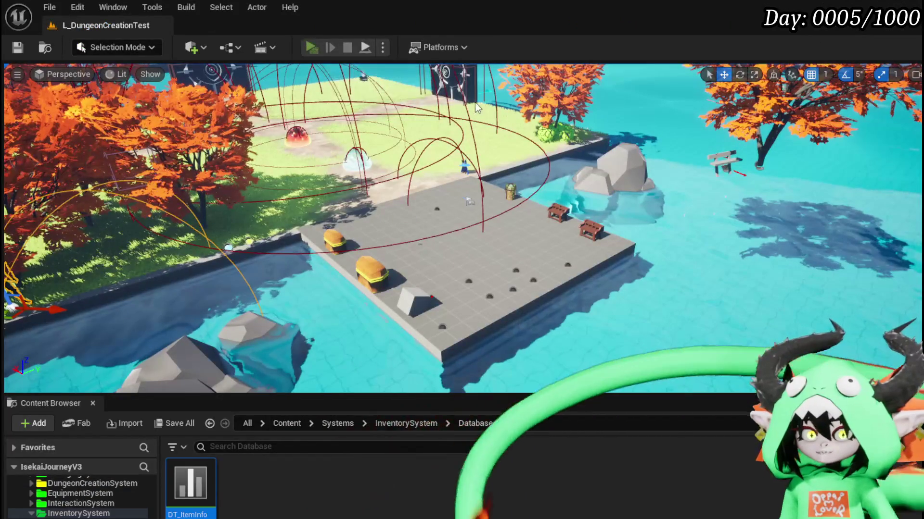
{"action": "key", "text": "Tab"}
{"action": "left_click", "coordinate": [48, 32]}
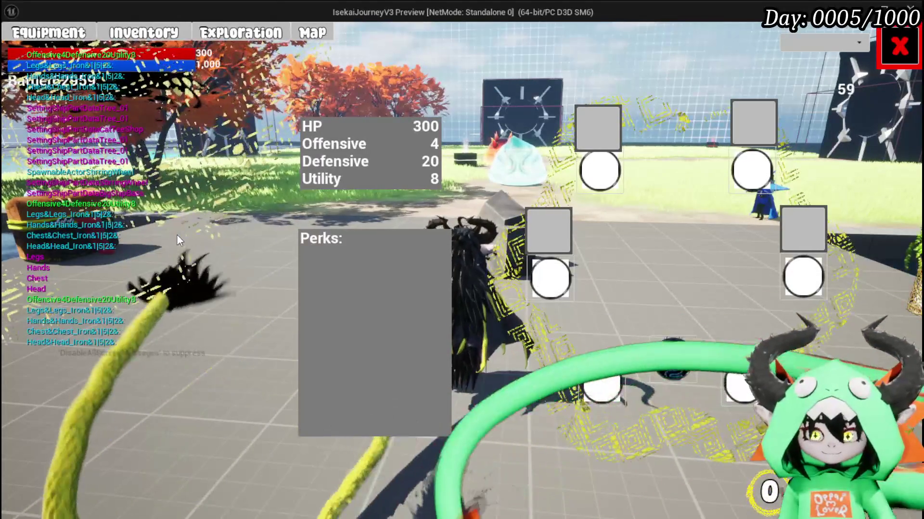
{"action": "key", "text": "Escape"}
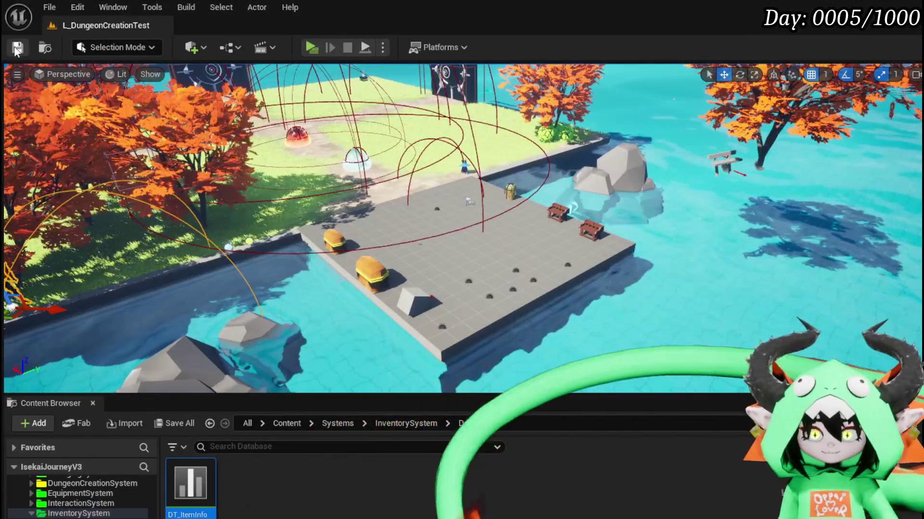
- Save L_DungeonCreationTest and view Print String and Set Equipment Info in WP_EquipmentUI
{"action": "key", "text": "ctrl+s"}
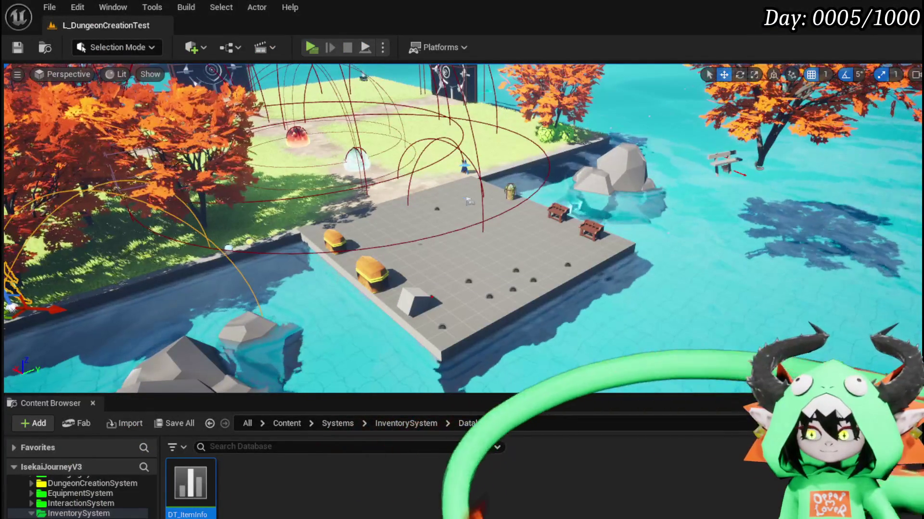
{"action": "key", "text": "alt+Tab"}
{"action": "mouse_move", "coordinate": [685, 312]}
{"action": "left_mouse_down"}
{"action": "mouse_move", "coordinate": [595, 241]}
{"action": "mouse_move", "coordinate": [418, 250]}
{"action": "mouse_move", "coordinate": [546, 246]}
{"action": "mouse_move", "coordinate": [557, 275]}
{"action": "mouse_move", "coordinate": [411, 268]}
{"action": "mouse_move", "coordinate": [541, 291]}
{"action": "left_mouse_up"}
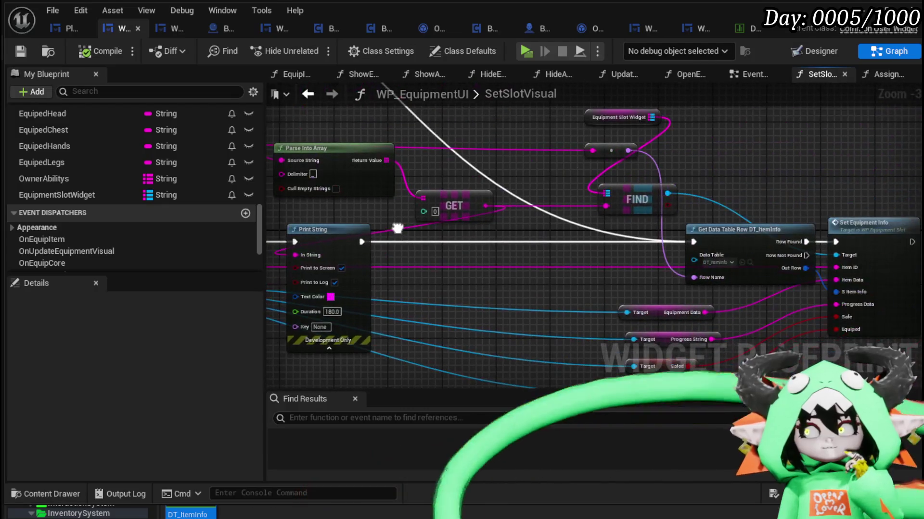
- Toggle a breakpoint on the SetSlotVisual entry node from its context menu
{"action": "mouse_move", "coordinate": [528, 243]}
{"action": "left_mouse_down"}
{"action": "mouse_move", "coordinate": [406, 237]}
{"action": "mouse_move", "coordinate": [567, 221]}
{"action": "mouse_move", "coordinate": [617, 272]}
{"action": "mouse_move", "coordinate": [298, 286]}
{"action": "mouse_move", "coordinate": [202, 262]}
{"action": "mouse_move", "coordinate": [337, 262]}
{"action": "mouse_move", "coordinate": [260, 263]}
{"action": "mouse_move", "coordinate": [443, 246]}
{"action": "left_mouse_up"}
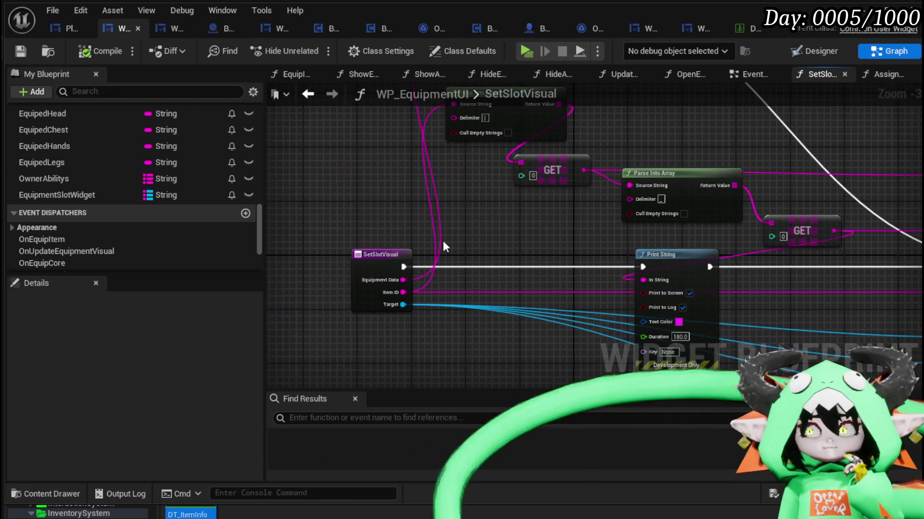
{"action": "right_click", "coordinate": [378, 267]}
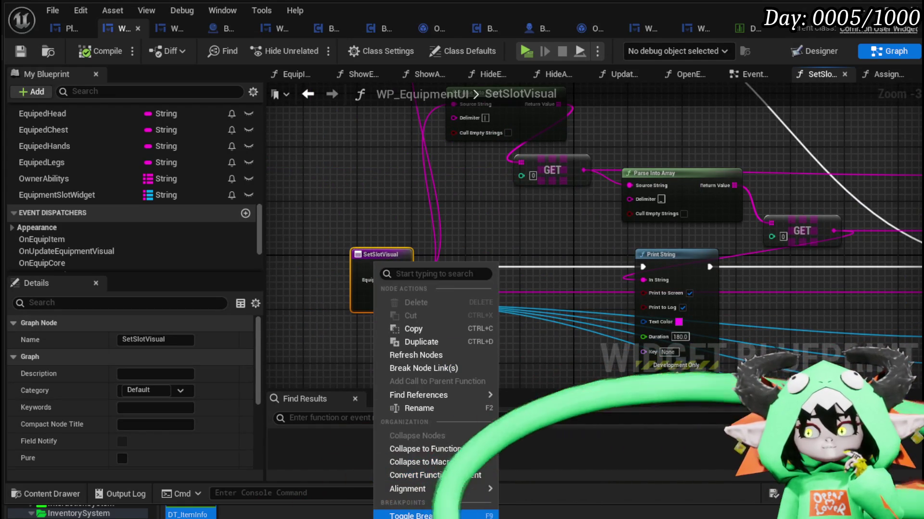
{"action": "left_click", "coordinate": [422, 515]}
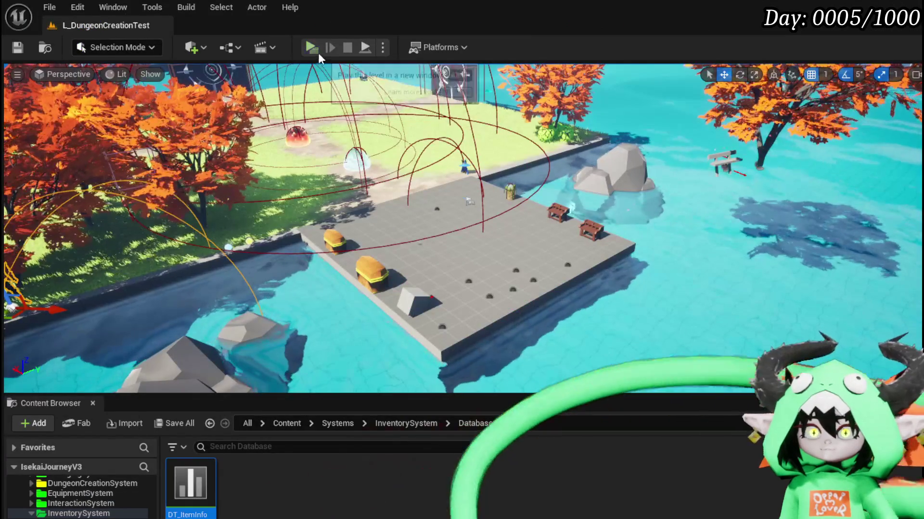
- Play until the breakpoint, then step through Print String, Get Data Table Row and Set Equipment Info
{"action": "left_click", "coordinate": [317, 53]}
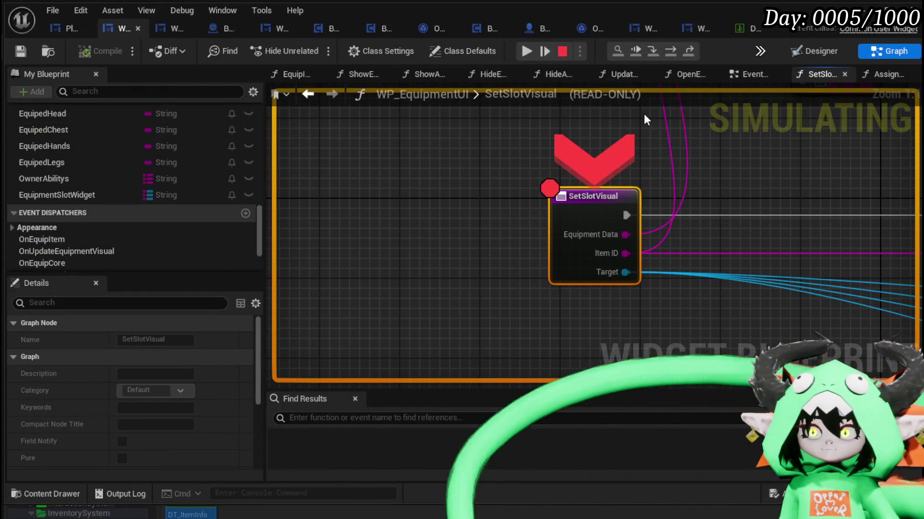
{"action": "left_click", "coordinate": [674, 52]}
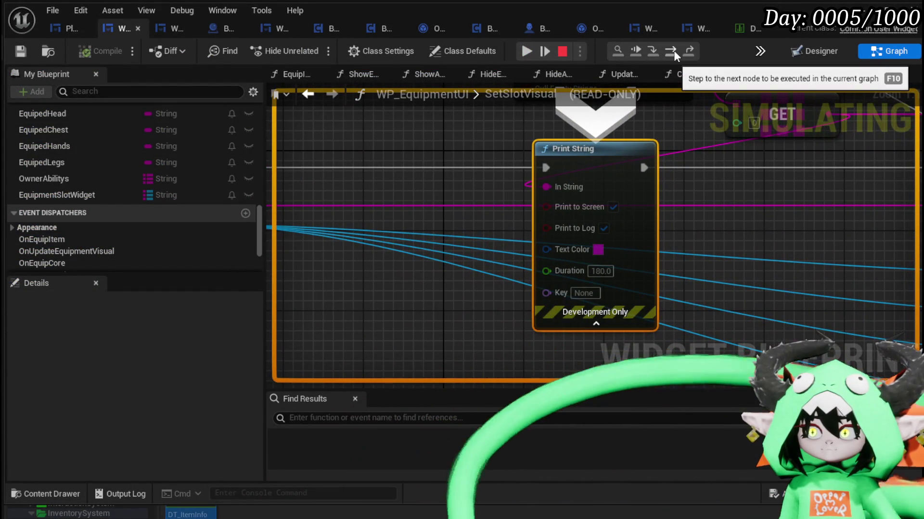
{"action": "left_click", "coordinate": [674, 51]}
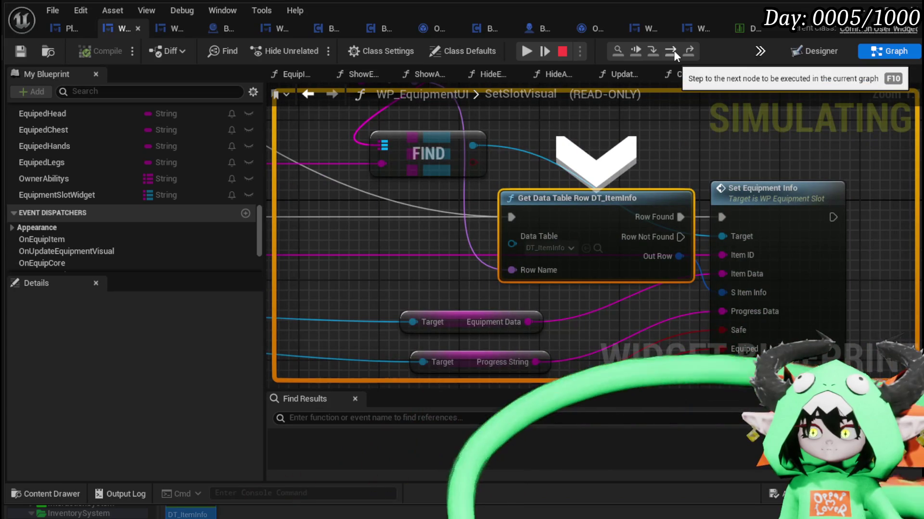
{"action": "left_click", "coordinate": [673, 50]}
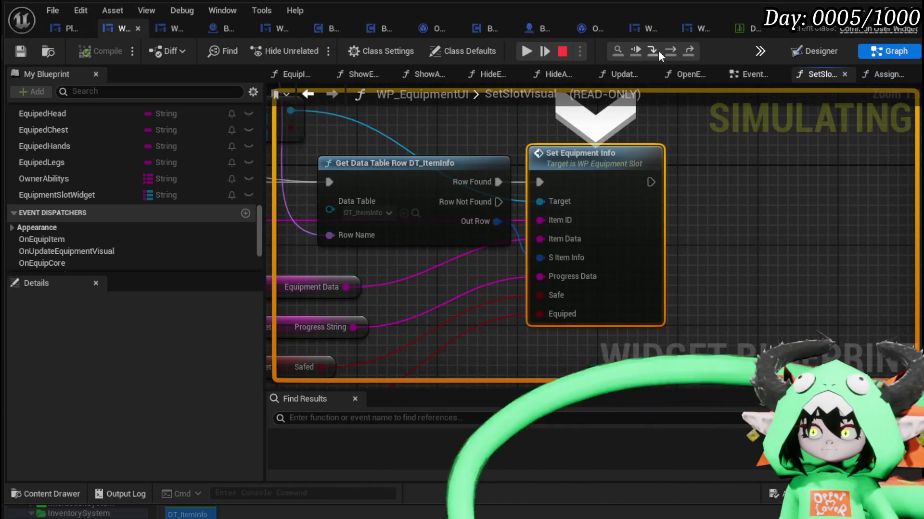
- Step into the ForEachLoop macro and through it back out to LoadEquipment
{"action": "left_click", "coordinate": [649, 50]}
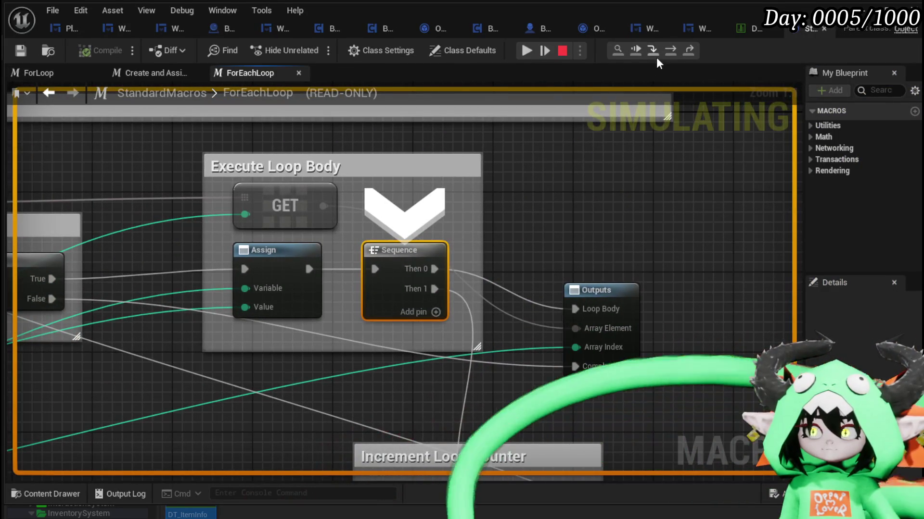
{"action": "left_click", "coordinate": [668, 51]}
{"action": "left_click", "coordinate": [668, 50]}
{"action": "left_click", "coordinate": [668, 51]}
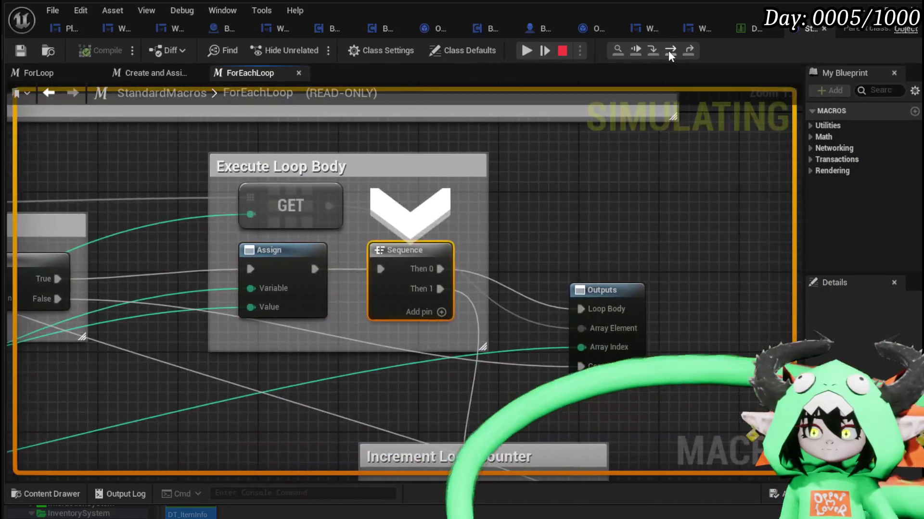
{"action": "left_click", "coordinate": [668, 51]}
{"action": "left_click", "coordinate": [668, 50]}
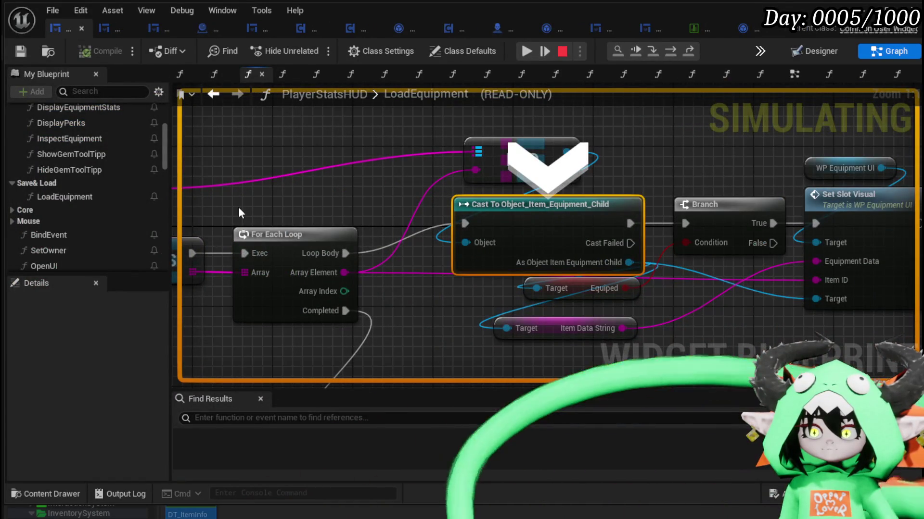
{"action": "scroll", "coordinate": [264, 207], "scroll_direction": "down", "scroll_amount": 3}
{"action": "mouse_move", "coordinate": [362, 182]}
{"action": "left_mouse_down"}
{"action": "mouse_move", "coordinate": [636, 178]}
{"action": "mouse_move", "coordinate": [295, 178]}
{"action": "left_mouse_up"}
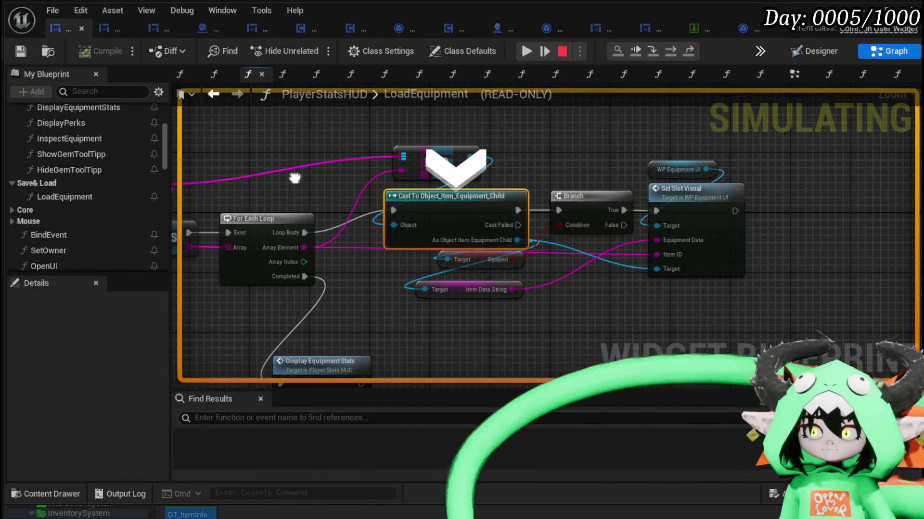
- Step through Branch into SetSlotVisual again, on to Set Equipment Info and ForEachLoop
{"action": "left_click", "coordinate": [668, 48]}
{"action": "left_click", "coordinate": [668, 47]}
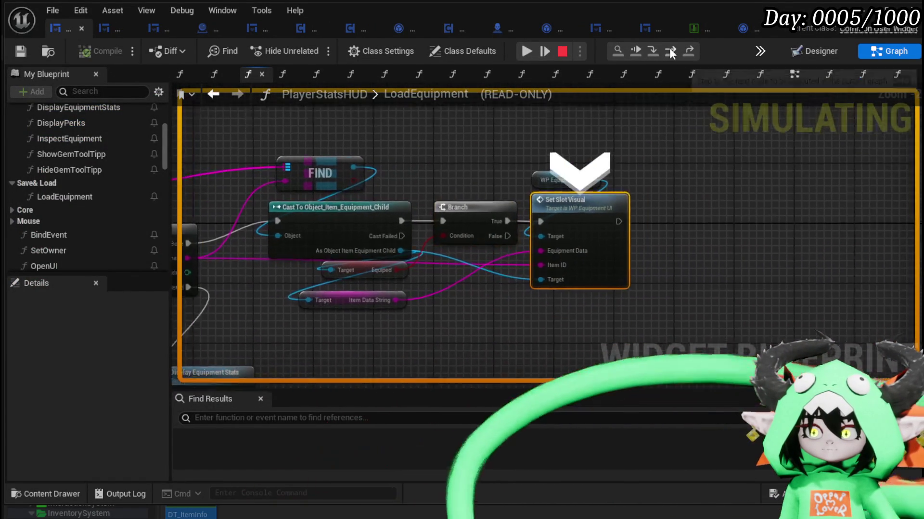
{"action": "left_click", "coordinate": [653, 50]}
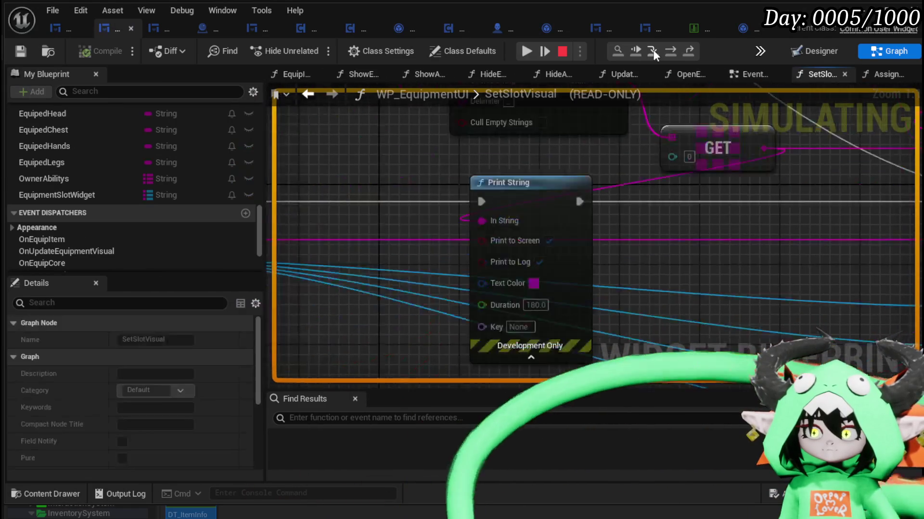
{"action": "left_click", "coordinate": [666, 54]}
{"action": "left_click", "coordinate": [667, 54]}
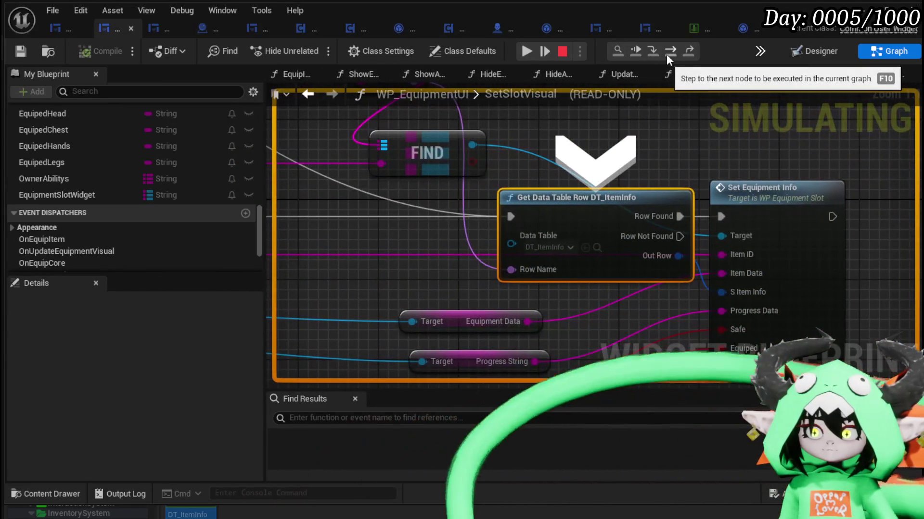
{"action": "left_click", "coordinate": [666, 54]}
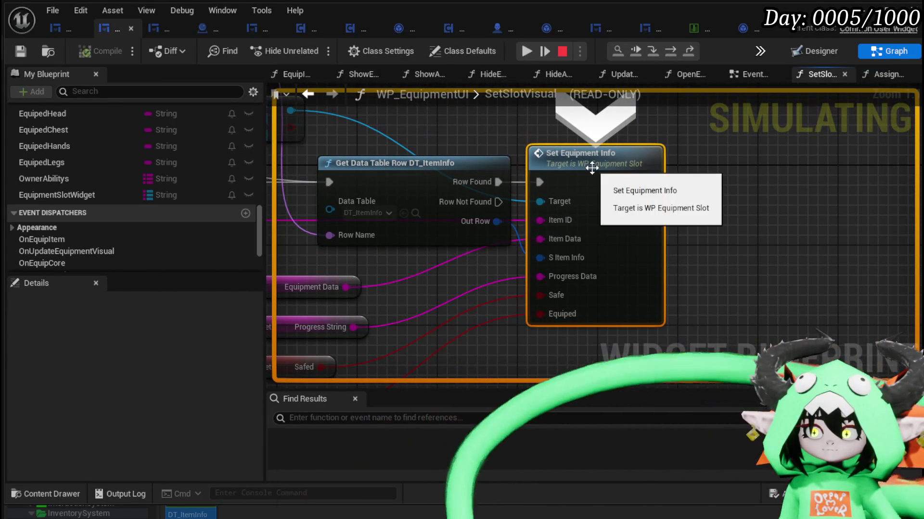
{"action": "left_click", "coordinate": [657, 50]}
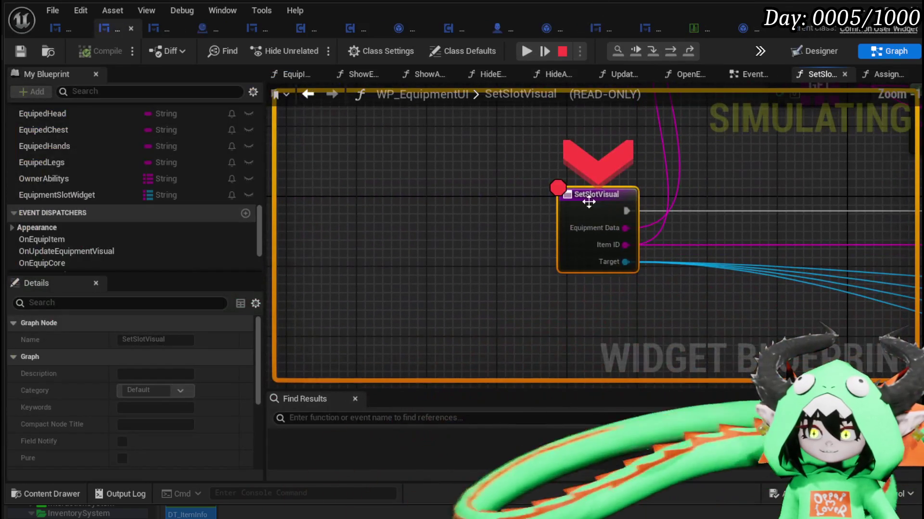
- Remove the SetSlotVisual breakpoint, resume the game, and stop the play session
{"action": "right_click", "coordinate": [589, 207]}
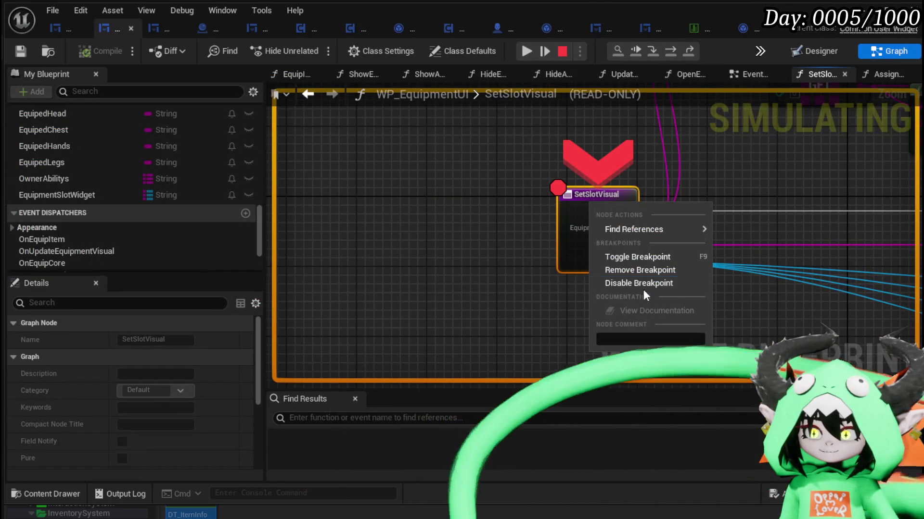
{"action": "left_click", "coordinate": [482, 246]}
{"action": "scroll", "coordinate": [482, 246], "scroll_direction": "down", "scroll_amount": 3}
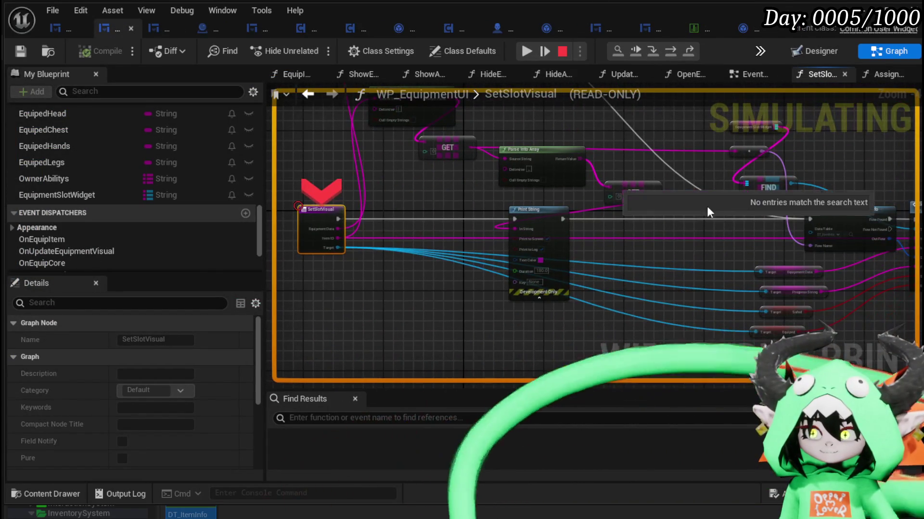
{"action": "scroll", "coordinate": [168, 161], "scroll_direction": "up", "scroll_amount": 1}
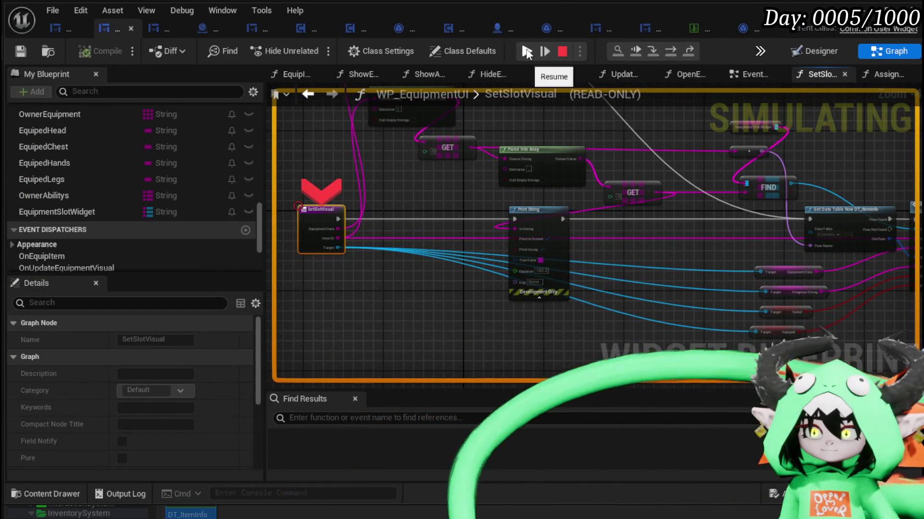
{"action": "left_click", "coordinate": [527, 53]}
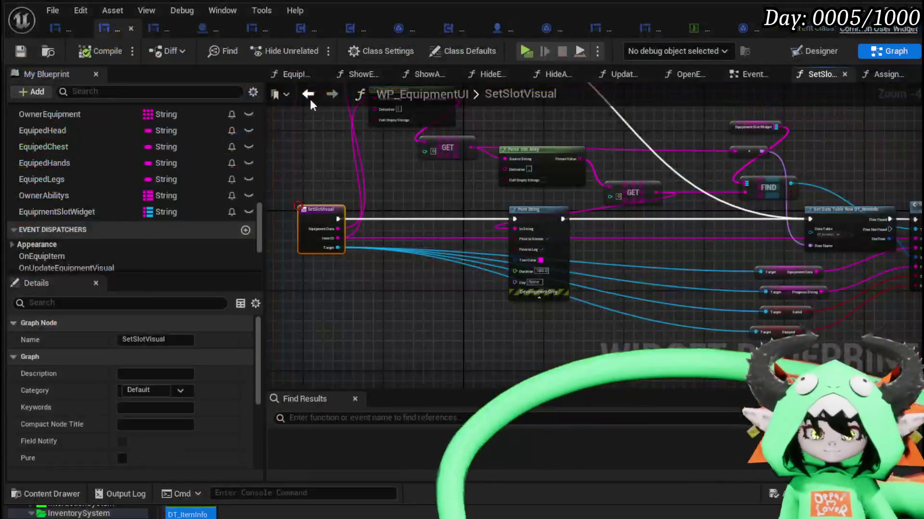
{"action": "key", "text": "Escape"}
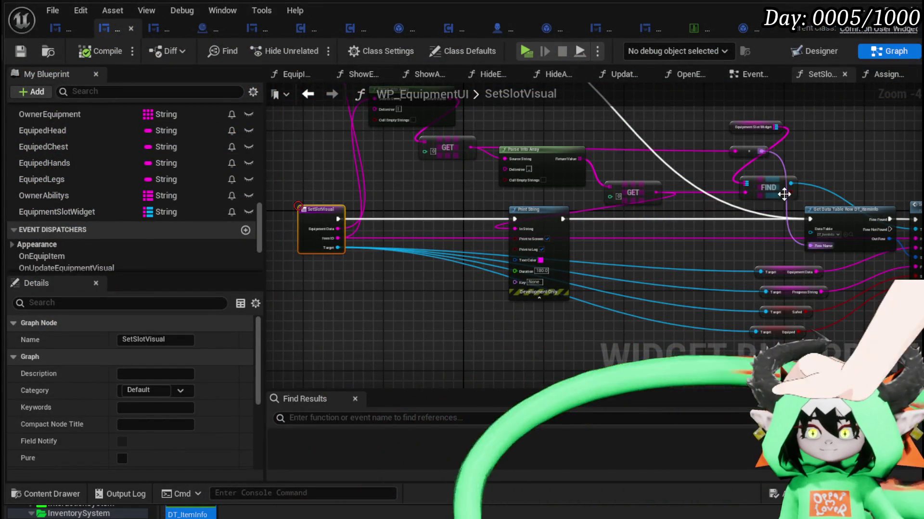
- Move Set Equipment Info right and Get Data Table Row left, then open SetEquipmentInfo's graph
{"action": "left_click_drag", "start_coordinate": [806, 167], "coordinate": [609, 151]}
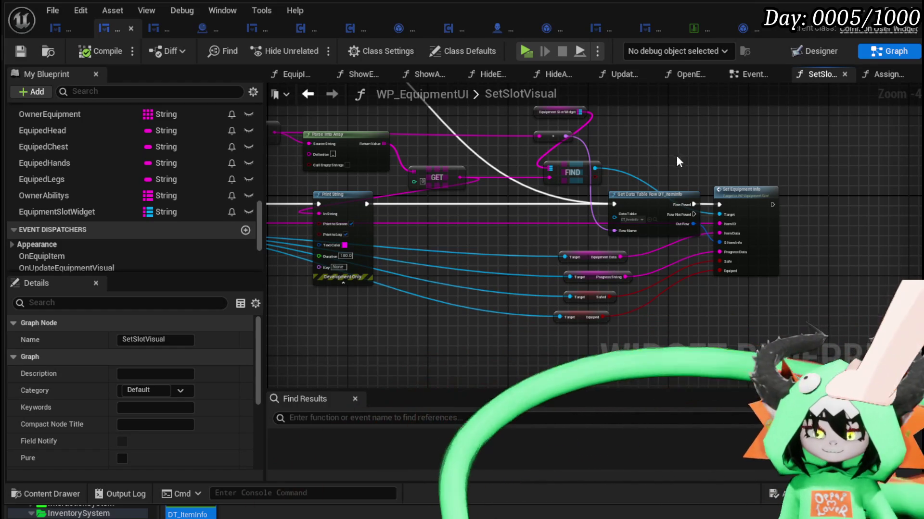
{"action": "scroll", "coordinate": [674, 154], "scroll_direction": "up", "scroll_amount": 3}
{"action": "left_click_drag", "start_coordinate": [587, 221], "coordinate": [664, 221]}
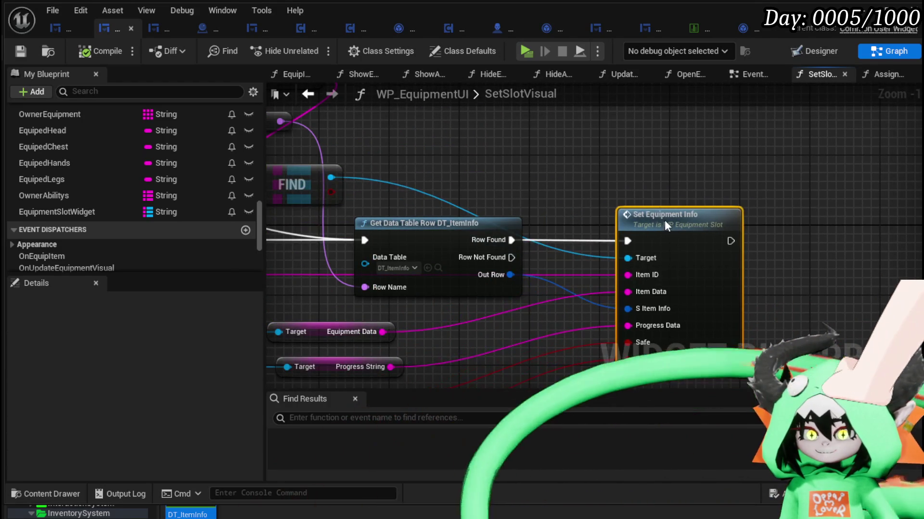
{"action": "left_click_drag", "start_coordinate": [495, 212], "coordinate": [423, 218]}
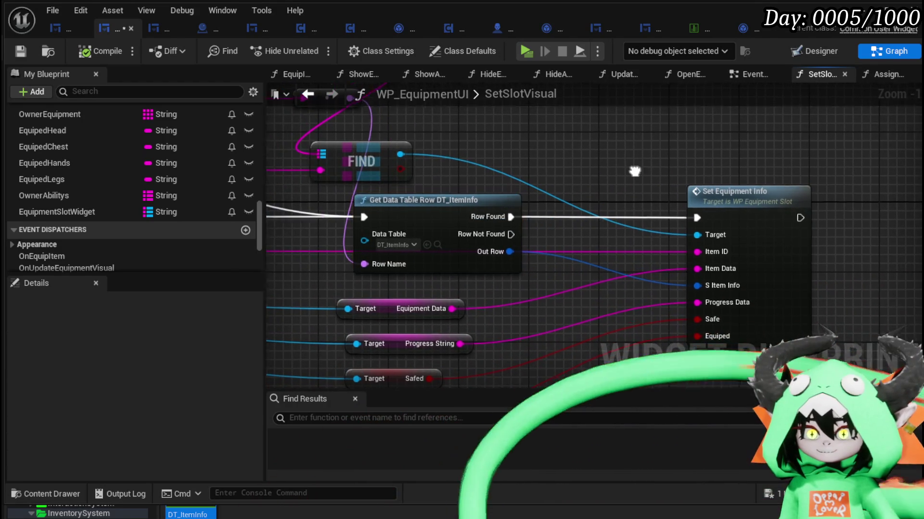
{"action": "double_click", "coordinate": [659, 190]}
- Pan the SetEquipmentInfo graph to view the entry node, the Item ID SET and Break S Item Info
{"action": "mouse_move", "coordinate": [622, 233]}
{"action": "left_mouse_down"}
{"action": "mouse_move", "coordinate": [581, 258]}
{"action": "mouse_move", "coordinate": [335, 244]}
{"action": "mouse_move", "coordinate": [514, 246]}
{"action": "mouse_move", "coordinate": [890, 223]}
{"action": "mouse_move", "coordinate": [520, 234]}
{"action": "mouse_move", "coordinate": [726, 232]}
{"action": "left_mouse_up"}
{"action": "mouse_move", "coordinate": [279, 226]}
{"action": "left_mouse_down"}
{"action": "mouse_move", "coordinate": [547, 230]}
{"action": "mouse_move", "coordinate": [262, 218]}
{"action": "left_mouse_up"}
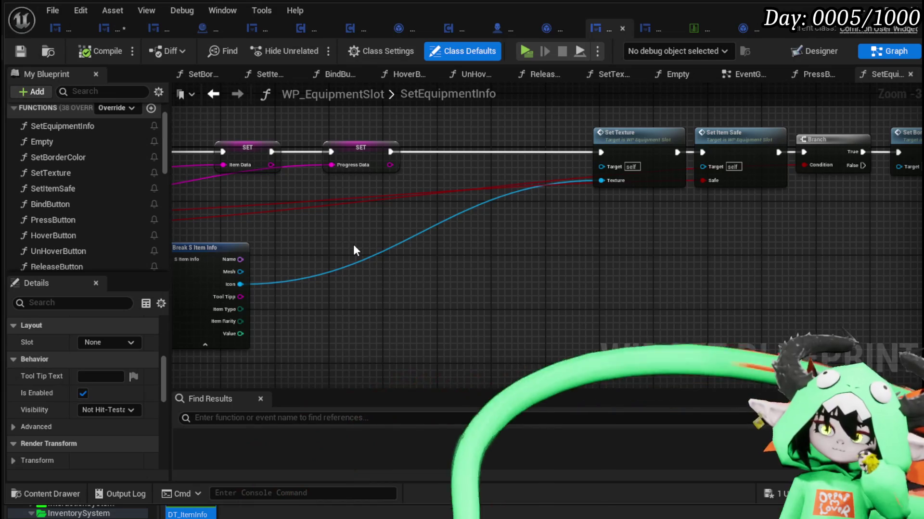
{"action": "left_click_drag", "start_coordinate": [354, 246], "coordinate": [544, 257]}
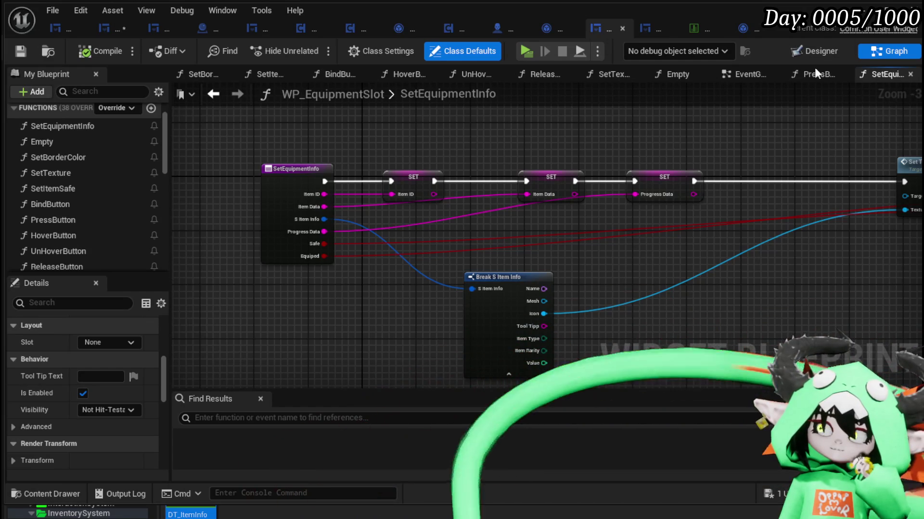
{"action": "left_click", "coordinate": [745, 75]}
{"action": "scroll", "coordinate": [610, 151], "scroll_direction": "up", "scroll_amount": 5}
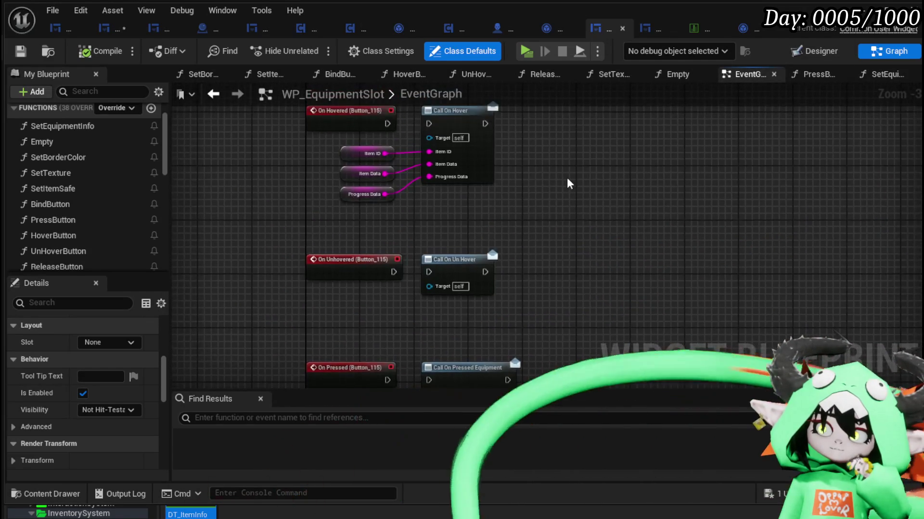
{"action": "scroll", "coordinate": [570, 214], "scroll_direction": "down", "scroll_amount": 4}
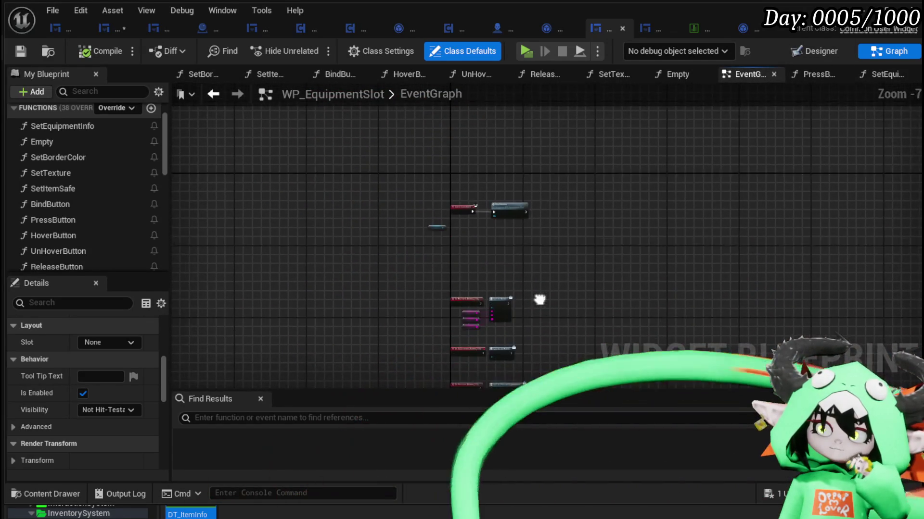
{"action": "scroll", "coordinate": [528, 206], "scroll_direction": "up", "scroll_amount": 6}
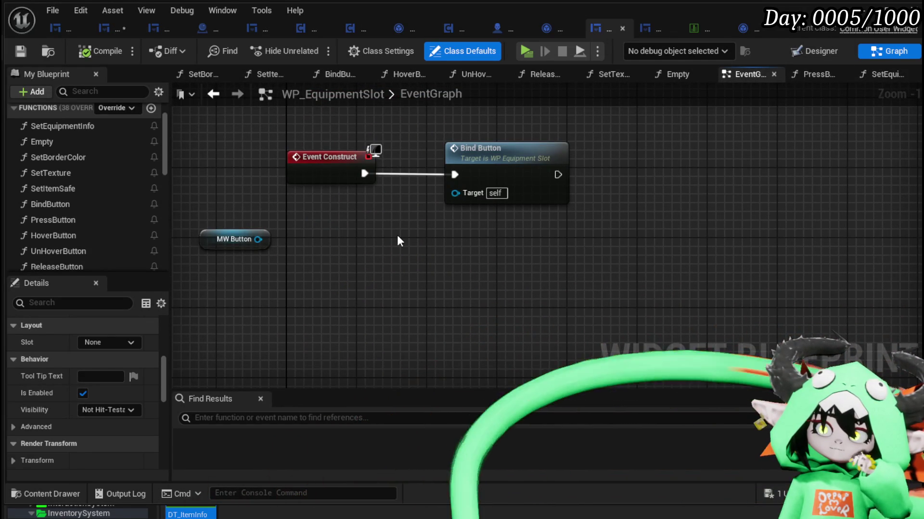
{"action": "double_click", "coordinate": [490, 173]}
{"action": "scroll", "coordinate": [807, 202], "scroll_direction": "up", "scroll_amount": 1}
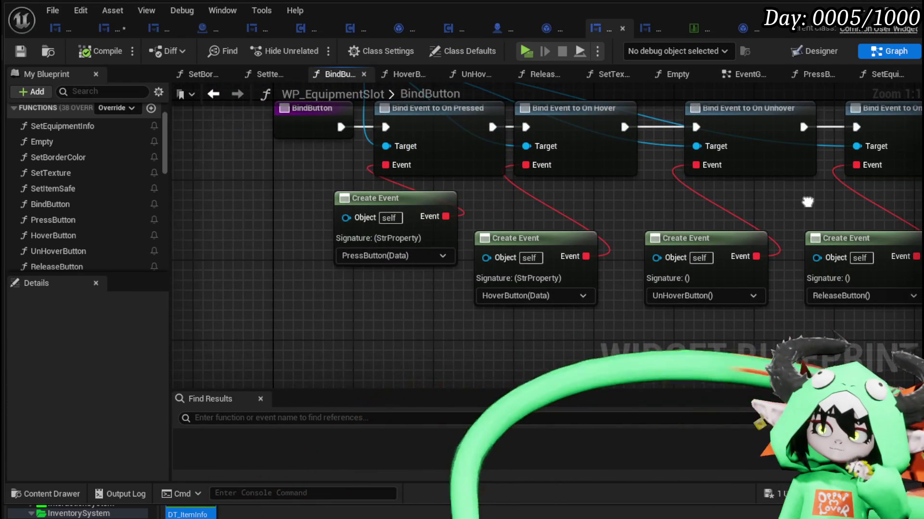
{"action": "left_click_drag", "start_coordinate": [808, 202], "coordinate": [703, 268]}
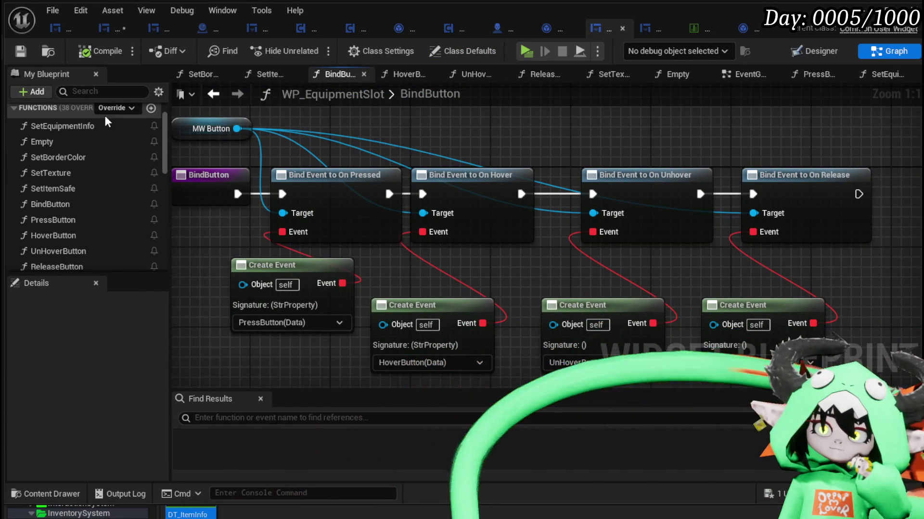
{"action": "double_click", "coordinate": [92, 123]}
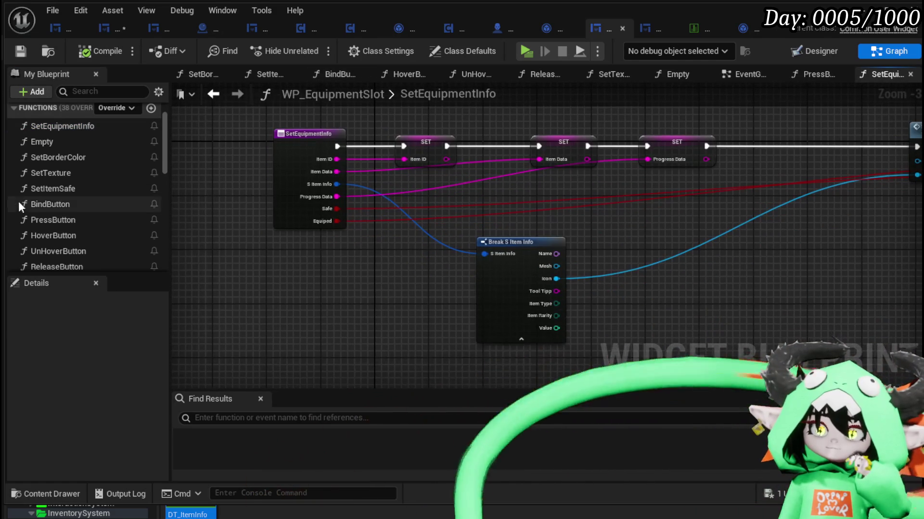
{"action": "scroll", "coordinate": [80, 204], "scroll_direction": "down", "scroll_amount": 3}
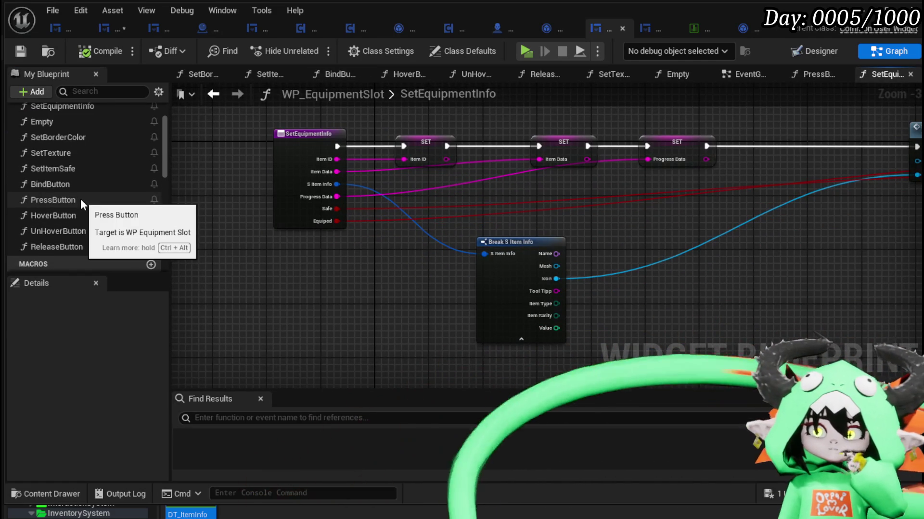
{"action": "mouse_move", "coordinate": [573, 197]}
{"action": "left_mouse_down"}
{"action": "mouse_move", "coordinate": [340, 200]}
{"action": "mouse_move", "coordinate": [410, 220]}
{"action": "mouse_move", "coordinate": [278, 226]}
{"action": "mouse_move", "coordinate": [571, 222]}
{"action": "mouse_move", "coordinate": [446, 216]}
{"action": "mouse_move", "coordinate": [669, 225]}
{"action": "left_mouse_up"}
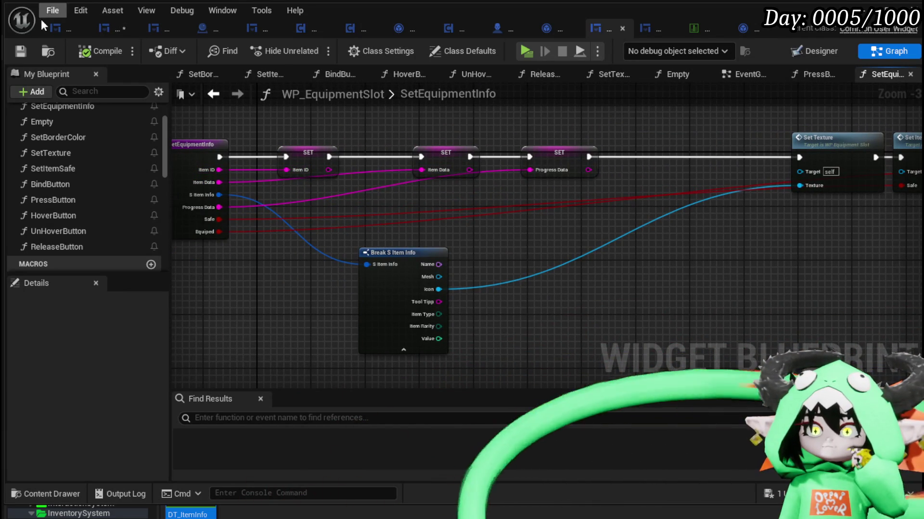
{"action": "left_click", "coordinate": [110, 29]}
- Move Get Data Table Row DT_ItemInfo left and the Print String node right
{"action": "left_click_drag", "start_coordinate": [539, 186], "coordinate": [790, 167]}
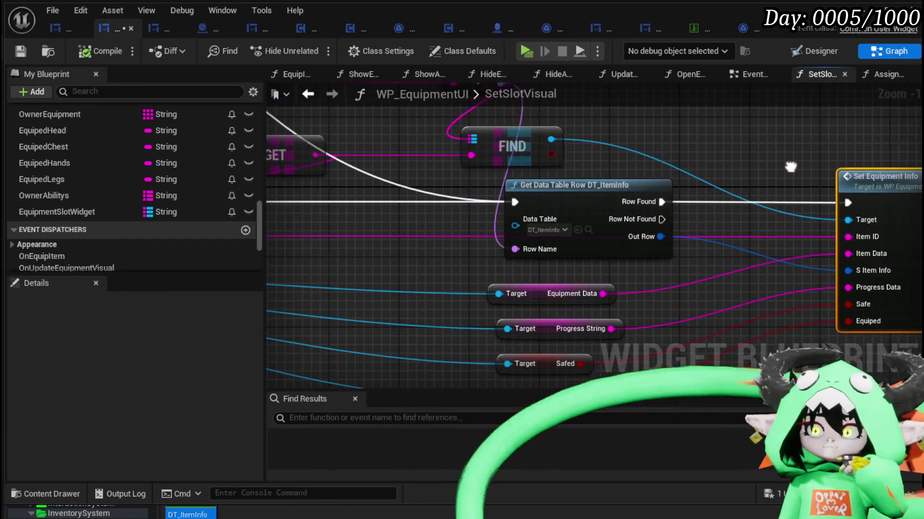
{"action": "left_click_drag", "start_coordinate": [620, 188], "coordinate": [457, 195]}
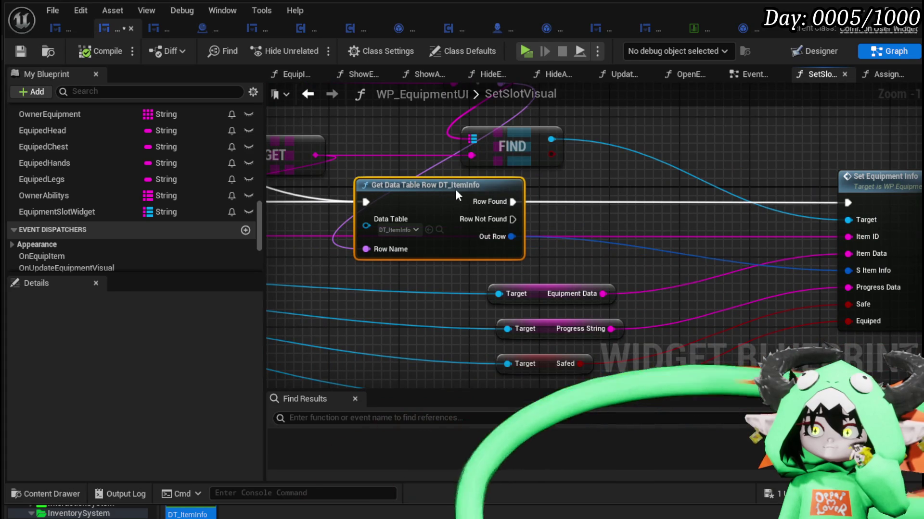
{"action": "mouse_move", "coordinate": [780, 157]}
{"action": "left_mouse_down"}
{"action": "mouse_move", "coordinate": [587, 163]}
{"action": "mouse_move", "coordinate": [681, 192]}
{"action": "mouse_move", "coordinate": [731, 167]}
{"action": "left_mouse_up"}
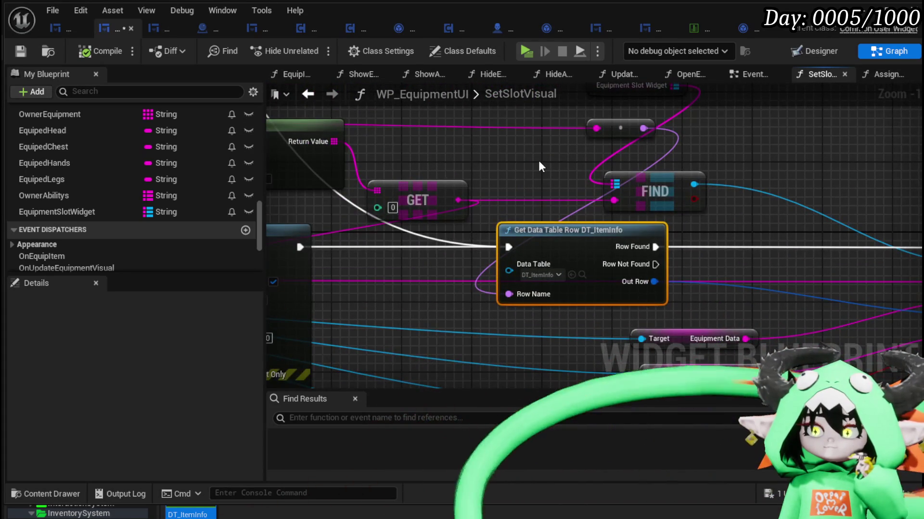
{"action": "scroll", "coordinate": [538, 161], "scroll_direction": "down", "scroll_amount": 2}
{"action": "left_click_drag", "start_coordinate": [295, 195], "coordinate": [515, 233]}
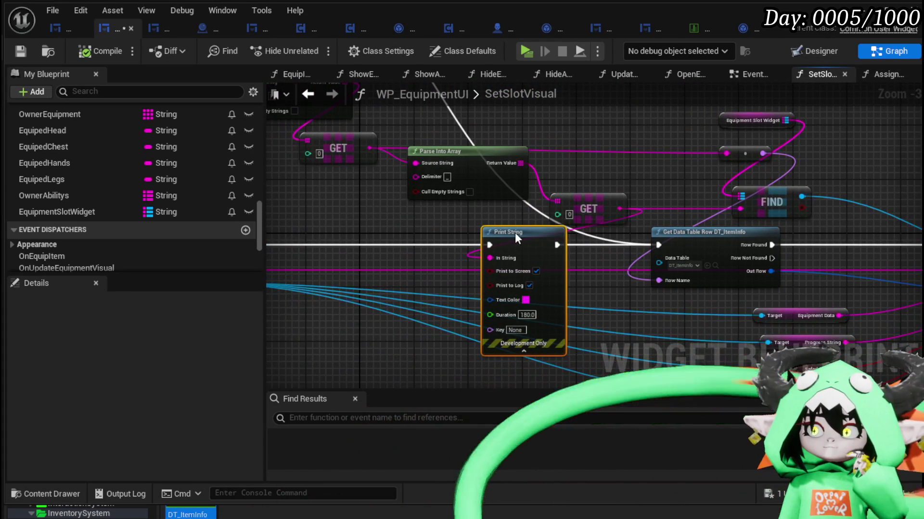
- Tuck the GET beside Parse Into Array, shift that group up-left, and move Equipment Slot Widget down-left
{"action": "mouse_move", "coordinate": [580, 207]}
{"action": "left_mouse_down"}
{"action": "mouse_move", "coordinate": [420, 197]}
{"action": "mouse_move", "coordinate": [400, 219]}
{"action": "mouse_move", "coordinate": [532, 274]}
{"action": "left_mouse_up"}
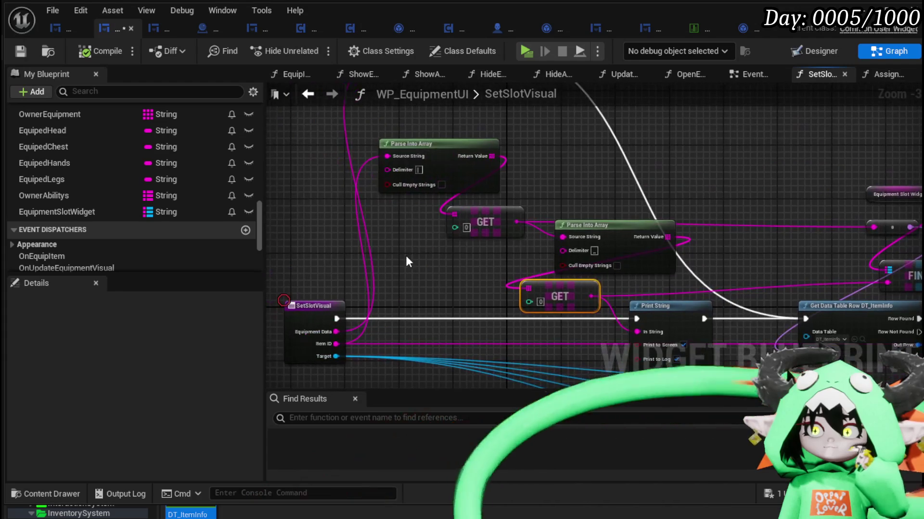
{"action": "left_click_drag", "start_coordinate": [409, 250], "coordinate": [684, 144]}
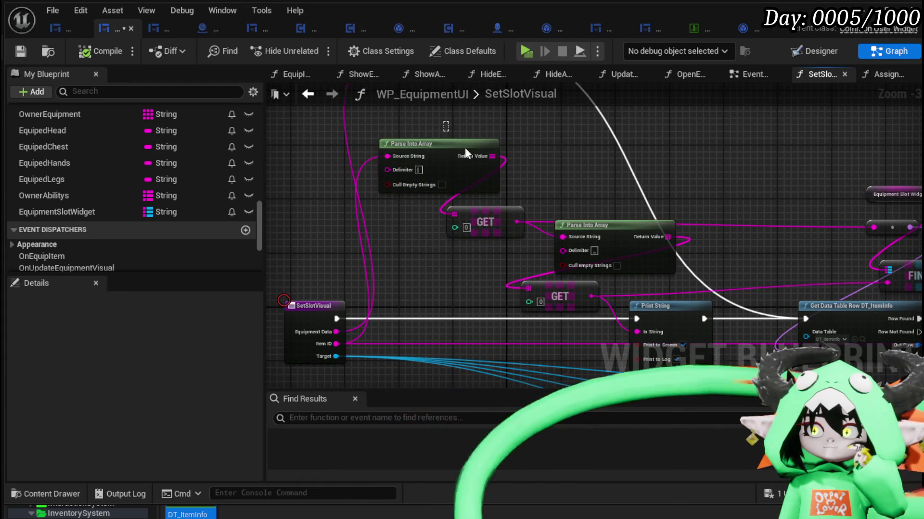
{"action": "mouse_move", "coordinate": [605, 237]}
{"action": "left_mouse_down"}
{"action": "mouse_move", "coordinate": [482, 138]}
{"action": "mouse_move", "coordinate": [812, 156]}
{"action": "left_mouse_up"}
{"action": "left_click_drag", "start_coordinate": [534, 133], "coordinate": [394, 198]}
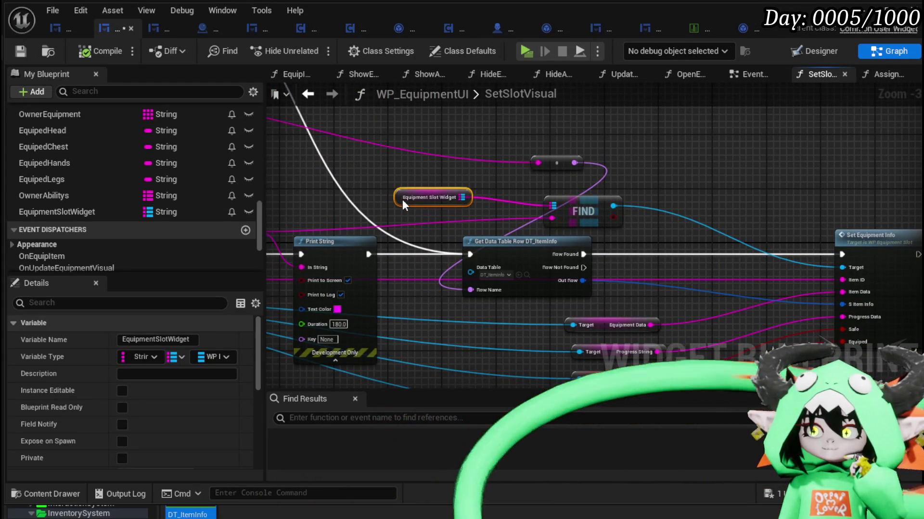
- Pan across the rearranged SetSlotVisual graph to check the compact layout
{"action": "left_click_drag", "start_coordinate": [582, 189], "coordinate": [709, 153]}
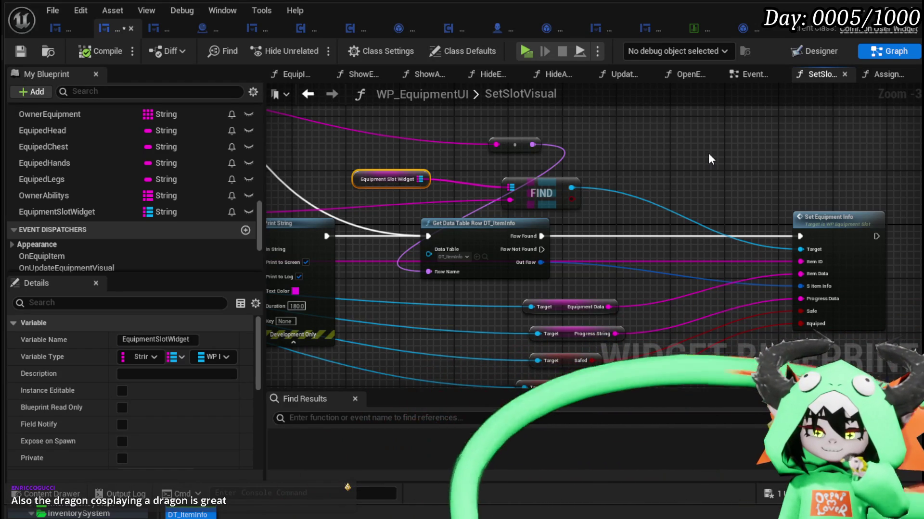
{"action": "mouse_move", "coordinate": [727, 157]}
{"action": "left_mouse_down"}
{"action": "mouse_move", "coordinate": [592, 144]}
{"action": "mouse_move", "coordinate": [571, 124]}
{"action": "left_mouse_up"}
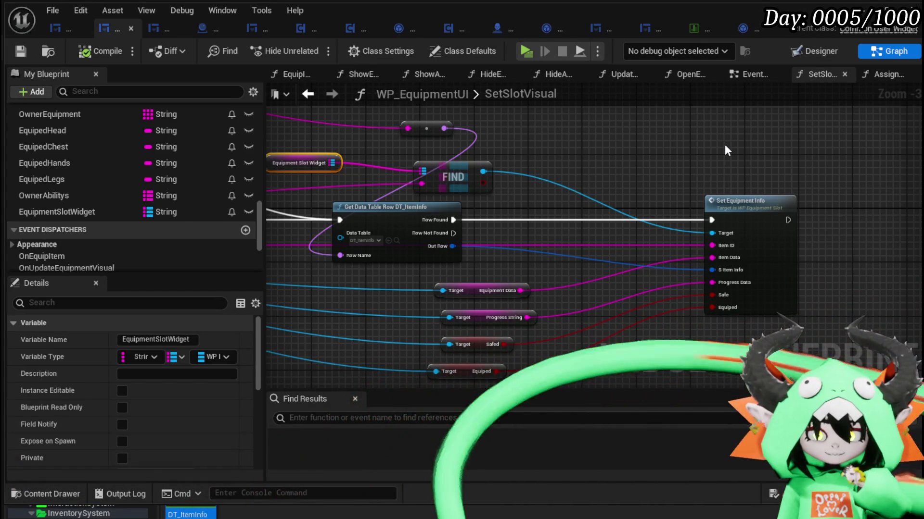
{"action": "mouse_move", "coordinate": [725, 144]}
{"action": "left_mouse_down"}
{"action": "mouse_move", "coordinate": [512, 133]}
{"action": "mouse_move", "coordinate": [577, 139]}
{"action": "left_mouse_up"}
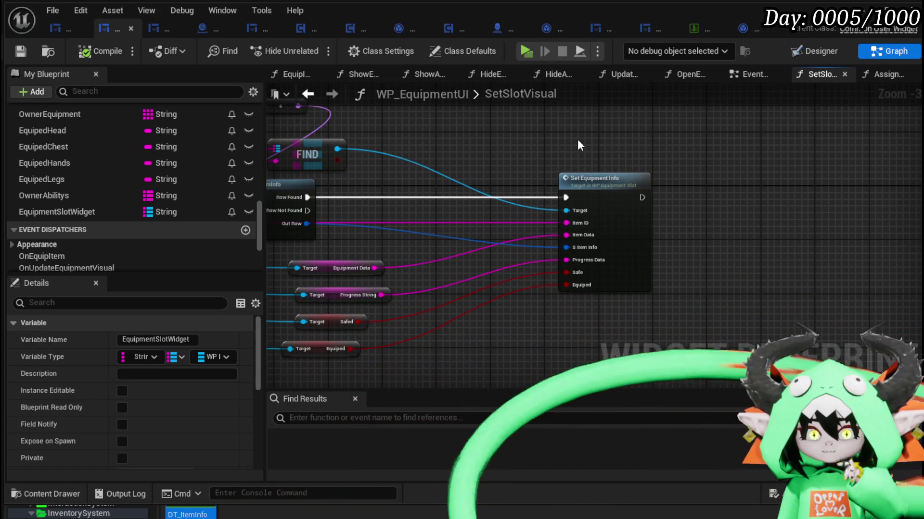
{"action": "mouse_move", "coordinate": [524, 168]}
{"action": "left_mouse_down"}
{"action": "mouse_move", "coordinate": [667, 141]}
{"action": "mouse_move", "coordinate": [703, 124]}
{"action": "mouse_move", "coordinate": [432, 242]}
{"action": "mouse_move", "coordinate": [721, 264]}
{"action": "mouse_move", "coordinate": [405, 215]}
{"action": "mouse_move", "coordinate": [393, 193]}
{"action": "left_mouse_up"}
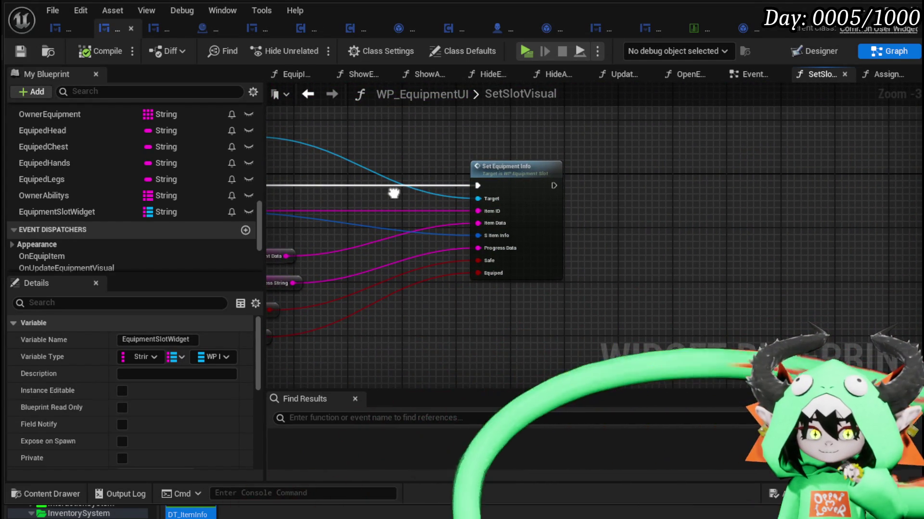
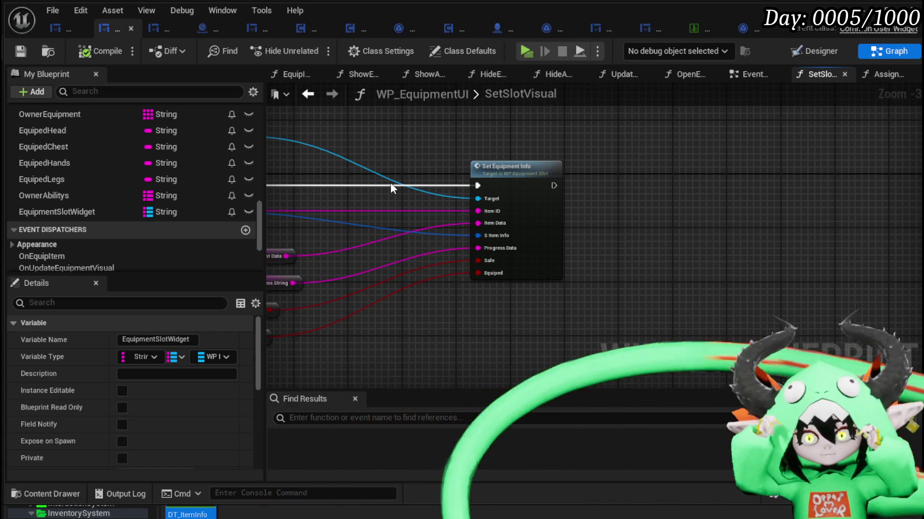
- Add a breakpoint on WP_EquipmentSlot's SetEquipmentInfo entry node, then return to the level editor
{"action": "left_click_drag", "start_coordinate": [391, 183], "coordinate": [600, 185]}
{"action": "double_click", "coordinate": [740, 193]}
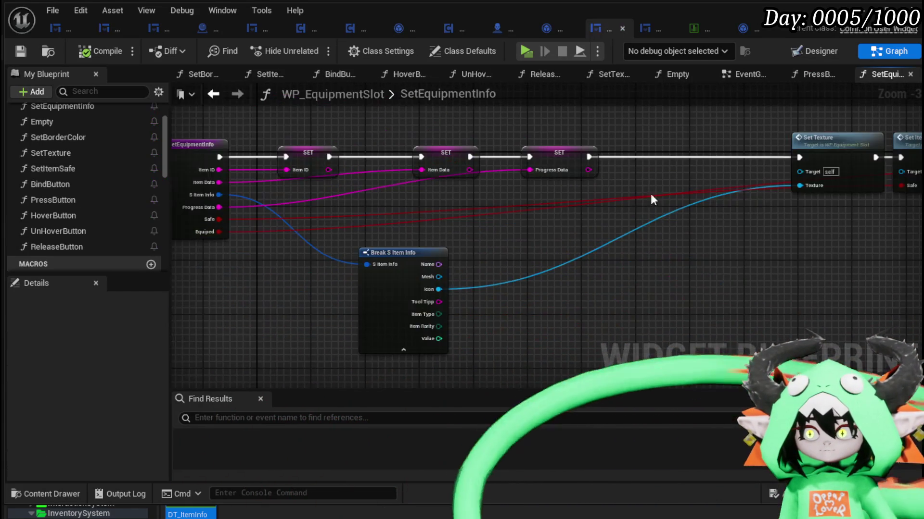
{"action": "right_click", "coordinate": [349, 176]}
{"action": "mouse_move", "coordinate": [414, 404]}
{"action": "left_click", "coordinate": [398, 445]}
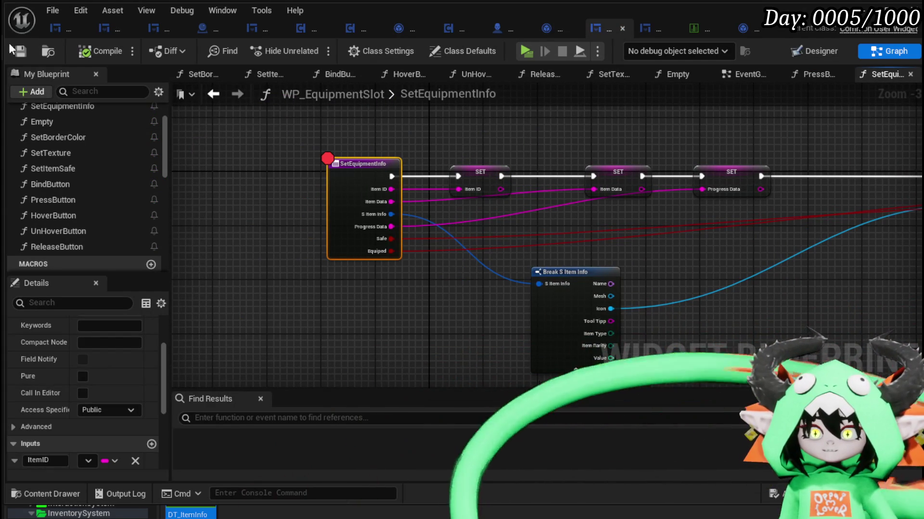
{"action": "left_click", "coordinate": [870, 8]}
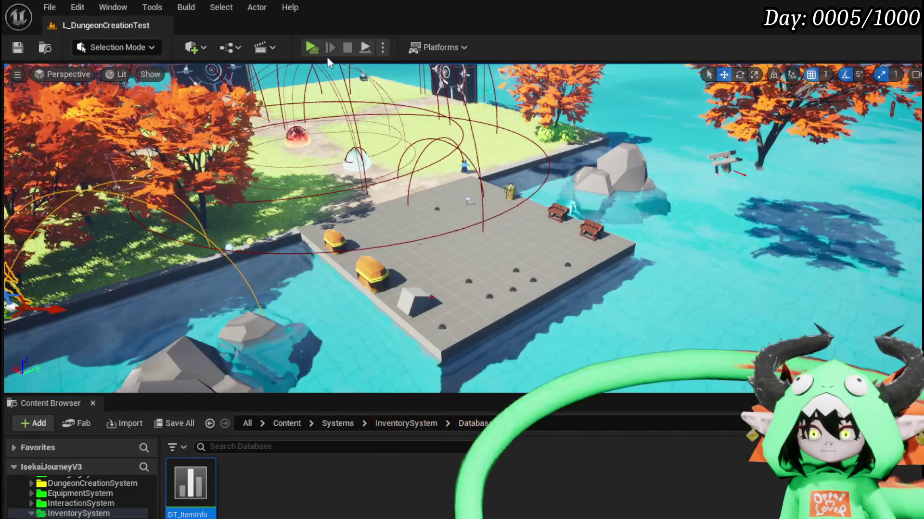
- Play-test the game, view the Equipment page of the in-game menu, then stop the preview
{"action": "left_click", "coordinate": [312, 47]}
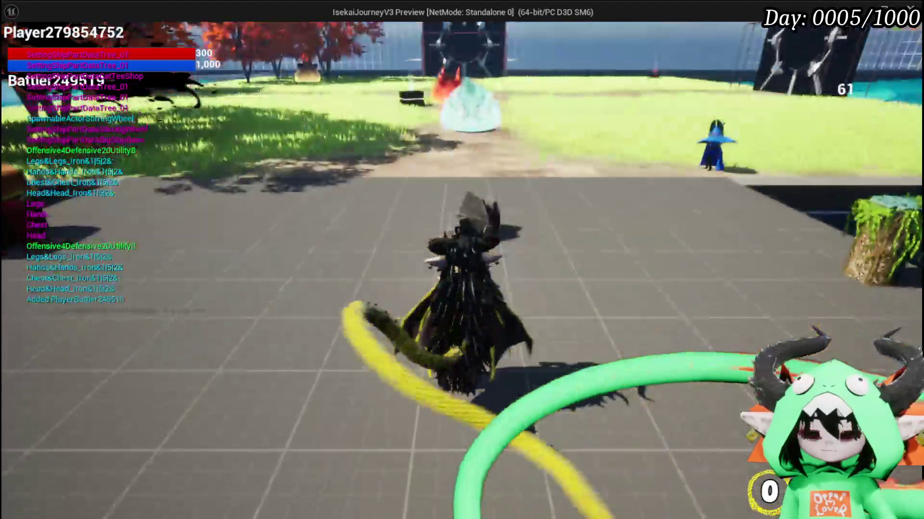
{"action": "key", "text": "Tab"}
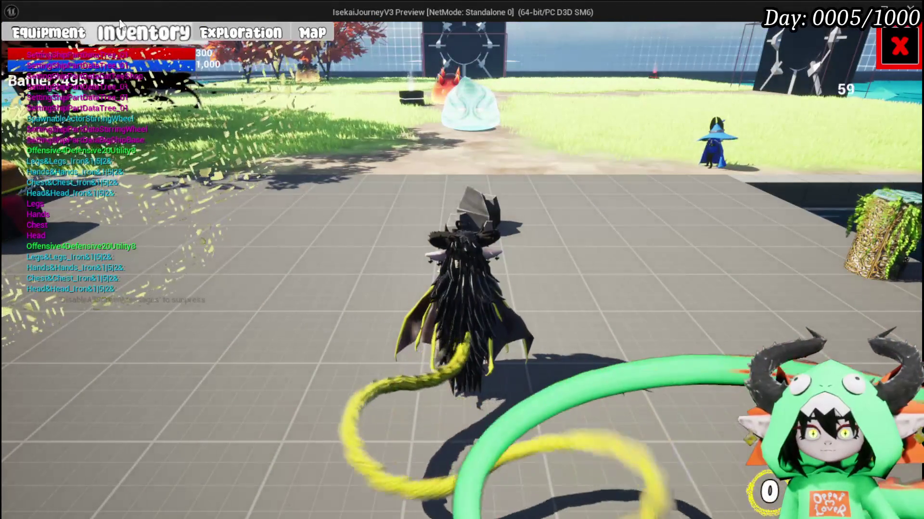
{"action": "left_click", "coordinate": [79, 33]}
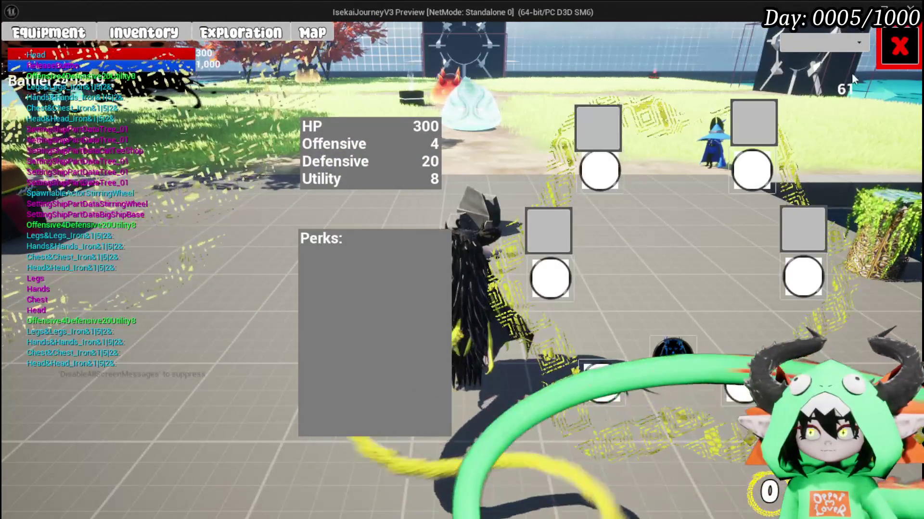
{"action": "left_click", "coordinate": [899, 46]}
{"action": "key", "text": "Escape"}
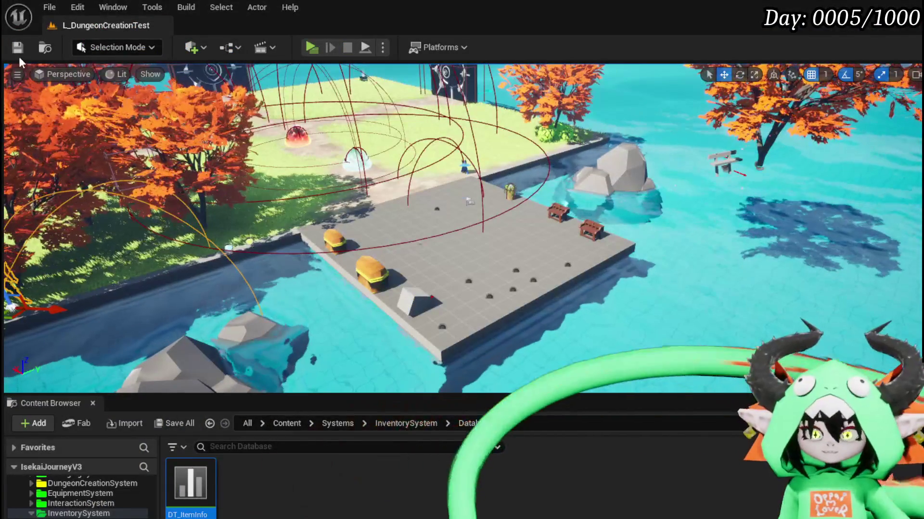
- Save all assets and return to WP_EquipmentUI's SetSlotVisual graph
{"action": "left_click", "coordinate": [18, 49]}
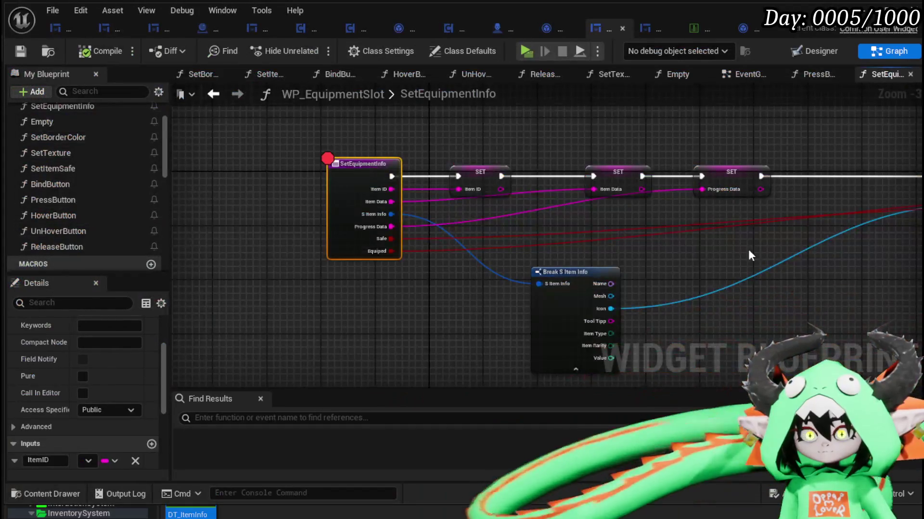
{"action": "mouse_move", "coordinate": [750, 255]}
{"action": "left_mouse_down"}
{"action": "mouse_move", "coordinate": [395, 251]}
{"action": "mouse_move", "coordinate": [106, 295]}
{"action": "mouse_move", "coordinate": [486, 292]}
{"action": "left_mouse_up"}
{"action": "left_click", "coordinate": [114, 26]}
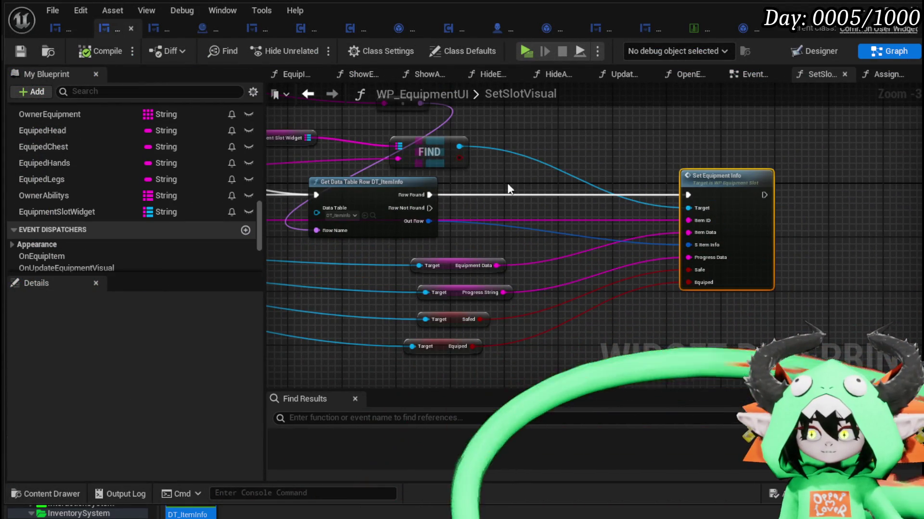
- Rearrange Get Data Table Row, the pink reroute node and Print String, then compile WP_EquipmentUI
{"action": "left_click_drag", "start_coordinate": [544, 192], "coordinate": [628, 185]}
{"action": "mouse_move", "coordinate": [534, 206]}
{"action": "left_mouse_down"}
{"action": "mouse_move", "coordinate": [555, 198]}
{"action": "mouse_move", "coordinate": [577, 250]}
{"action": "mouse_move", "coordinate": [689, 278]}
{"action": "left_mouse_up"}
{"action": "mouse_move", "coordinate": [787, 213]}
{"action": "left_mouse_down"}
{"action": "mouse_move", "coordinate": [466, 110]}
{"action": "mouse_move", "coordinate": [403, 120]}
{"action": "left_mouse_up"}
{"action": "mouse_move", "coordinate": [545, 152]}
{"action": "left_mouse_down"}
{"action": "mouse_move", "coordinate": [816, 150]}
{"action": "mouse_move", "coordinate": [658, 148]}
{"action": "mouse_move", "coordinate": [464, 97]}
{"action": "mouse_move", "coordinate": [481, 110]}
{"action": "mouse_move", "coordinate": [816, 161]}
{"action": "mouse_move", "coordinate": [433, 245]}
{"action": "mouse_move", "coordinate": [362, 236]}
{"action": "mouse_move", "coordinate": [380, 246]}
{"action": "mouse_move", "coordinate": [838, 241]}
{"action": "mouse_move", "coordinate": [763, 244]}
{"action": "left_mouse_up"}
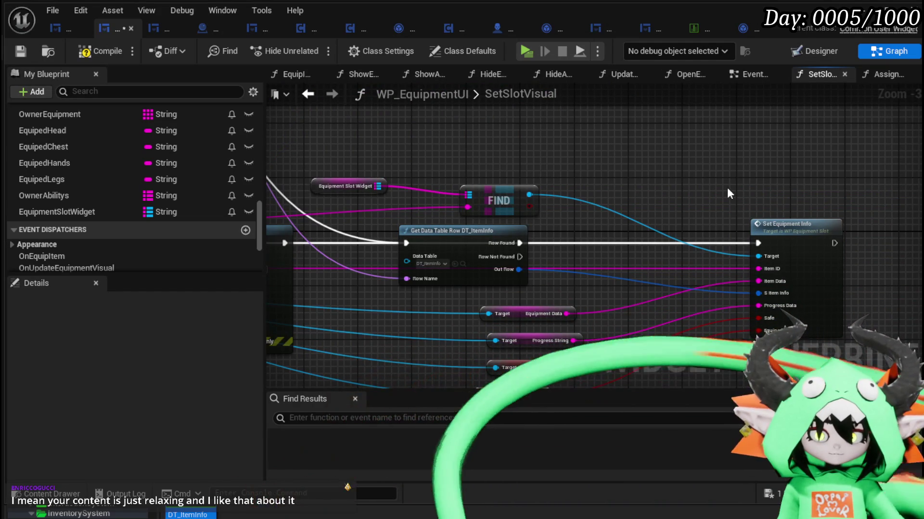
{"action": "mouse_move", "coordinate": [548, 152]}
{"action": "left_mouse_down"}
{"action": "mouse_move", "coordinate": [662, 167]}
{"action": "mouse_move", "coordinate": [469, 151]}
{"action": "mouse_move", "coordinate": [580, 161]}
{"action": "left_mouse_up"}
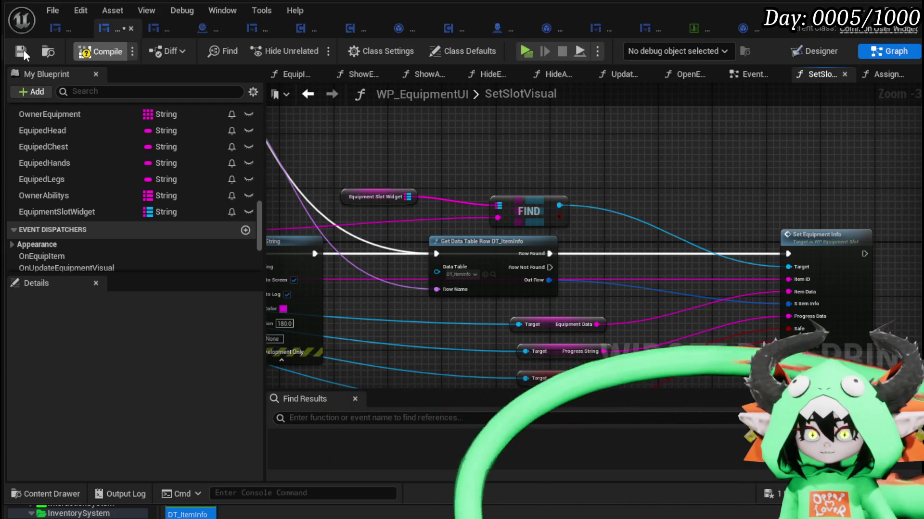
{"action": "left_click", "coordinate": [21, 52]}
- Place Get Data Table Row below the Target nodes and Print String below the wires
{"action": "left_click_drag", "start_coordinate": [294, 237], "coordinate": [534, 220]}
{"action": "mouse_move", "coordinate": [735, 240]}
{"action": "left_mouse_down"}
{"action": "mouse_move", "coordinate": [662, 275]}
{"action": "mouse_move", "coordinate": [347, 207]}
{"action": "mouse_move", "coordinate": [415, 191]}
{"action": "mouse_move", "coordinate": [563, 227]}
{"action": "mouse_move", "coordinate": [444, 176]}
{"action": "left_mouse_up"}
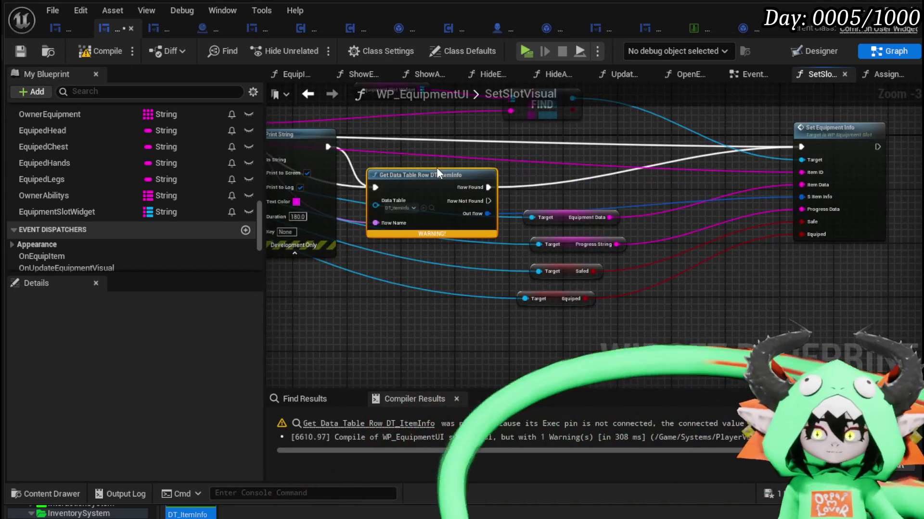
{"action": "scroll", "coordinate": [429, 162], "scroll_direction": "down", "scroll_amount": 1}
{"action": "mouse_move", "coordinate": [429, 168]}
{"action": "left_mouse_down"}
{"action": "mouse_move", "coordinate": [532, 270]}
{"action": "mouse_move", "coordinate": [527, 289]}
{"action": "left_mouse_up"}
{"action": "left_click_drag", "start_coordinate": [507, 251], "coordinate": [631, 291]}
{"action": "mouse_move", "coordinate": [447, 190]}
{"action": "left_mouse_down"}
{"action": "mouse_move", "coordinate": [478, 356]}
{"action": "mouse_move", "coordinate": [404, 261]}
{"action": "mouse_move", "coordinate": [532, 152]}
{"action": "mouse_move", "coordinate": [549, 279]}
{"action": "mouse_move", "coordinate": [347, 118]}
{"action": "mouse_move", "coordinate": [481, 192]}
{"action": "mouse_move", "coordinate": [659, 261]}
{"action": "left_mouse_up"}
- Break the Out Row to S Item Info connection and recompile the blueprint
{"action": "left_click", "coordinate": [585, 215], "text": "alt"}
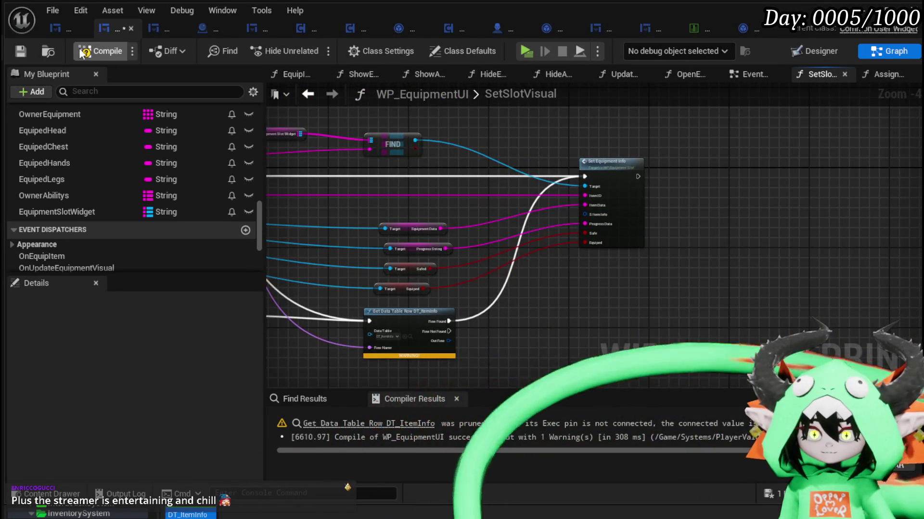
{"action": "left_click", "coordinate": [97, 51]}
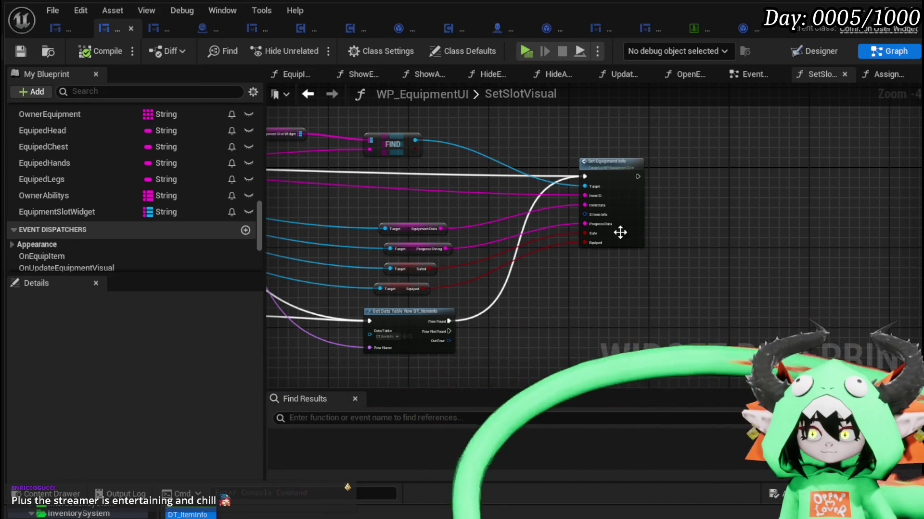
{"action": "left_click_drag", "start_coordinate": [520, 197], "coordinate": [857, 220]}
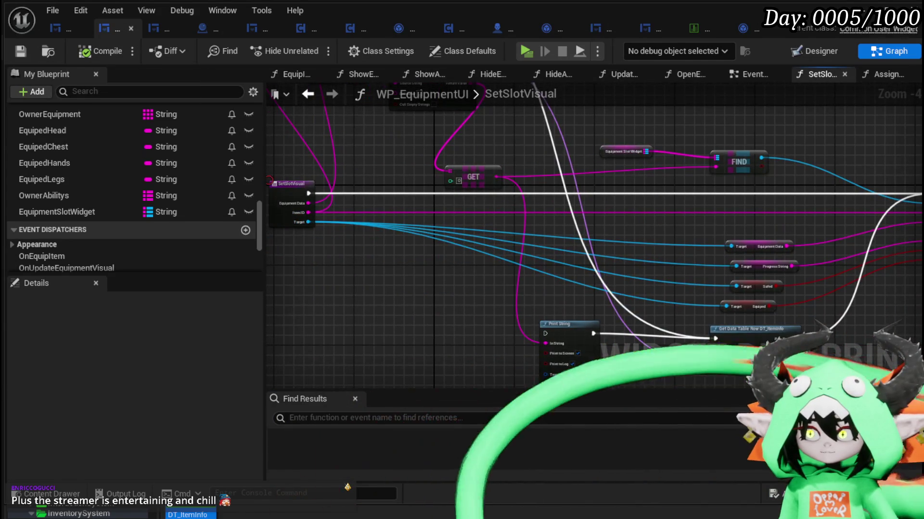
- Launch the game preview from the level editor and open the in-game menu
{"action": "left_click", "coordinate": [861, 10]}
{"action": "left_click", "coordinate": [310, 47]}
{"action": "key", "text": "Tab"}
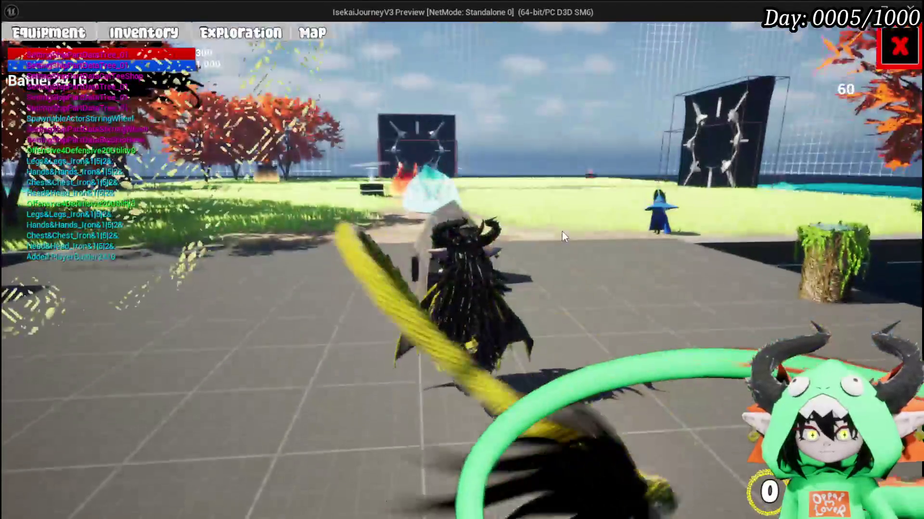
- Check the in-game Equipment page, stop the preview and save the map
{"action": "left_click", "coordinate": [78, 43]}
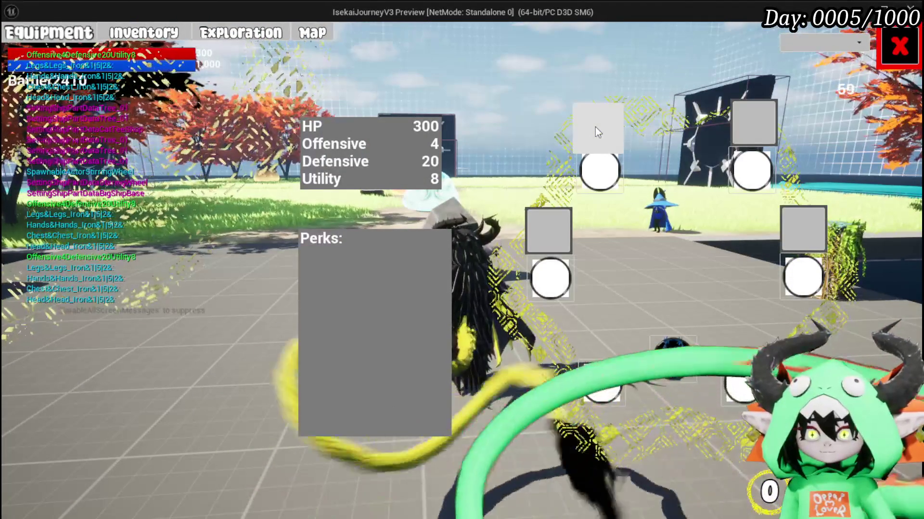
{"action": "left_click", "coordinate": [899, 45]}
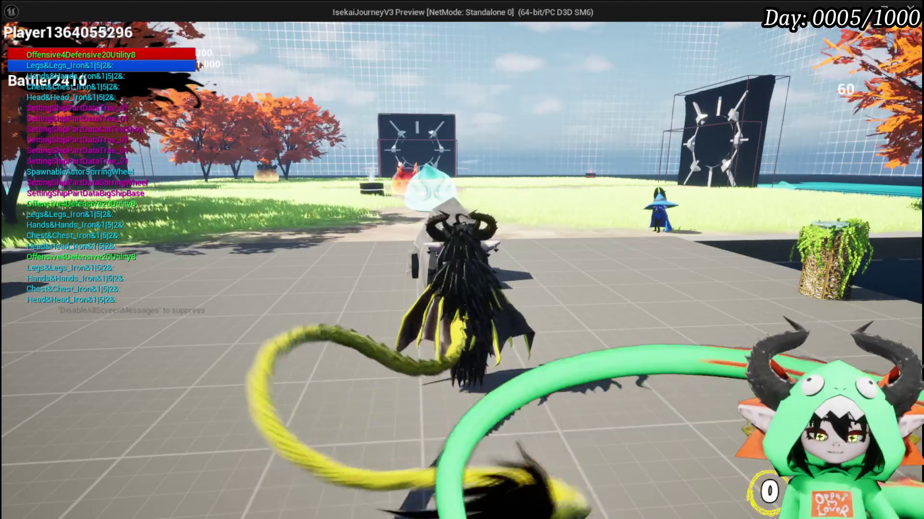
{"action": "key", "text": "Escape"}
{"action": "left_click", "coordinate": [18, 47]}
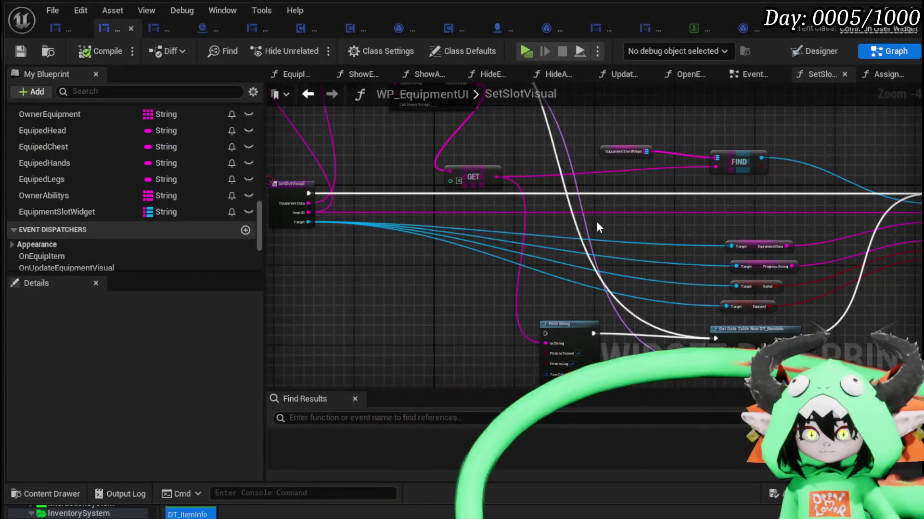
- Open and look over the Set Equipment Info function graph, then save the modified assets
{"action": "left_click_drag", "start_coordinate": [595, 228], "coordinate": [392, 257]}
{"action": "double_click", "coordinate": [743, 231]}
{"action": "mouse_move", "coordinate": [856, 250]}
{"action": "left_mouse_down"}
{"action": "mouse_move", "coordinate": [576, 258]}
{"action": "mouse_move", "coordinate": [634, 258]}
{"action": "mouse_move", "coordinate": [366, 240]}
{"action": "mouse_move", "coordinate": [673, 269]}
{"action": "left_mouse_up"}
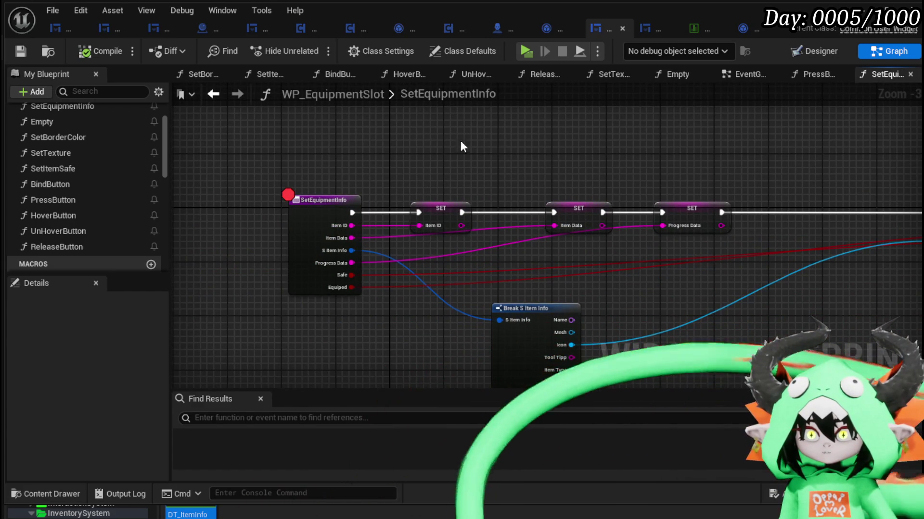
{"action": "left_click", "coordinate": [21, 53]}
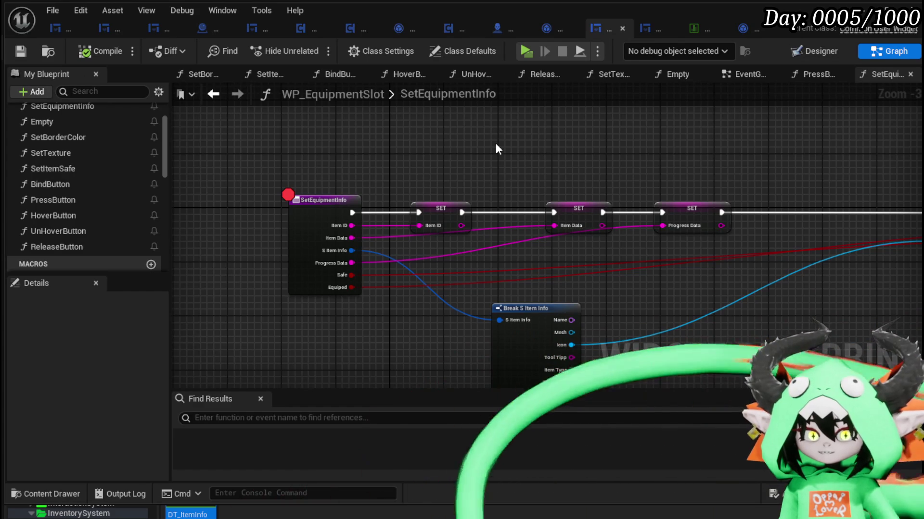
- Open SetSlotVisual from PlayerStatsHUD and group Equipment Slot Widget and FIND next to GET
{"action": "left_click", "coordinate": [48, 33]}
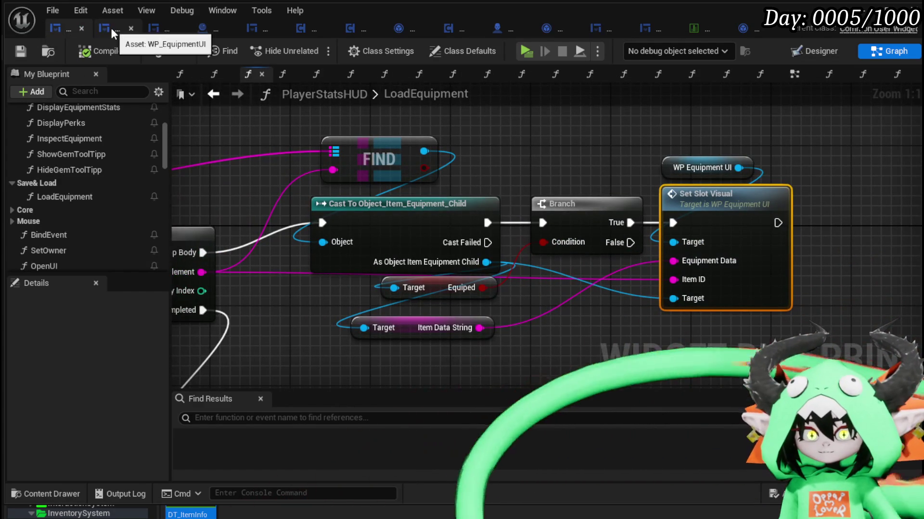
{"action": "double_click", "coordinate": [753, 199]}
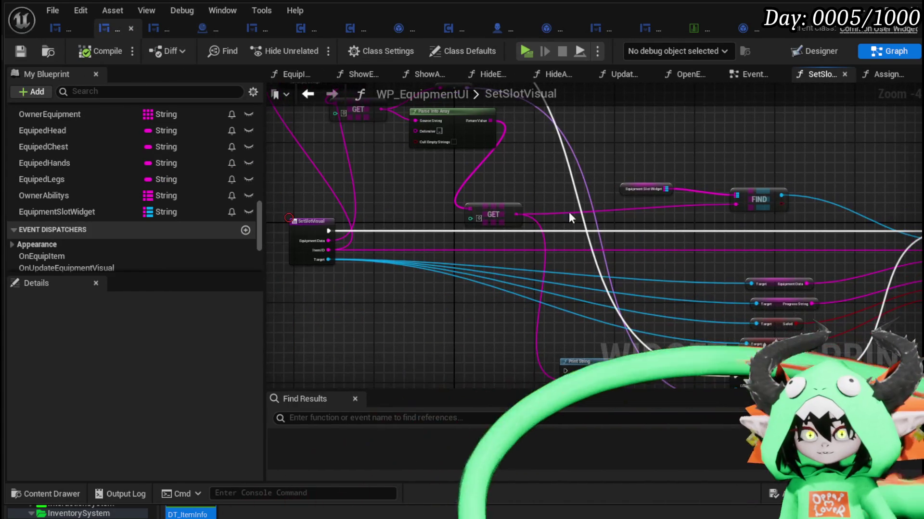
{"action": "left_click_drag", "start_coordinate": [500, 211], "coordinate": [496, 196]}
{"action": "left_click_drag", "start_coordinate": [623, 235], "coordinate": [386, 165]}
{"action": "scroll", "coordinate": [550, 174], "scroll_direction": "up", "scroll_amount": 2}
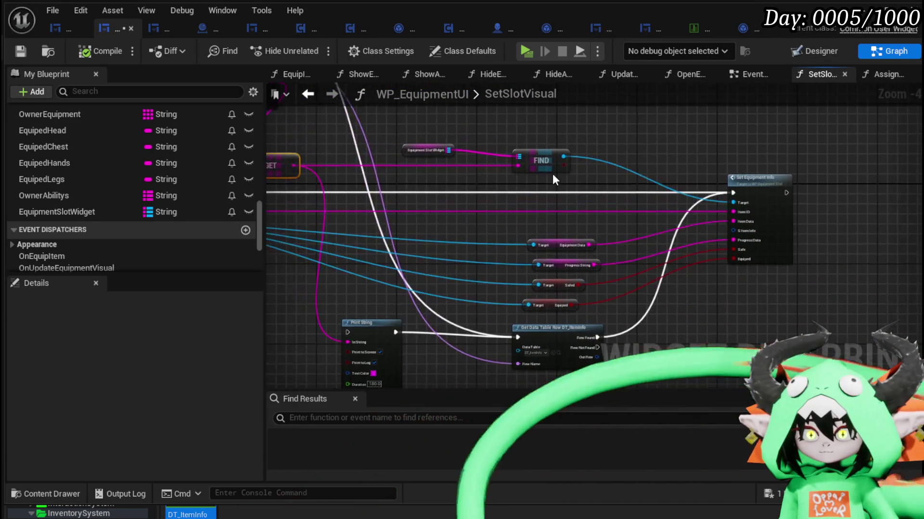
{"action": "left_click_drag", "start_coordinate": [449, 190], "coordinate": [576, 200]}
{"action": "mouse_move", "coordinate": [476, 139]}
{"action": "left_mouse_down"}
{"action": "mouse_move", "coordinate": [709, 146]}
{"action": "mouse_move", "coordinate": [502, 146]}
{"action": "mouse_move", "coordinate": [496, 162]}
{"action": "mouse_move", "coordinate": [474, 161]}
{"action": "left_mouse_up"}
{"action": "left_click", "coordinate": [539, 128]}
- Connect the SetSlotVisual execution wire into Get Data Table Row and save WP_EquipmentUI
{"action": "left_click_drag", "start_coordinate": [313, 126], "coordinate": [665, 186]}
{"action": "left_click", "coordinate": [575, 152]}
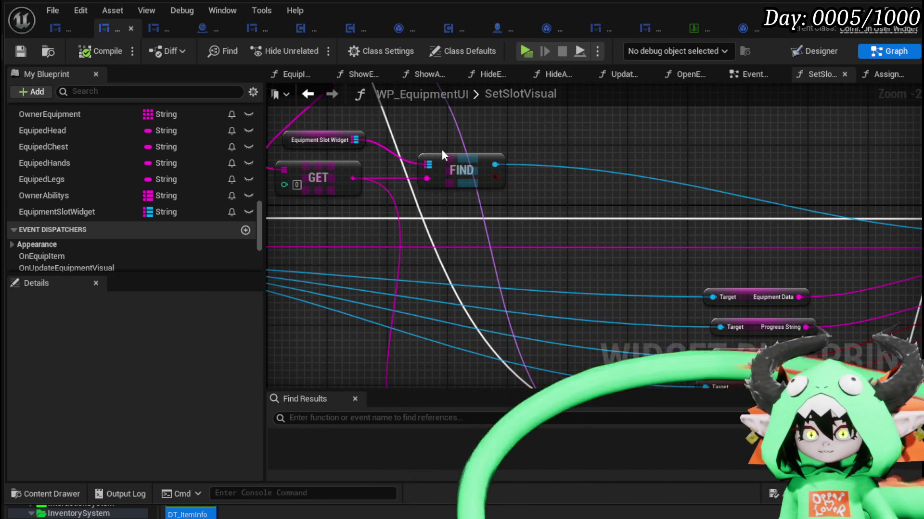
{"action": "left_click_drag", "start_coordinate": [485, 159], "coordinate": [229, 106]}
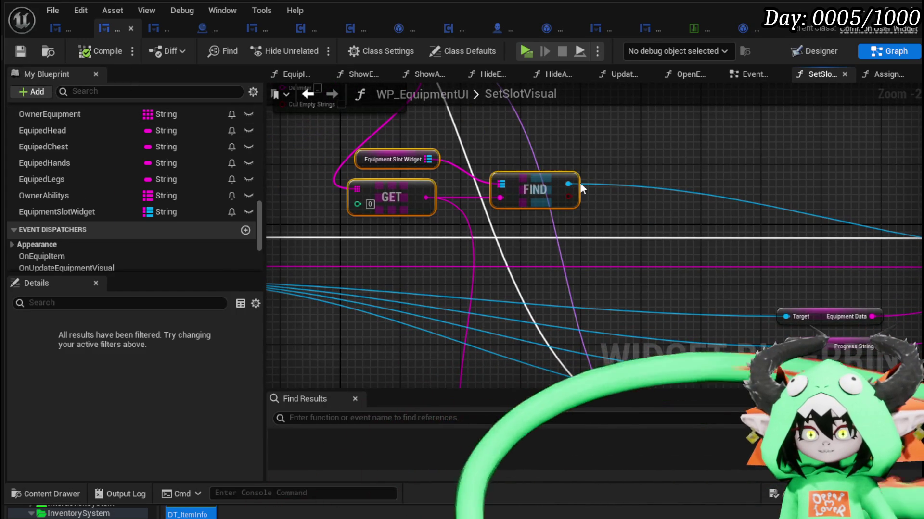
{"action": "scroll", "coordinate": [481, 216], "scroll_direction": "down", "scroll_amount": 5}
{"action": "left_click", "coordinate": [554, 303]}
{"action": "scroll", "coordinate": [464, 149], "scroll_direction": "up", "scroll_amount": 5}
{"action": "mouse_move", "coordinate": [463, 143]}
{"action": "left_mouse_down"}
{"action": "mouse_move", "coordinate": [745, 173]}
{"action": "mouse_move", "coordinate": [856, 170]}
{"action": "mouse_move", "coordinate": [847, 171]}
{"action": "left_mouse_up"}
{"action": "left_click_drag", "start_coordinate": [923, 179], "coordinate": [672, 179]}
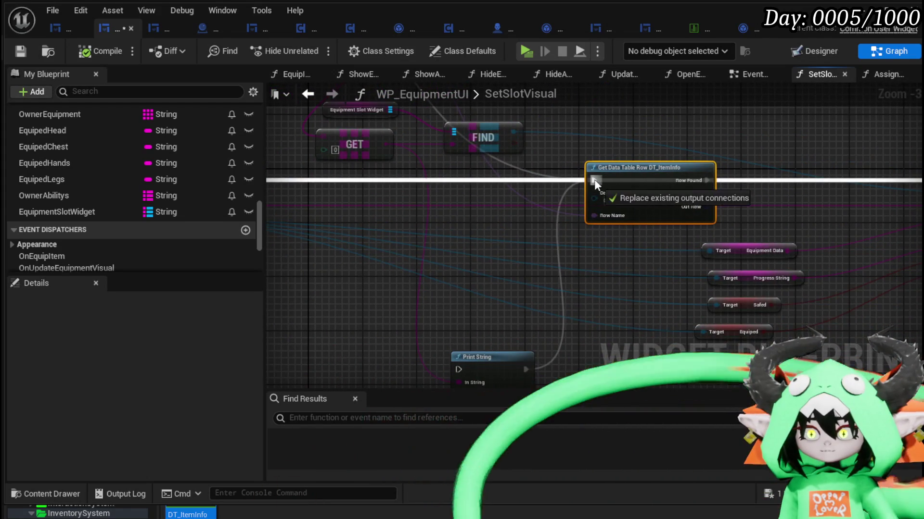
{"action": "left_click_drag", "start_coordinate": [597, 179], "coordinate": [596, 181]}
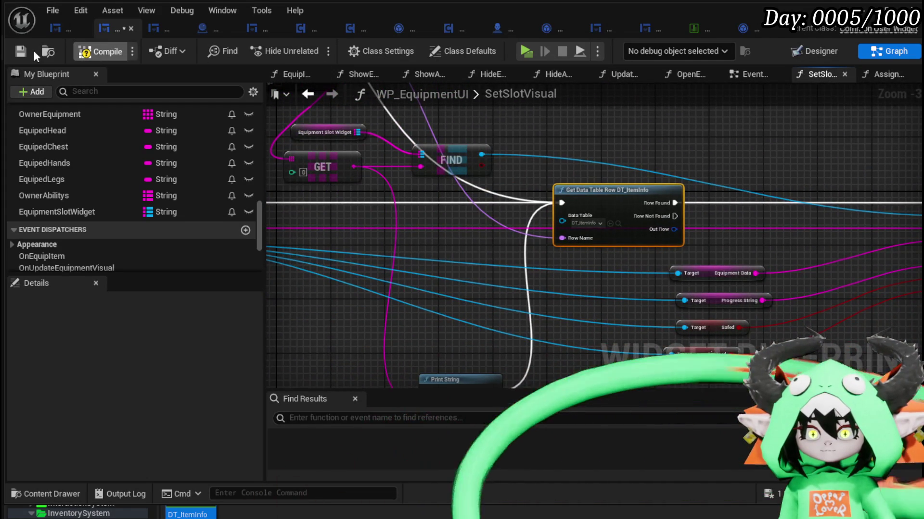
{"action": "left_click", "coordinate": [15, 51]}
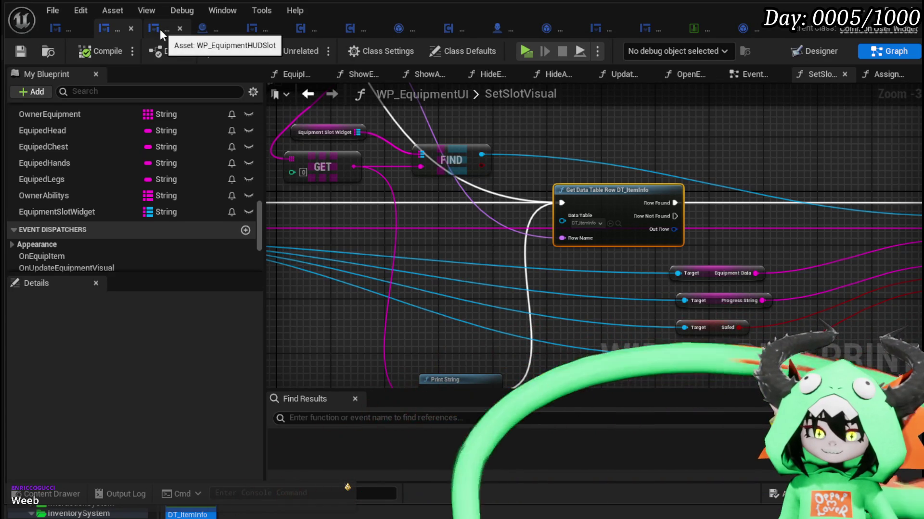
- Browse WP_BlackBoxUI's FIND, Branch, Cast, Essence and Add Stackable Check nodes, nudging Remove Essence right
{"action": "left_click", "coordinate": [160, 29]}
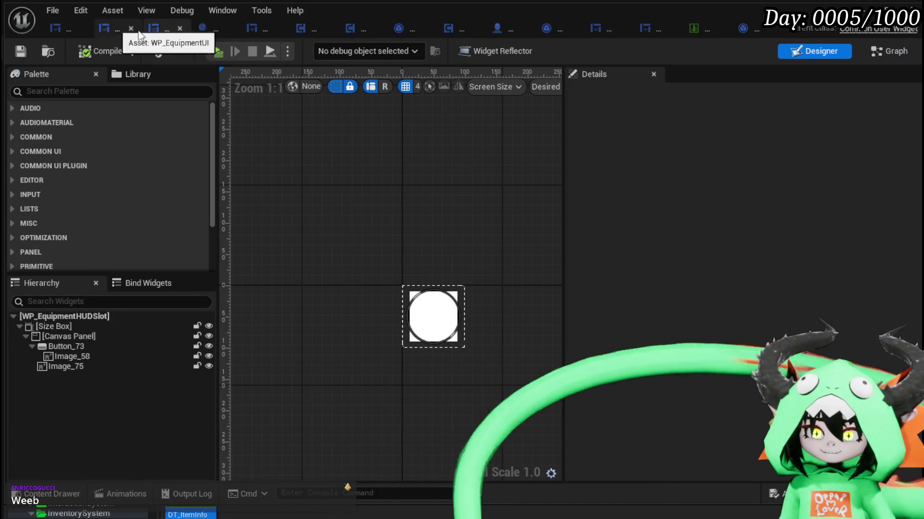
{"action": "left_click", "coordinate": [261, 28]}
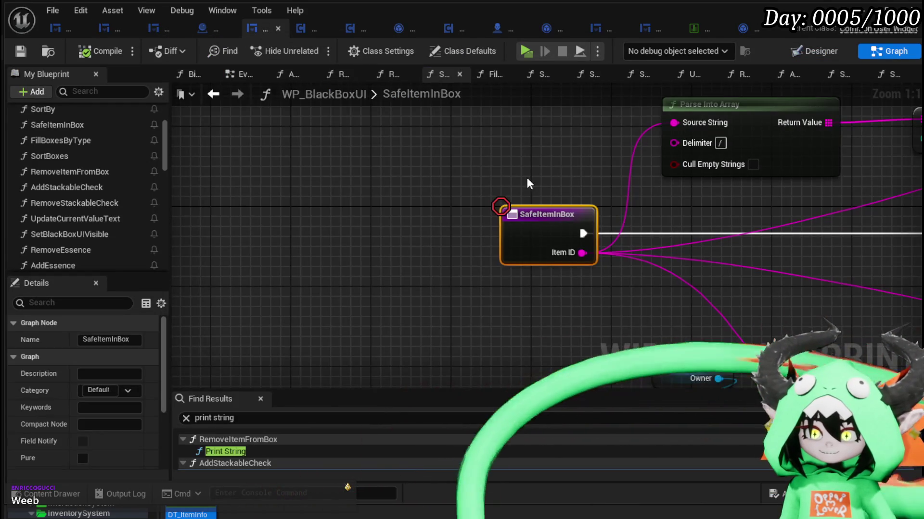
{"action": "scroll", "coordinate": [510, 288], "scroll_direction": "down", "scroll_amount": 3}
{"action": "left_click_drag", "start_coordinate": [509, 312], "coordinate": [435, 295]}
{"action": "mouse_move", "coordinate": [448, 272]}
{"action": "left_mouse_down"}
{"action": "mouse_move", "coordinate": [444, 290]}
{"action": "mouse_move", "coordinate": [366, 359]}
{"action": "mouse_move", "coordinate": [546, 238]}
{"action": "mouse_move", "coordinate": [469, 254]}
{"action": "left_mouse_up"}
{"action": "mouse_move", "coordinate": [339, 244]}
{"action": "left_mouse_down"}
{"action": "mouse_move", "coordinate": [438, 163]}
{"action": "mouse_move", "coordinate": [457, 184]}
{"action": "left_mouse_up"}
{"action": "left_click", "coordinate": [668, 162]}
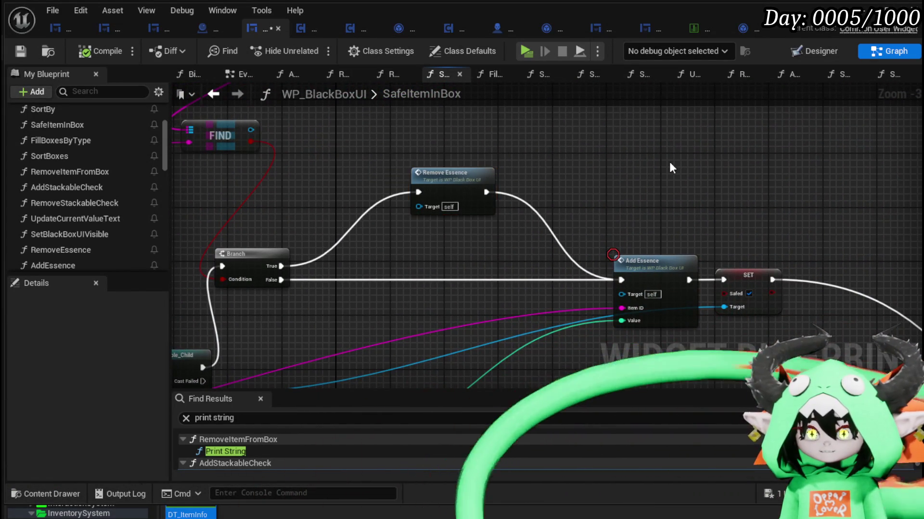
{"action": "scroll", "coordinate": [668, 162], "scroll_direction": "down", "scroll_amount": 2}
{"action": "mouse_move", "coordinate": [575, 149]}
{"action": "left_mouse_down"}
{"action": "mouse_move", "coordinate": [544, 186]}
{"action": "mouse_move", "coordinate": [521, 187]}
{"action": "mouse_move", "coordinate": [628, 194]}
{"action": "mouse_move", "coordinate": [494, 200]}
{"action": "mouse_move", "coordinate": [642, 182]}
{"action": "left_mouse_up"}
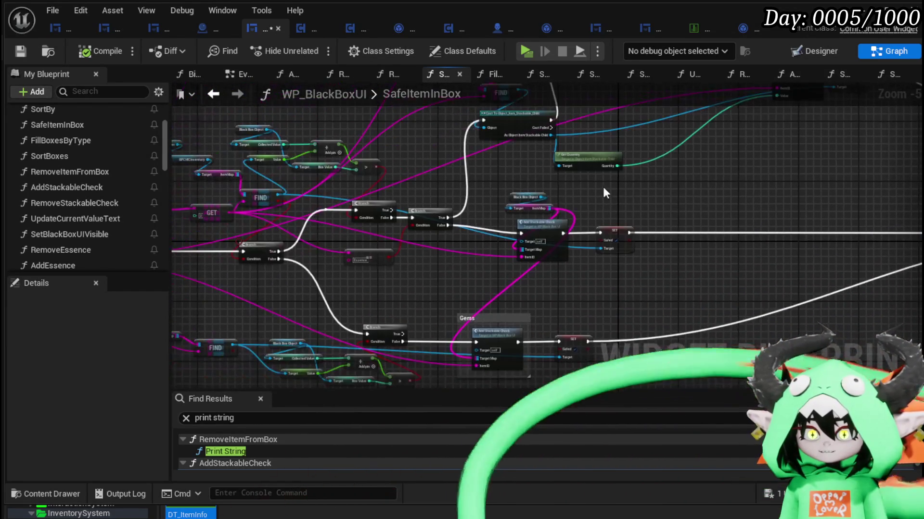
{"action": "left_click_drag", "start_coordinate": [304, 240], "coordinate": [524, 220]}
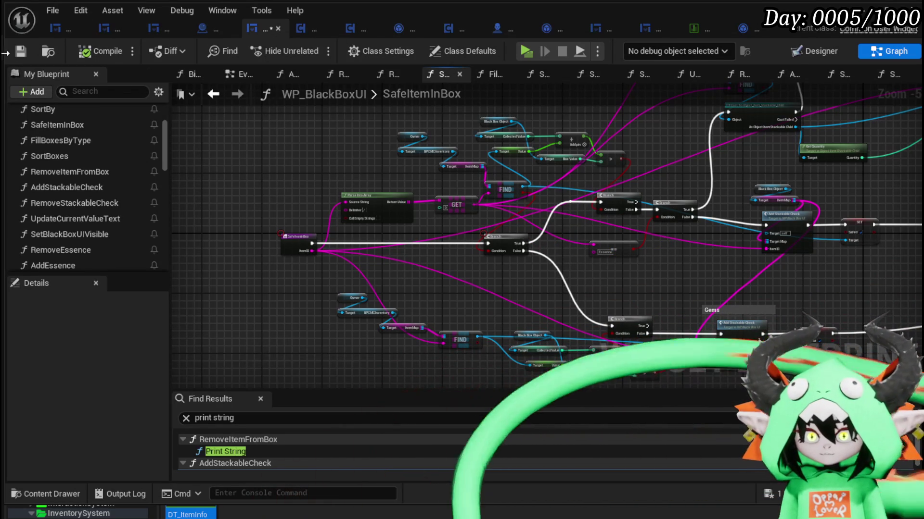
- Return to WP_EquipmentUI's SetSlotVisual graph and look it over
{"action": "left_click", "coordinate": [203, 31]}
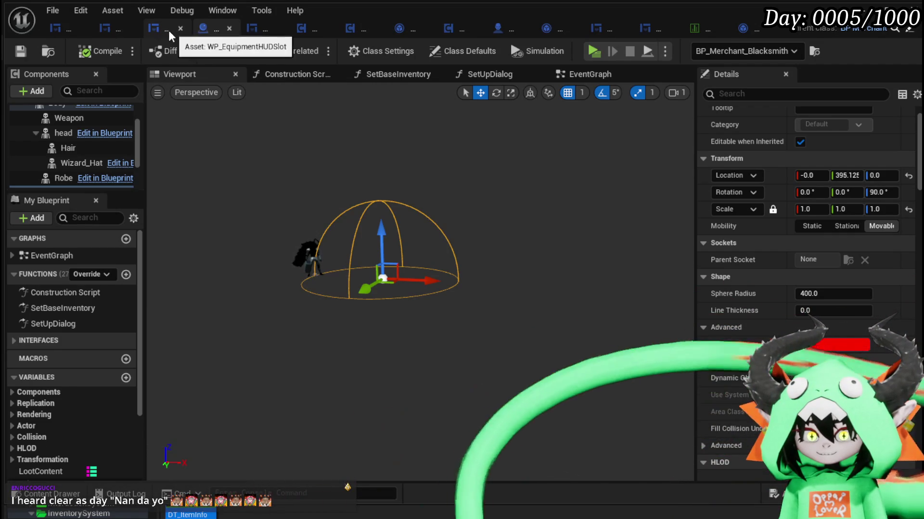
{"action": "left_click", "coordinate": [172, 30]}
{"action": "left_click", "coordinate": [98, 25]}
{"action": "mouse_move", "coordinate": [891, 159]}
{"action": "left_mouse_down"}
{"action": "mouse_move", "coordinate": [641, 140]}
{"action": "mouse_move", "coordinate": [838, 147]}
{"action": "mouse_move", "coordinate": [789, 140]}
{"action": "mouse_move", "coordinate": [474, 129]}
{"action": "mouse_move", "coordinate": [736, 158]}
{"action": "left_mouse_up"}
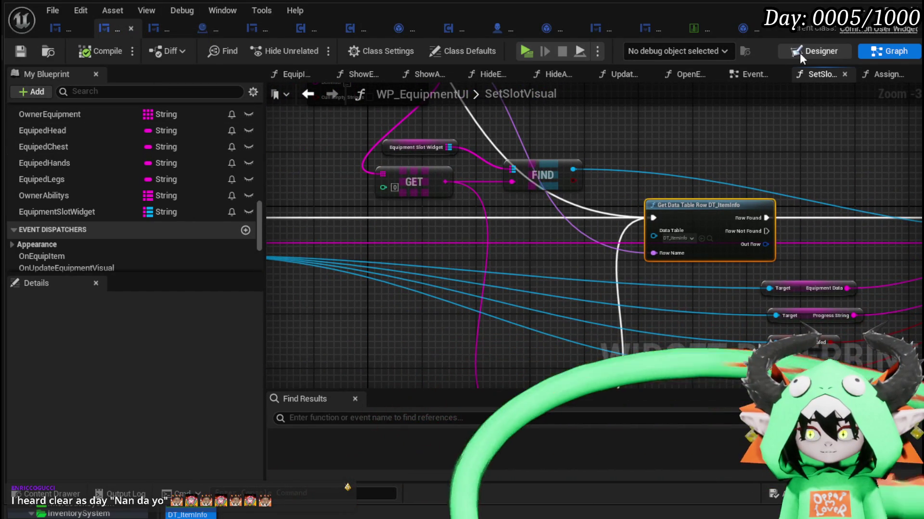
- Add Assign Slot Widget to WP_EquipmentUI's EventGraph, moving Event Construct aside to make room
{"action": "left_click", "coordinate": [756, 74]}
{"action": "mouse_move", "coordinate": [542, 171]}
{"action": "left_mouse_down"}
{"action": "mouse_move", "coordinate": [640, 155]}
{"action": "mouse_move", "coordinate": [406, 184]}
{"action": "mouse_move", "coordinate": [423, 144]}
{"action": "mouse_move", "coordinate": [853, 308]}
{"action": "left_mouse_up"}
{"action": "mouse_move", "coordinate": [783, 321]}
{"action": "left_mouse_down"}
{"action": "mouse_move", "coordinate": [525, 242]}
{"action": "mouse_move", "coordinate": [693, 322]}
{"action": "left_mouse_up"}
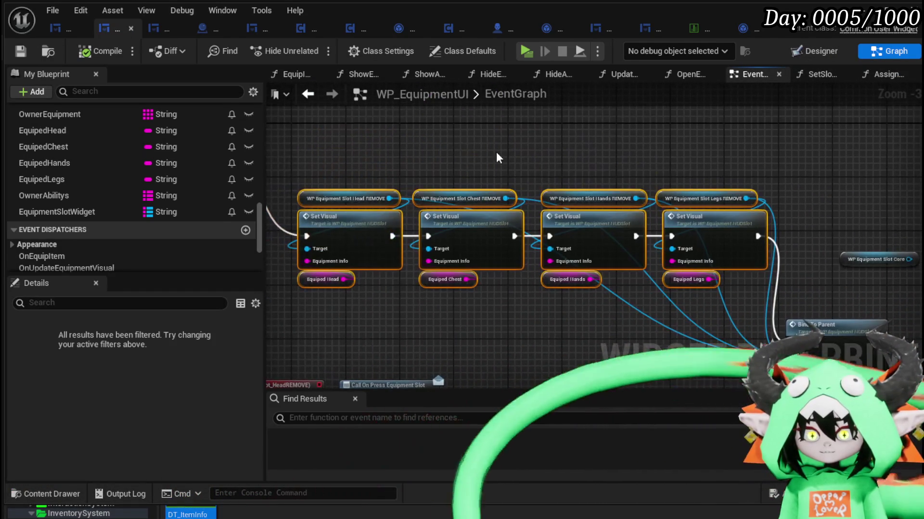
{"action": "scroll", "coordinate": [110, 201], "scroll_direction": "up", "scroll_amount": 5}
{"action": "scroll", "coordinate": [113, 191], "scroll_direction": "up", "scroll_amount": 10}
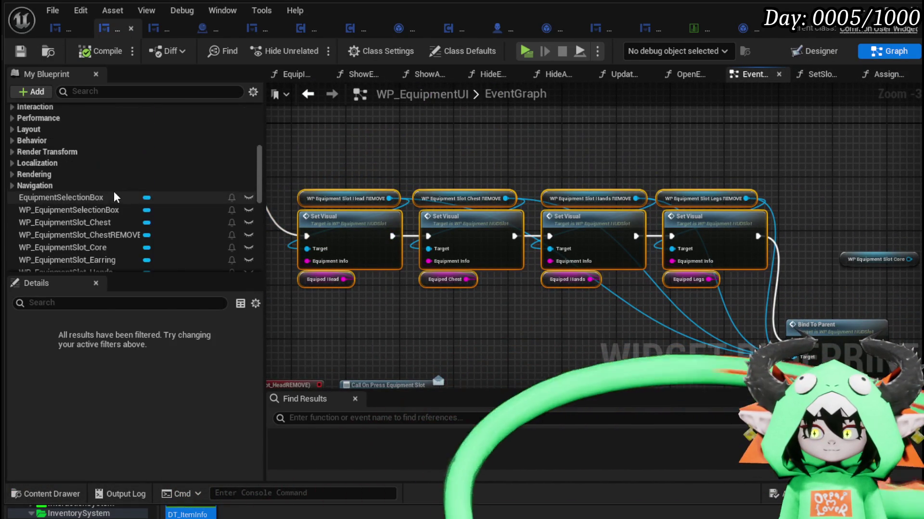
{"action": "mouse_move", "coordinate": [56, 212]}
{"action": "left_mouse_down"}
{"action": "mouse_move", "coordinate": [369, 104]}
{"action": "mouse_move", "coordinate": [356, 166]}
{"action": "mouse_move", "coordinate": [134, 214]}
{"action": "mouse_move", "coordinate": [361, 125]}
{"action": "left_mouse_up"}
{"action": "mouse_move", "coordinate": [351, 192]}
{"action": "left_mouse_down"}
{"action": "mouse_move", "coordinate": [410, 180]}
{"action": "mouse_move", "coordinate": [408, 188]}
{"action": "mouse_move", "coordinate": [498, 187]}
{"action": "left_mouse_up"}
- Chain Event Construct → Assign Slot Widget → Bind To Parent, compile, save and start a play test
{"action": "mouse_move", "coordinate": [529, 170]}
{"action": "left_mouse_down"}
{"action": "mouse_move", "coordinate": [718, 158]}
{"action": "mouse_move", "coordinate": [708, 188]}
{"action": "mouse_move", "coordinate": [628, 174]}
{"action": "left_mouse_up"}
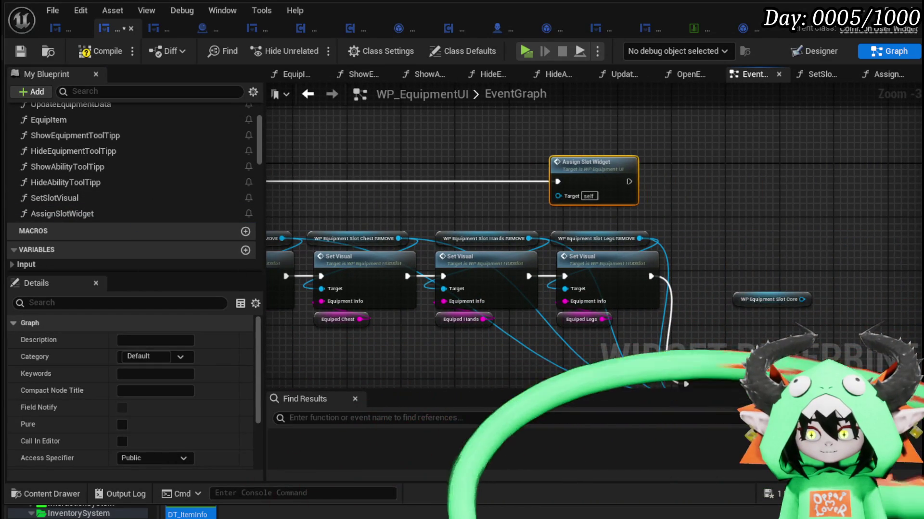
{"action": "left_click_drag", "start_coordinate": [715, 189], "coordinate": [558, 134]}
{"action": "mouse_move", "coordinate": [472, 126]}
{"action": "left_mouse_down"}
{"action": "mouse_move", "coordinate": [537, 328]}
{"action": "mouse_move", "coordinate": [529, 329]}
{"action": "left_mouse_up"}
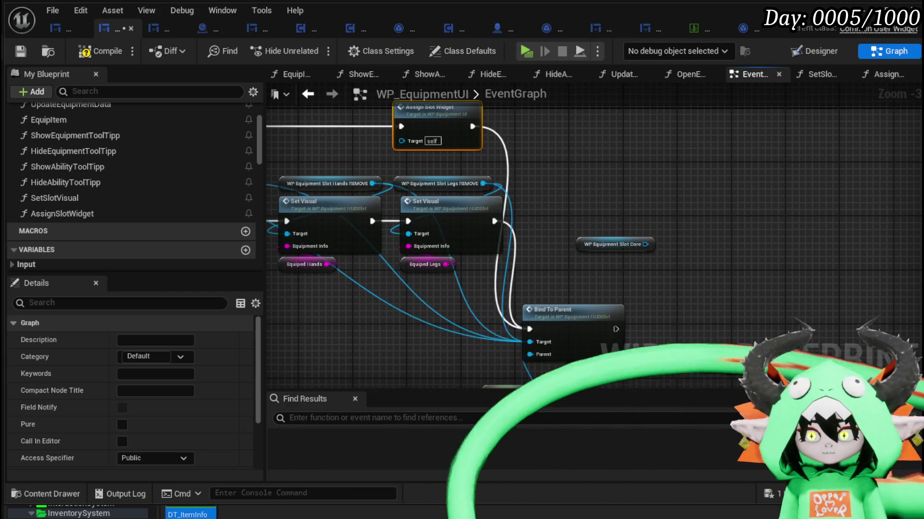
{"action": "mouse_move", "coordinate": [462, 308]}
{"action": "left_mouse_down"}
{"action": "mouse_move", "coordinate": [539, 230]}
{"action": "mouse_move", "coordinate": [667, 64]}
{"action": "mouse_move", "coordinate": [646, 300]}
{"action": "mouse_move", "coordinate": [637, 290]}
{"action": "left_mouse_up"}
{"action": "left_click_drag", "start_coordinate": [346, 251], "coordinate": [599, 196]}
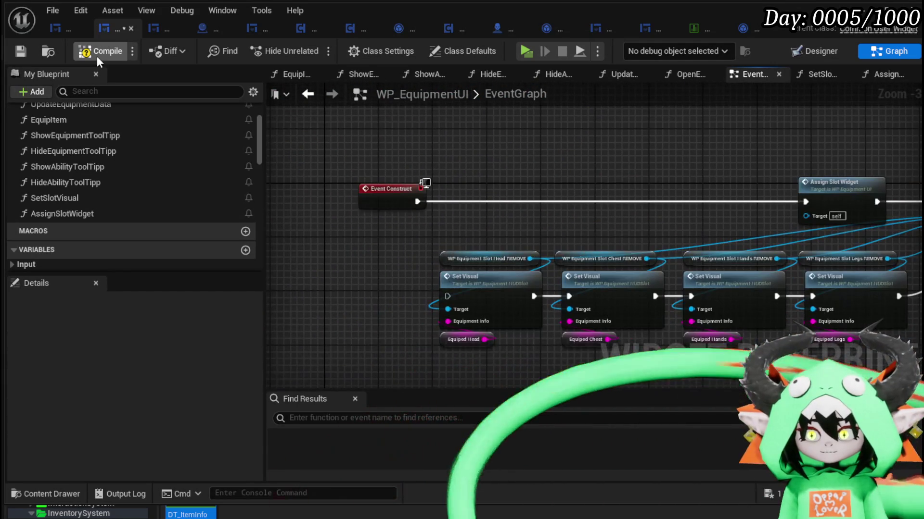
{"action": "left_click", "coordinate": [17, 53]}
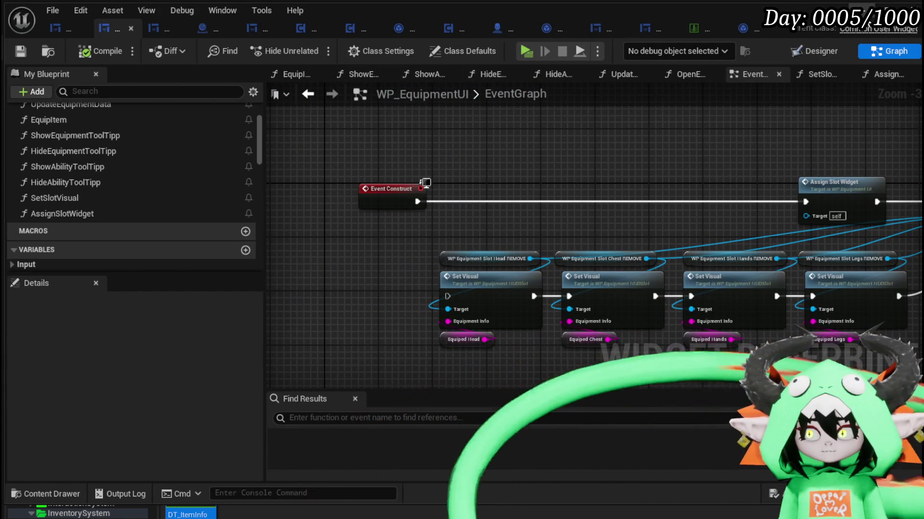
{"action": "left_click", "coordinate": [526, 51]}
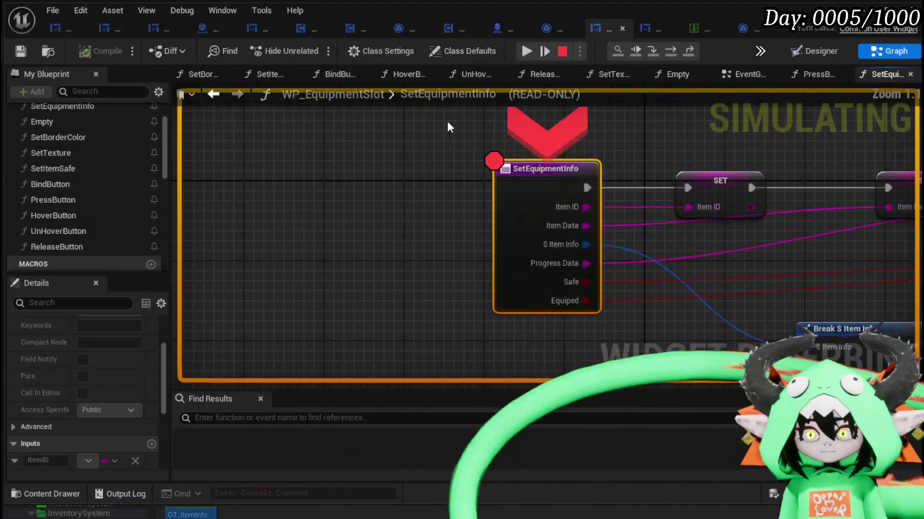
- Resume past the breakpoint, open the in-game Equipment panel, then stop the play session
{"action": "left_click", "coordinate": [526, 52]}
{"action": "key", "text": "Tab"}
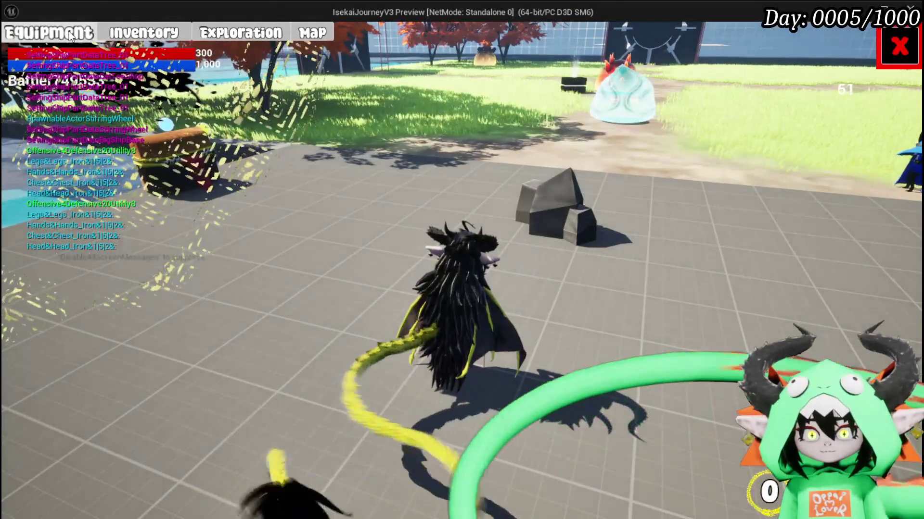
{"action": "left_click", "coordinate": [70, 36]}
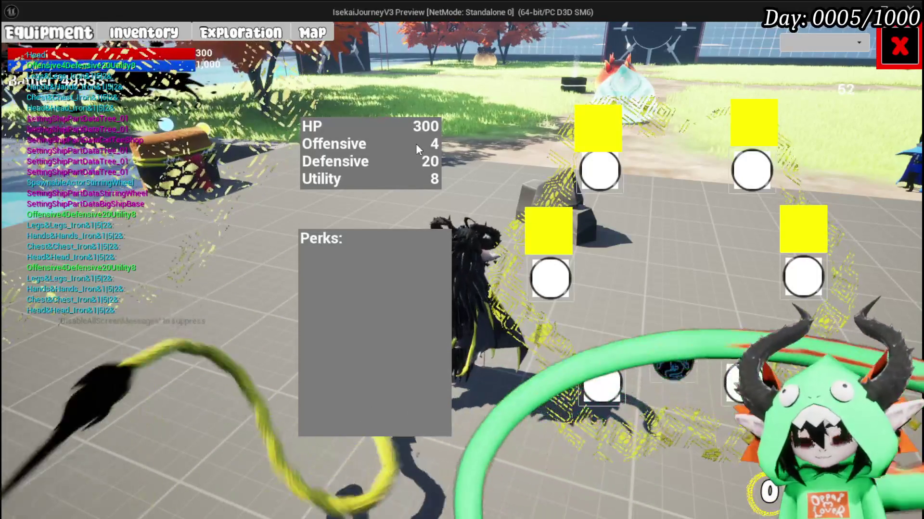
{"action": "key", "text": "Escape"}
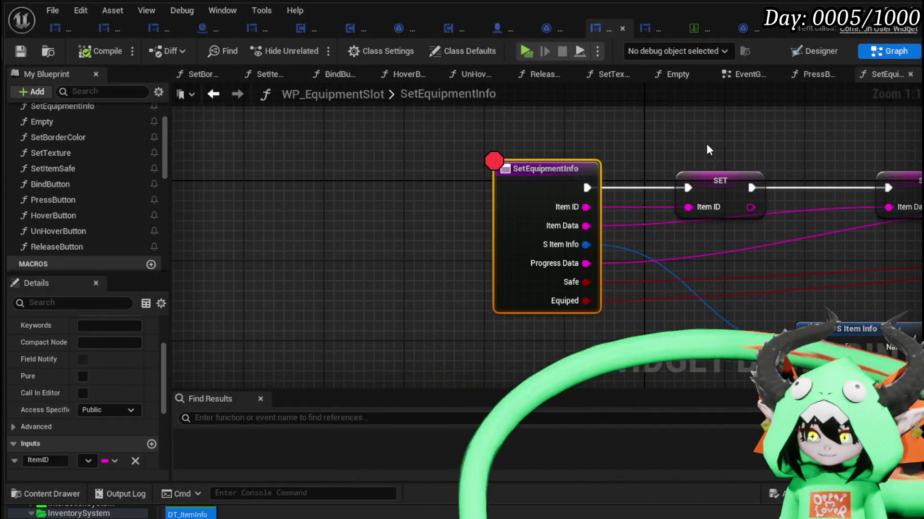
- Pan SetEquipmentInfo to view Break S Item Info, Set Texture and Set Border Color
{"action": "left_click_drag", "start_coordinate": [712, 151], "coordinate": [391, 124]}
{"action": "scroll", "coordinate": [764, 231], "scroll_direction": "down", "scroll_amount": 2}
{"action": "mouse_move", "coordinate": [765, 231]}
{"action": "left_mouse_down"}
{"action": "mouse_move", "coordinate": [439, 189]}
{"action": "mouse_move", "coordinate": [294, 245]}
{"action": "mouse_move", "coordinate": [714, 227]}
{"action": "mouse_move", "coordinate": [332, 200]}
{"action": "mouse_move", "coordinate": [243, 204]}
{"action": "mouse_move", "coordinate": [497, 216]}
{"action": "left_mouse_up"}
{"action": "mouse_move", "coordinate": [423, 231]}
{"action": "left_mouse_down"}
{"action": "mouse_move", "coordinate": [571, 219]}
{"action": "mouse_move", "coordinate": [407, 229]}
{"action": "mouse_move", "coordinate": [700, 212]}
{"action": "left_mouse_up"}
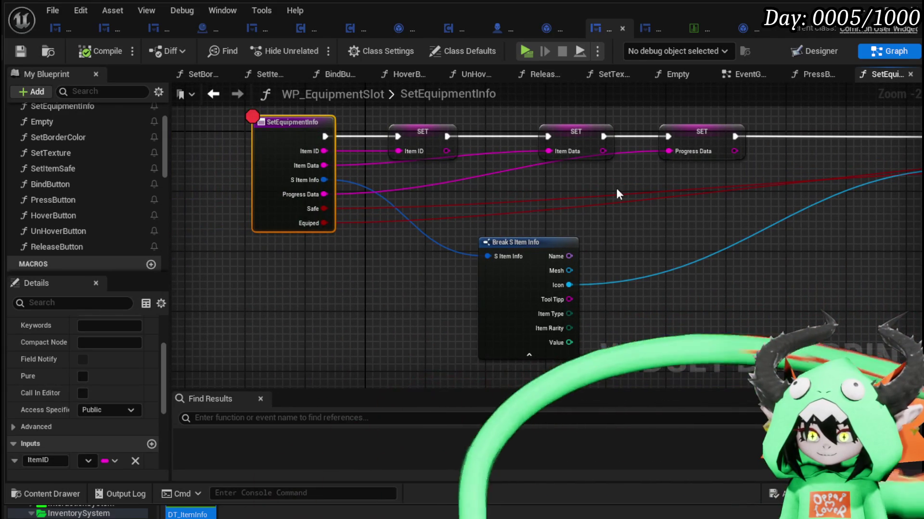
- Wire Get Data Table Row's Out Row into Set Equipment Info's S Item Info, then save WP_EquipmentUI and PlayerStatsHUD
{"action": "left_click", "coordinate": [99, 33]}
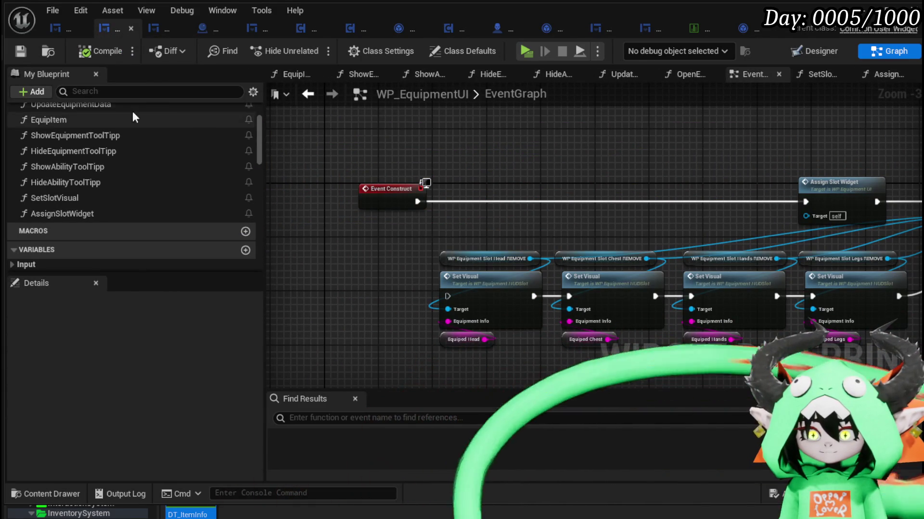
{"action": "left_click", "coordinate": [53, 32]}
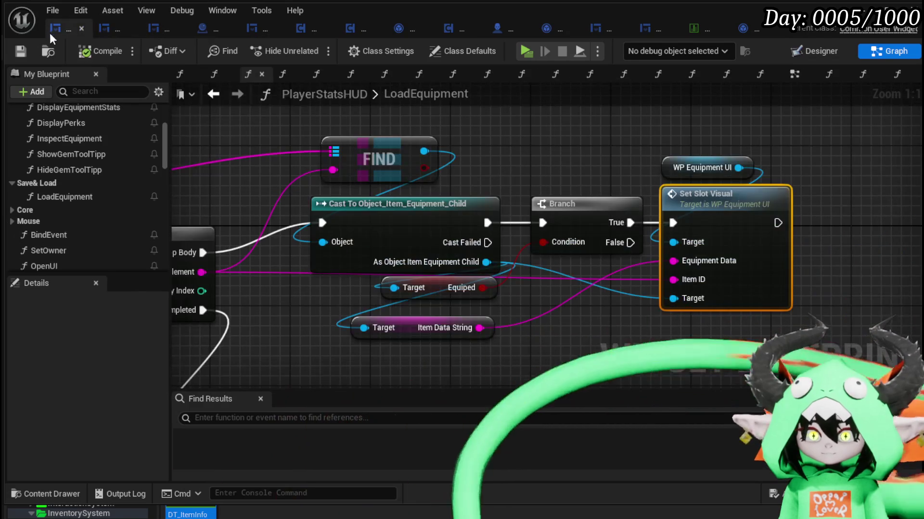
{"action": "left_click_drag", "start_coordinate": [563, 156], "coordinate": [387, 154]}
{"action": "left_click", "coordinate": [526, 165]}
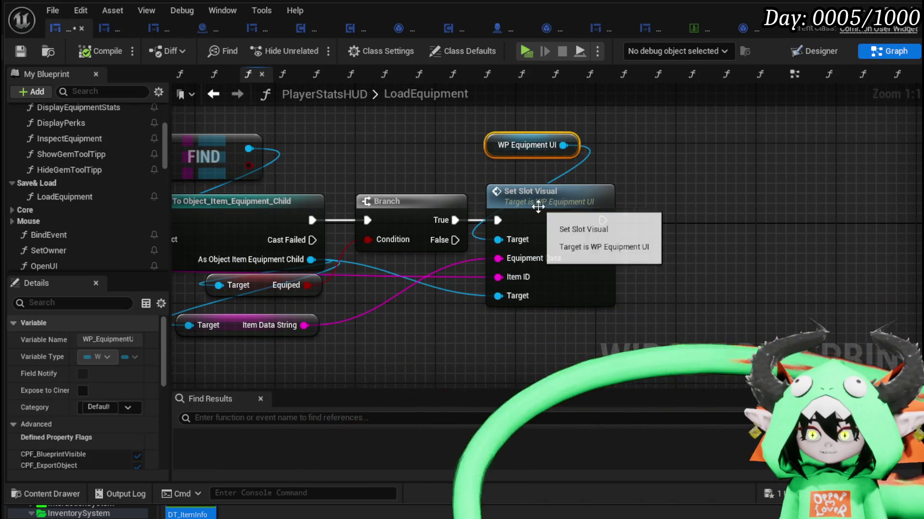
{"action": "double_click", "coordinate": [529, 192]}
{"action": "left_click_drag", "start_coordinate": [414, 219], "coordinate": [688, 242]}
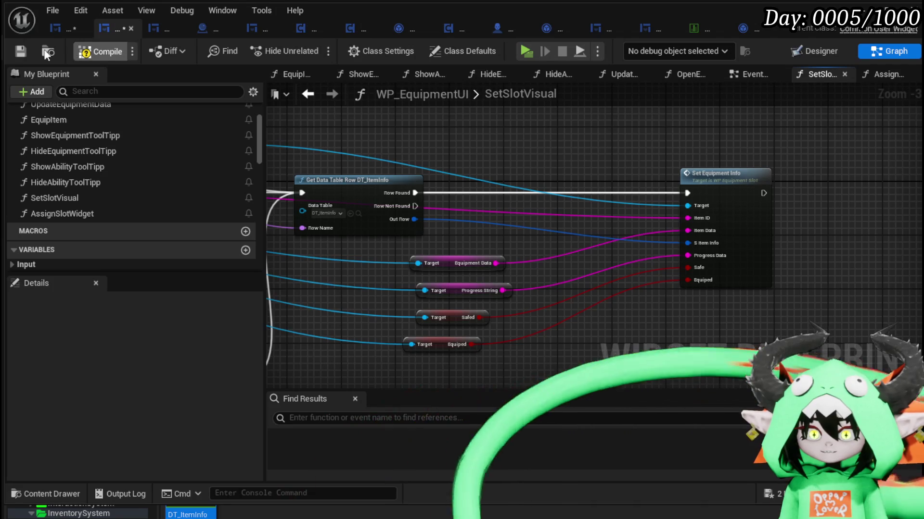
{"action": "left_click", "coordinate": [20, 51]}
{"action": "left_click", "coordinate": [60, 29]}
{"action": "left_click", "coordinate": [18, 53]}
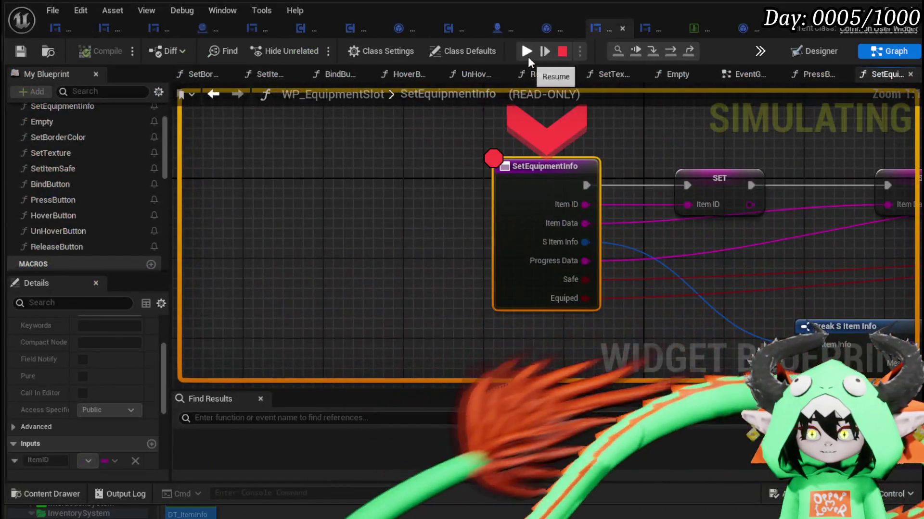
- Resume the preview to check the helmet, chest, glove and leg slot icons, then stop
{"action": "left_click", "coordinate": [527, 56]}
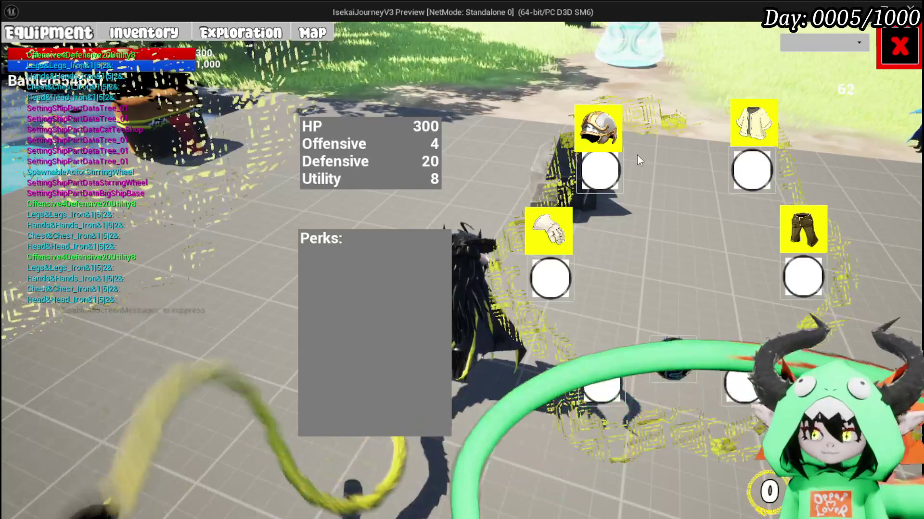
{"action": "key", "text": "Escape"}
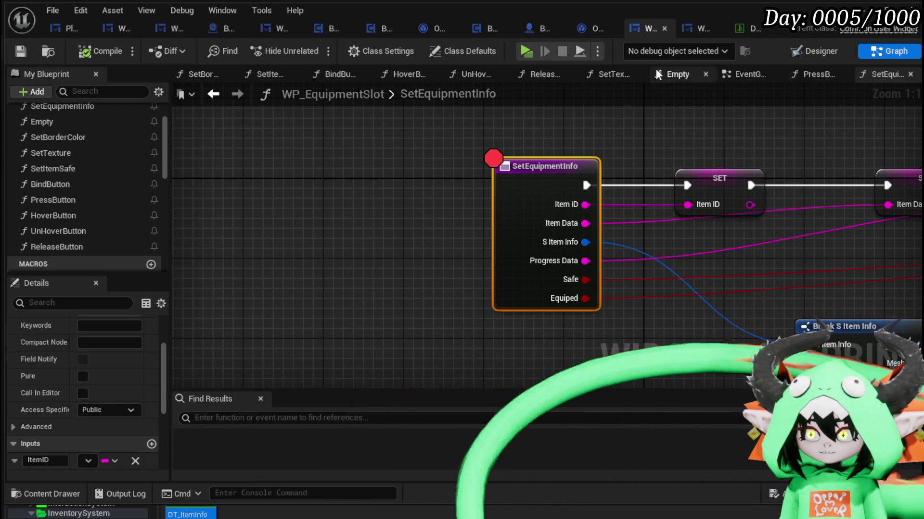
- Bring the SET and Break S Item Info nodes into view, then switch WP_EquipmentSlot to the Designer
{"action": "scroll", "coordinate": [501, 201], "scroll_direction": "down", "scroll_amount": 2}
{"action": "left_click_drag", "start_coordinate": [680, 130], "coordinate": [273, 139]}
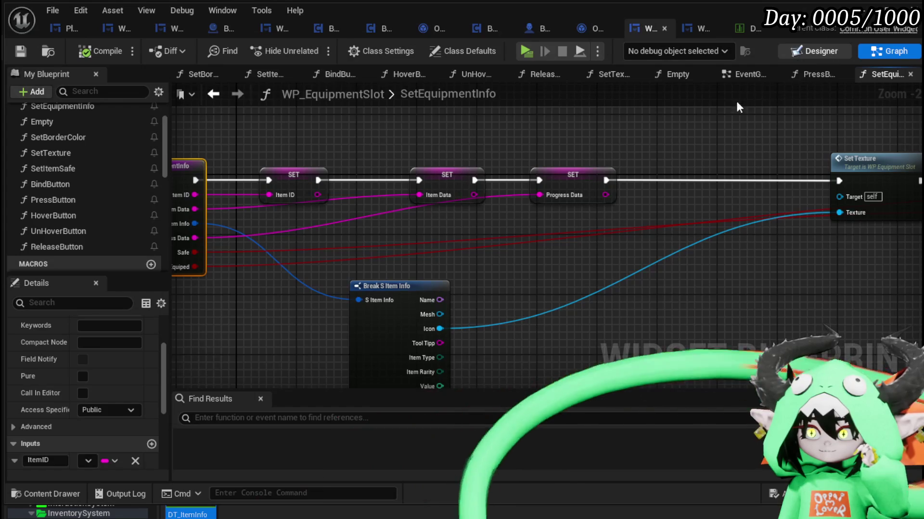
{"action": "left_click", "coordinate": [812, 51]}
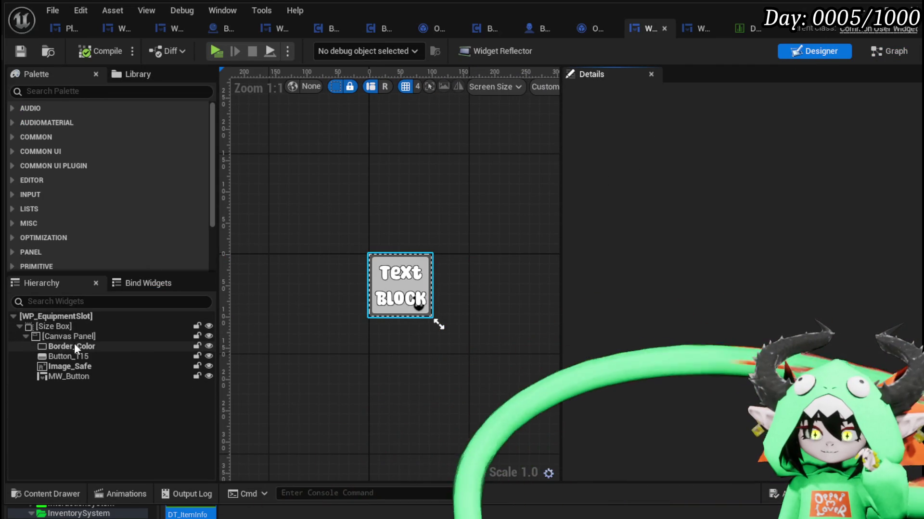
- Find the Image widget in the Palette and add it to the slot's Canvas Panel
{"action": "left_click", "coordinate": [75, 347]}
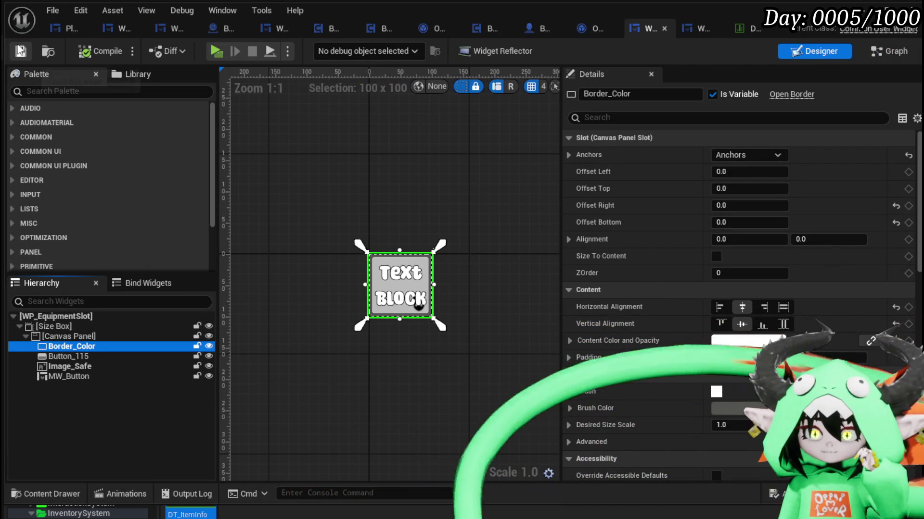
{"action": "scroll", "coordinate": [735, 250], "scroll_direction": "down", "scroll_amount": 4}
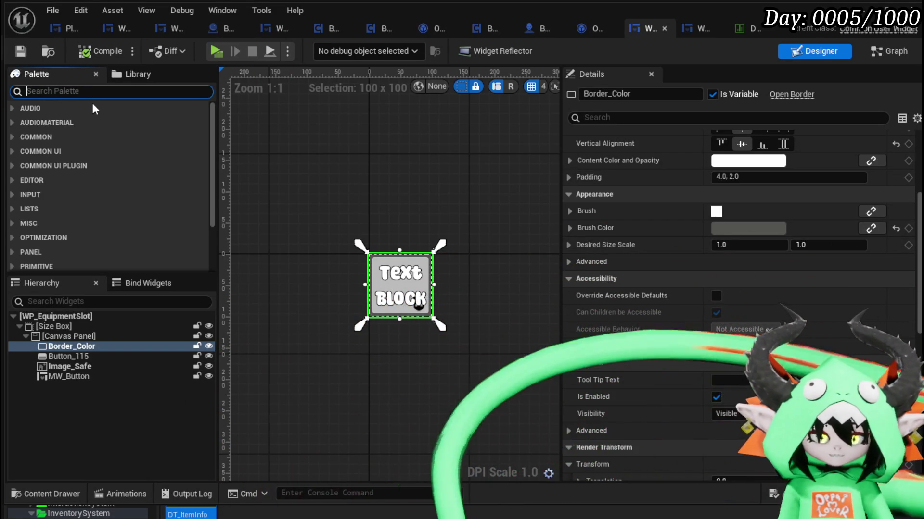
{"action": "type", "text": "lmage"}
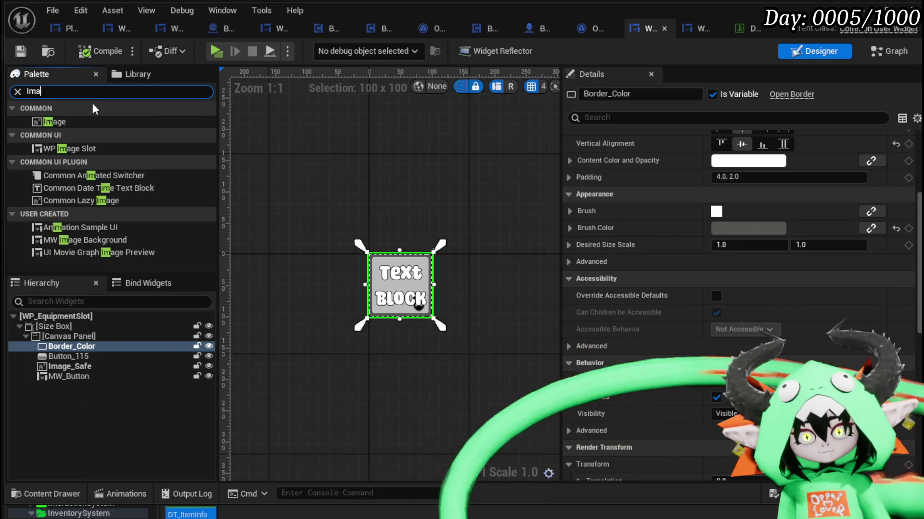
{"action": "mouse_move", "coordinate": [53, 122]}
{"action": "left_mouse_down"}
{"action": "mouse_move", "coordinate": [84, 298]}
{"action": "mouse_move", "coordinate": [56, 334]}
{"action": "left_mouse_up"}
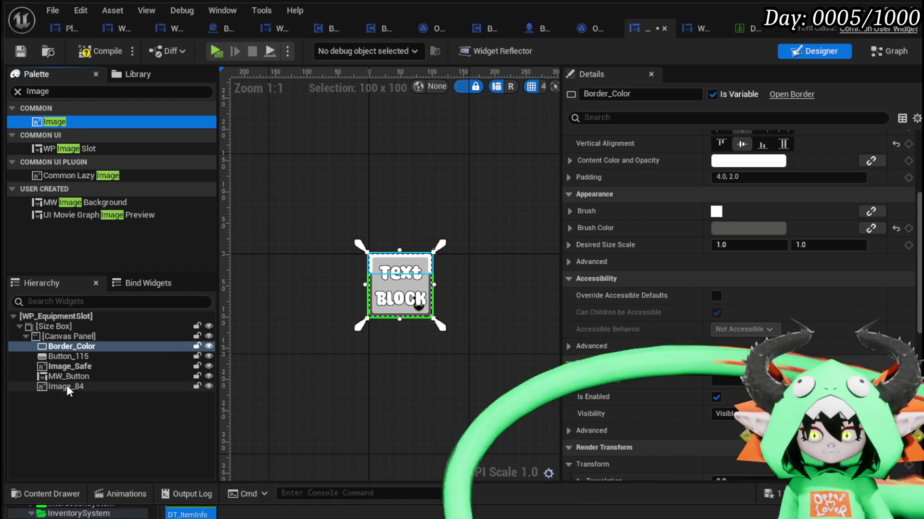
- Rename Image_84 to Image_Equiped, anchor it full-stretch, and compile
{"action": "left_click", "coordinate": [67, 385]}
{"action": "left_click_drag", "start_coordinate": [610, 94], "coordinate": [637, 92]}
{"action": "type", "text": "E"}
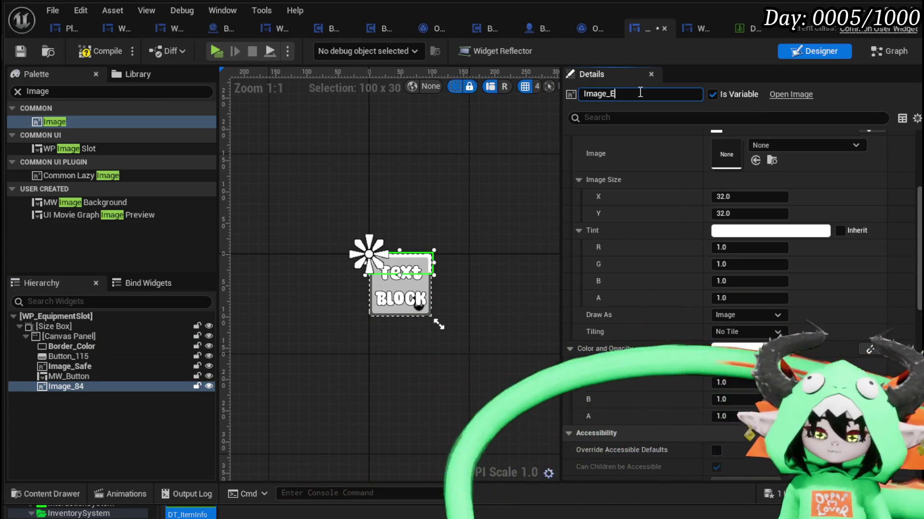
{"action": "type", "text": "quiped"}
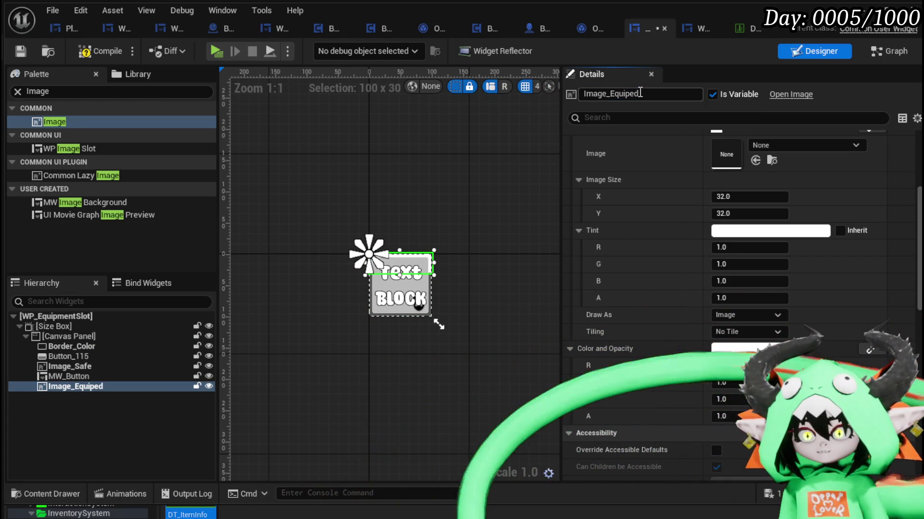
{"action": "scroll", "coordinate": [765, 236], "scroll_direction": "up", "scroll_amount": 5}
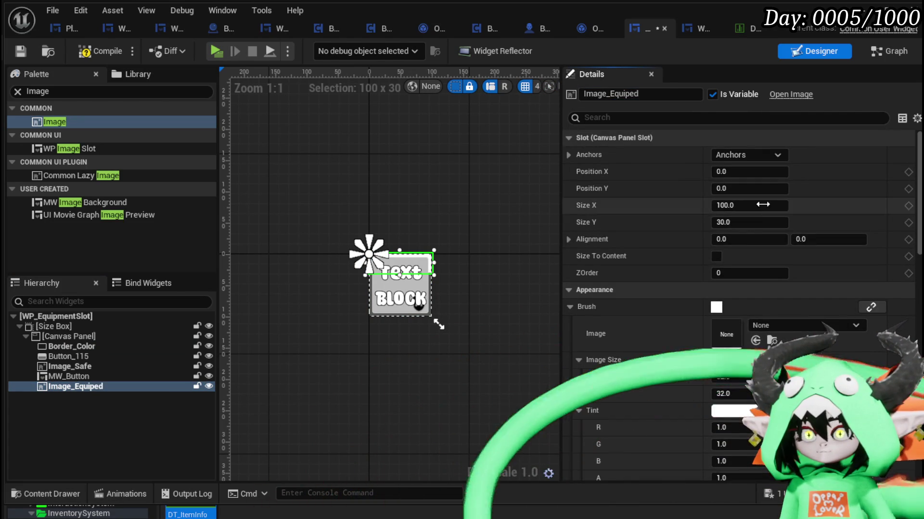
{"action": "left_click", "coordinate": [736, 155]}
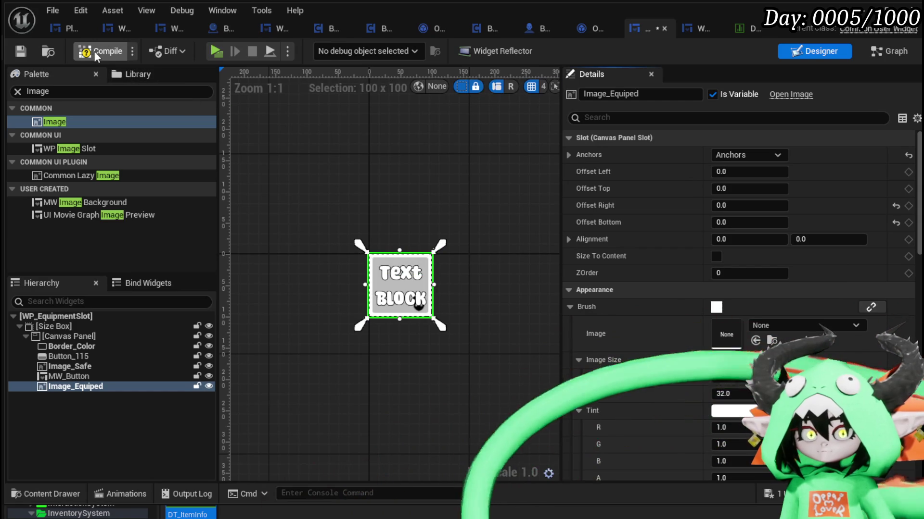
{"action": "left_click", "coordinate": [14, 49]}
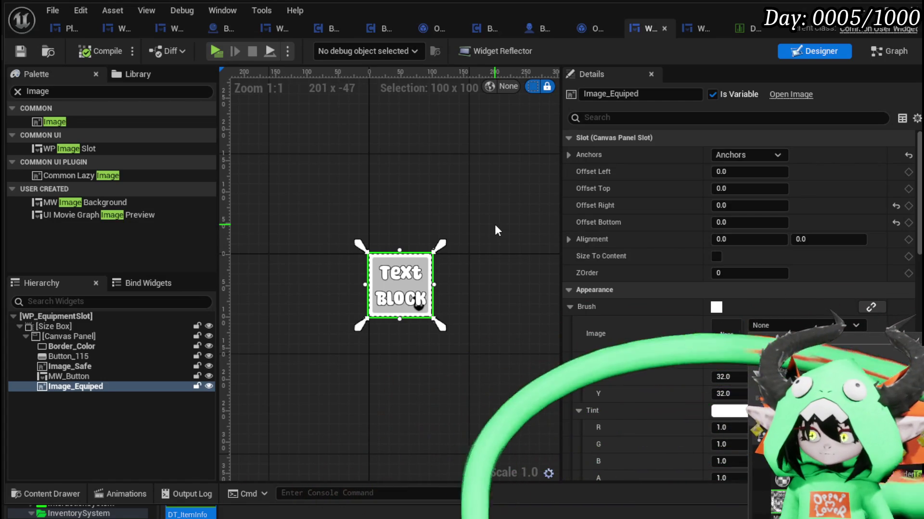
- Give Image_Equiped the M_Targeting brush and ZOrder 5, then compile and save
{"action": "right_click", "coordinate": [751, 341]}
{"action": "left_click", "coordinate": [772, 372]}
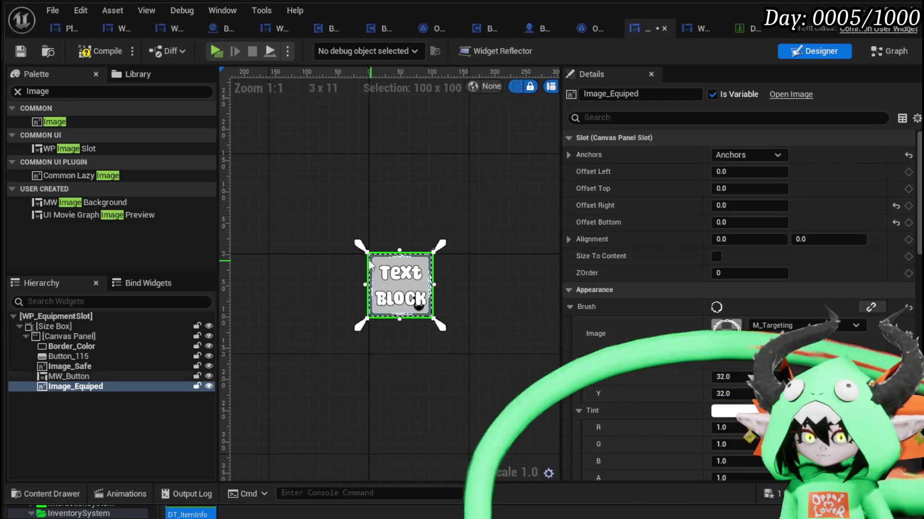
{"action": "left_click", "coordinate": [83, 53]}
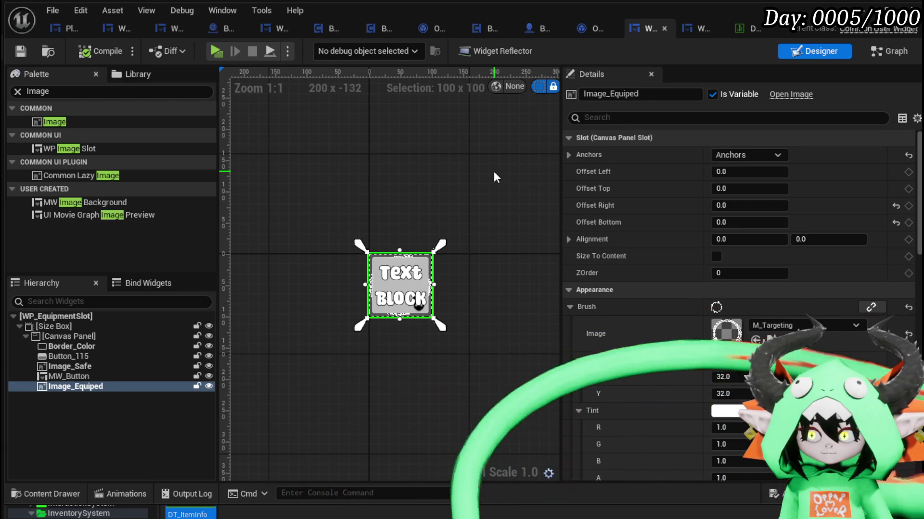
{"action": "scroll", "coordinate": [709, 247], "scroll_direction": "down", "scroll_amount": 4}
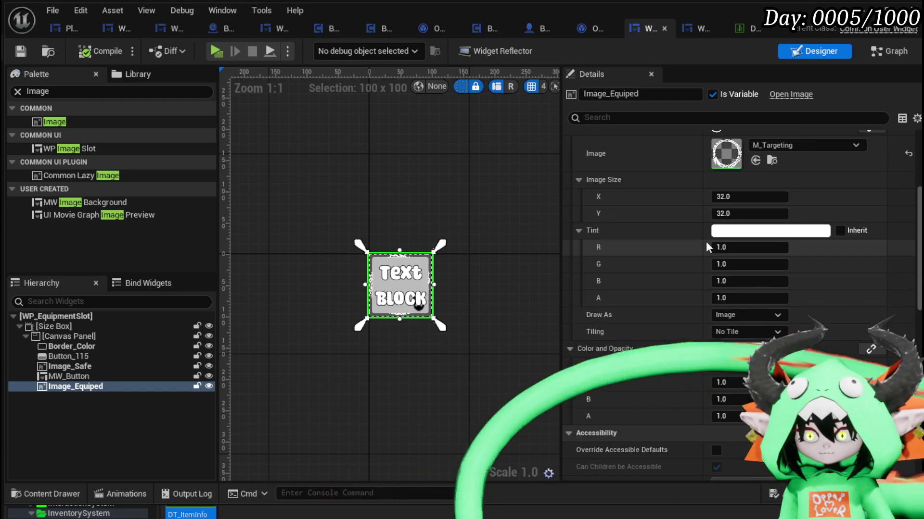
{"action": "scroll", "coordinate": [705, 241], "scroll_direction": "up", "scroll_amount": 4}
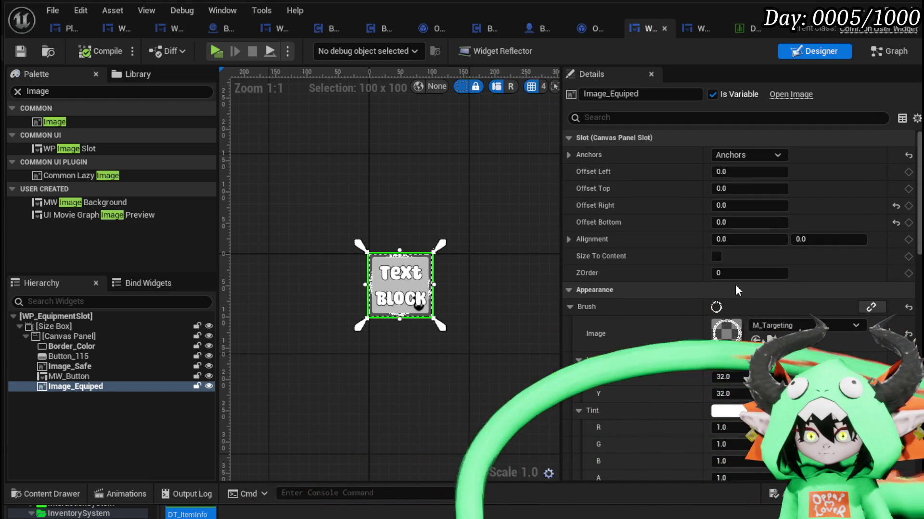
{"action": "type", "text": "5"}
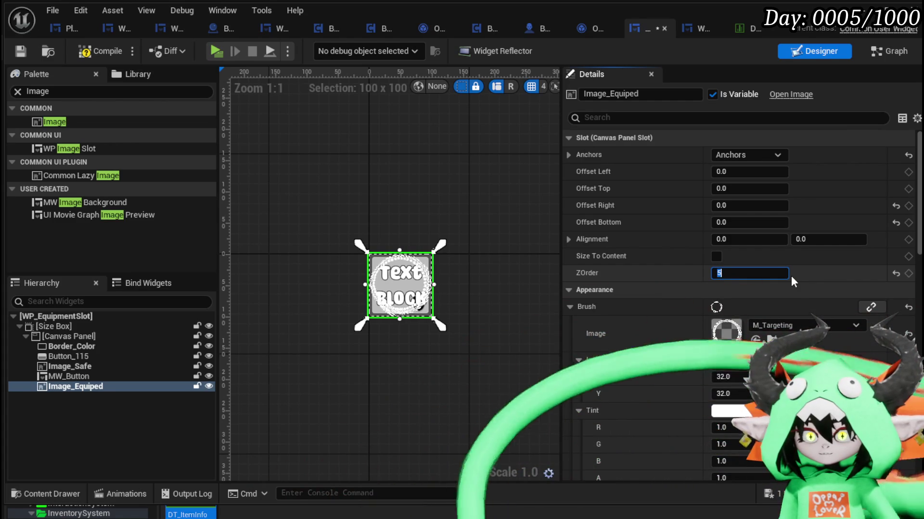
{"action": "left_click", "coordinate": [106, 377]}
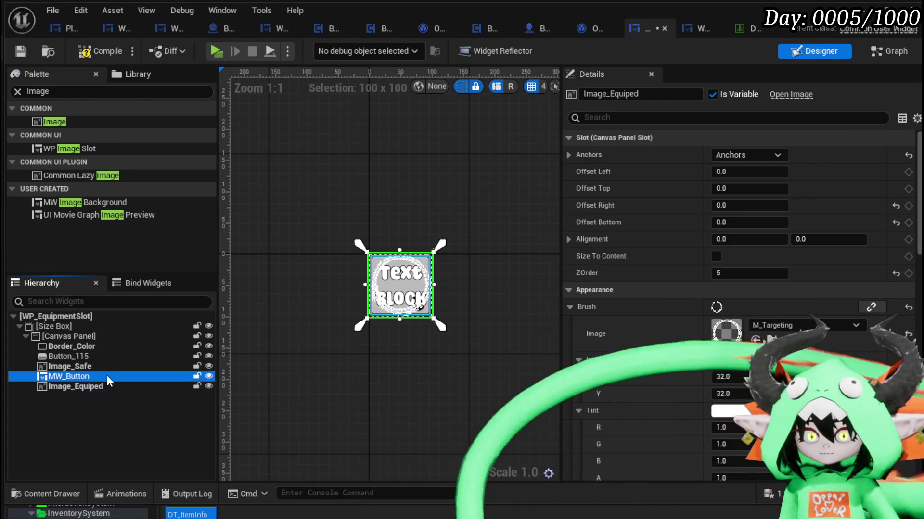
{"action": "left_click", "coordinate": [107, 386]}
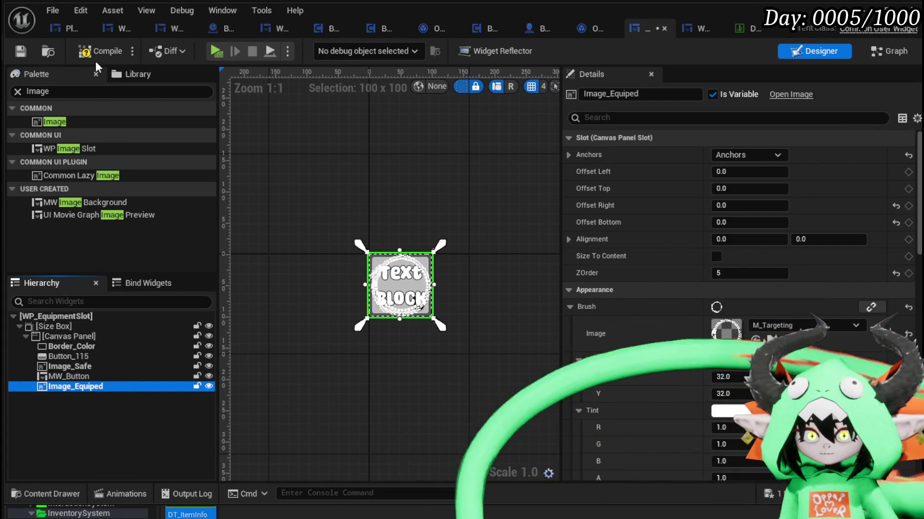
{"action": "left_click", "coordinate": [97, 56]}
{"action": "left_click", "coordinate": [19, 52]}
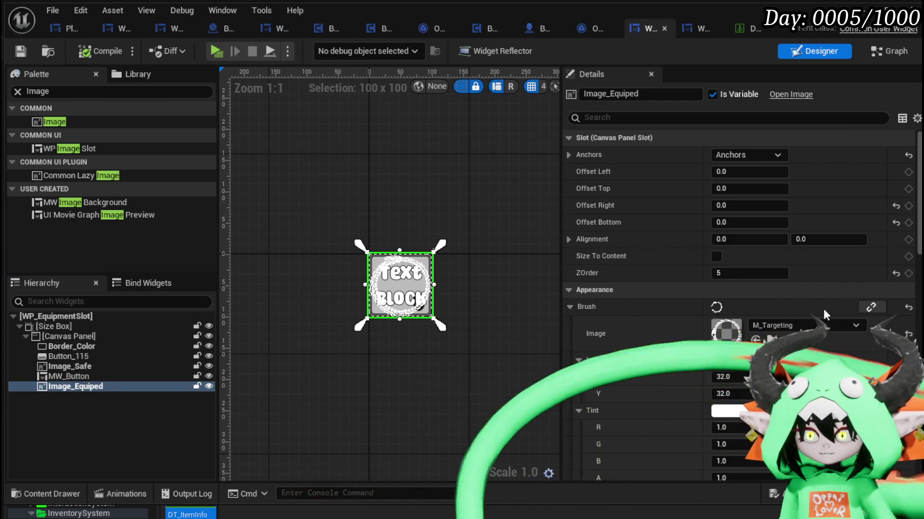
- Set Image_Equiped's Visibility to Collapsed, then compile and save the slot widget
{"action": "scroll", "coordinate": [770, 293], "scroll_direction": "down", "scroll_amount": 12}
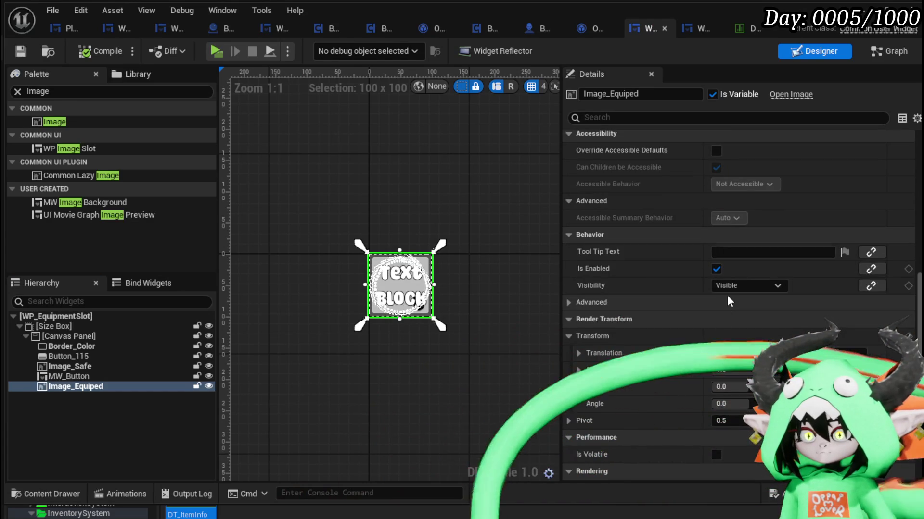
{"action": "left_click", "coordinate": [729, 285]}
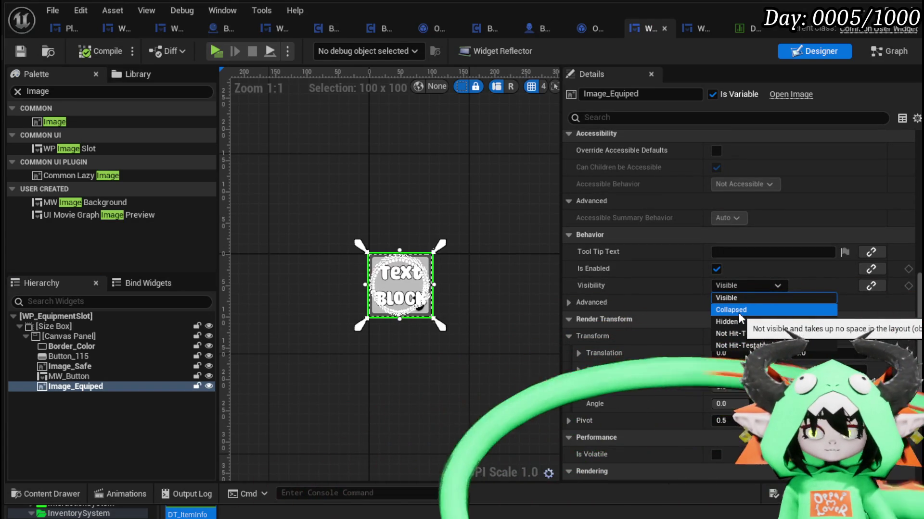
{"action": "left_click", "coordinate": [738, 313]}
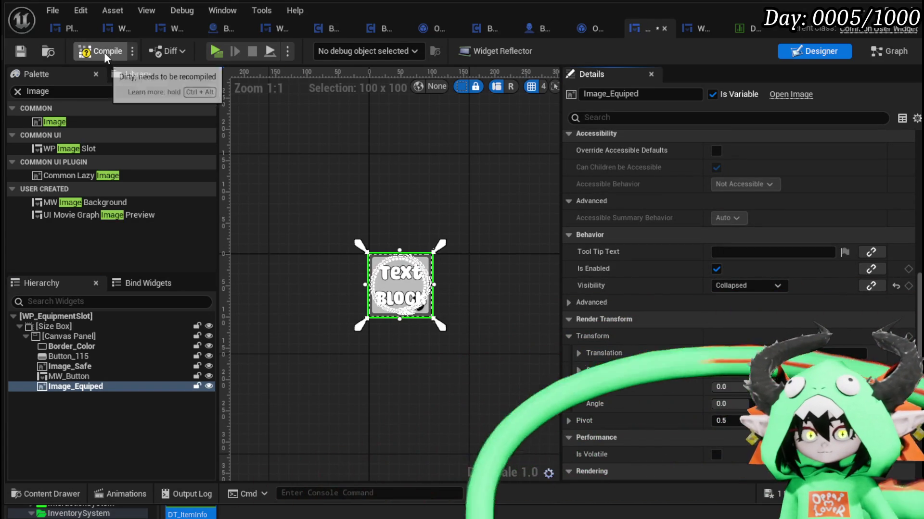
{"action": "left_click", "coordinate": [93, 51]}
{"action": "left_click", "coordinate": [33, 53]}
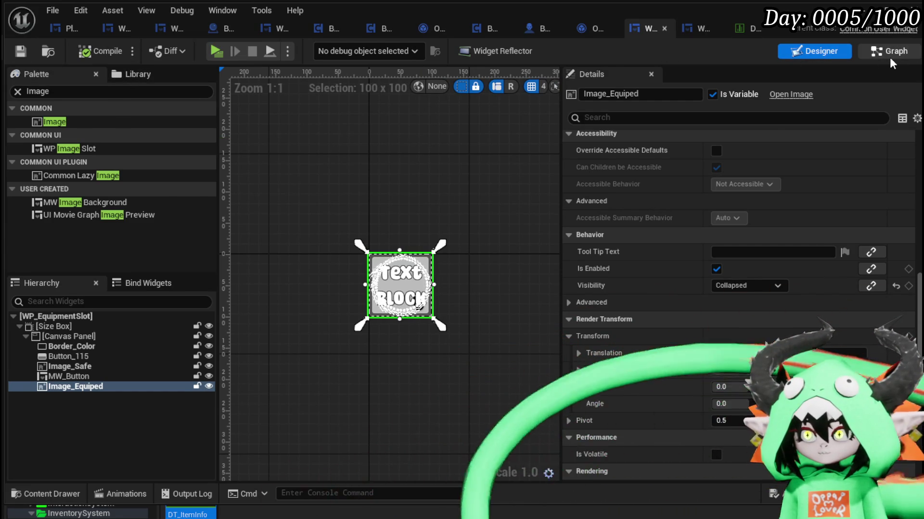
{"action": "left_click", "coordinate": [891, 57]}
- In the SetBorderColor function, place an Image Equiped getter beside the Border Color nodes
{"action": "scroll", "coordinate": [539, 154], "scroll_direction": "up", "scroll_amount": 2}
{"action": "left_click_drag", "start_coordinate": [536, 155], "coordinate": [284, 155]}
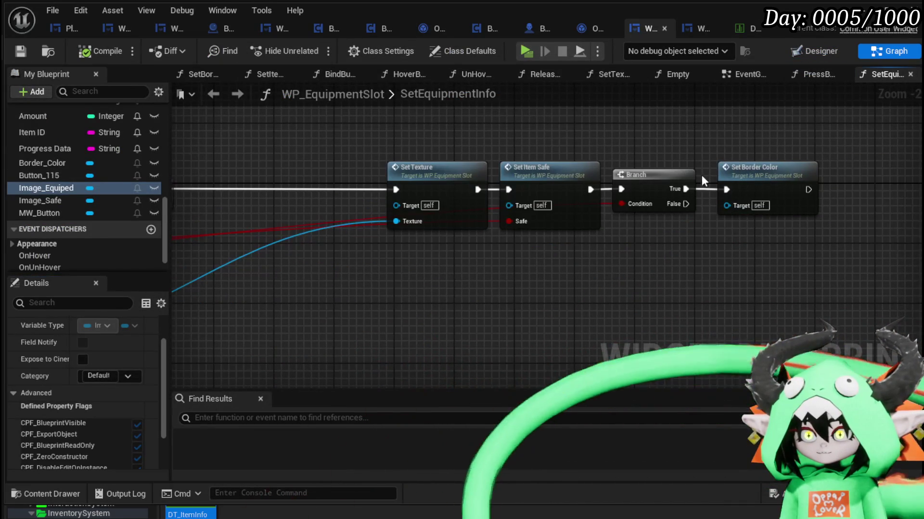
{"action": "double_click", "coordinate": [772, 193]}
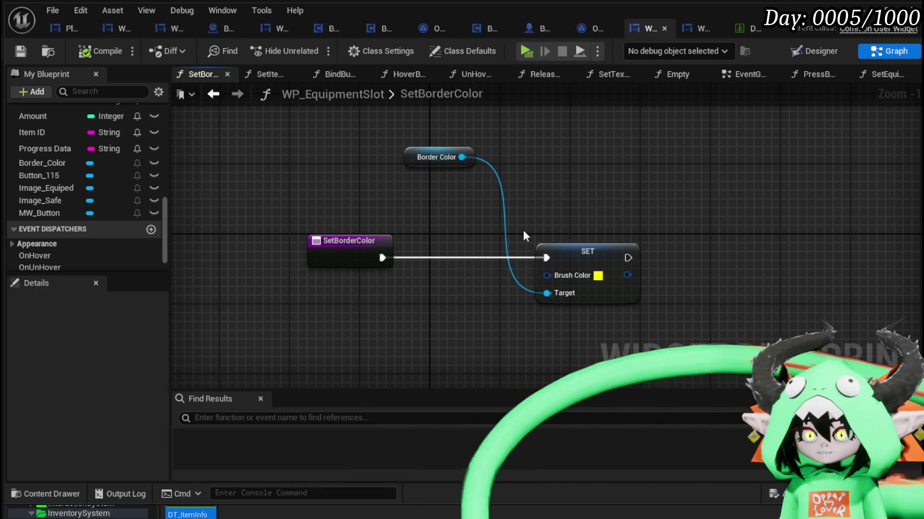
{"action": "left_click_drag", "start_coordinate": [429, 158], "coordinate": [541, 186]}
{"action": "left_click", "coordinate": [387, 224]}
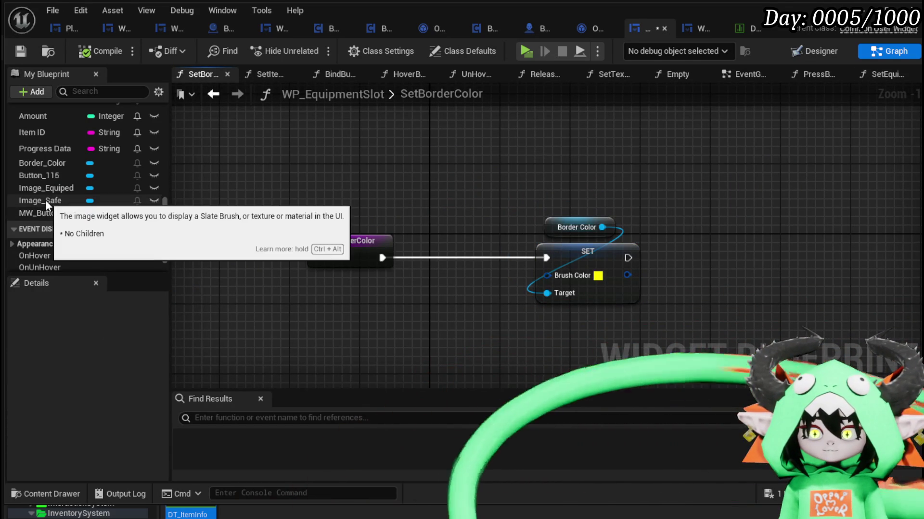
{"action": "left_click", "coordinate": [45, 201]}
{"action": "left_click", "coordinate": [47, 188]}
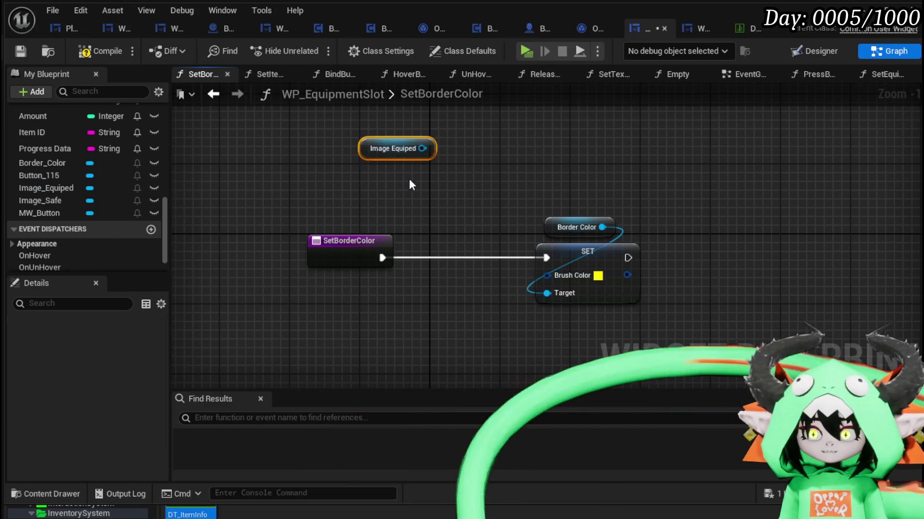
{"action": "left_click_drag", "start_coordinate": [48, 188], "coordinate": [375, 208]}
- Add a Set Visibility node on Image Equiped set to Not Hit-Testable (Self Only)
{"action": "left_click_drag", "start_coordinate": [385, 145], "coordinate": [480, 192]}
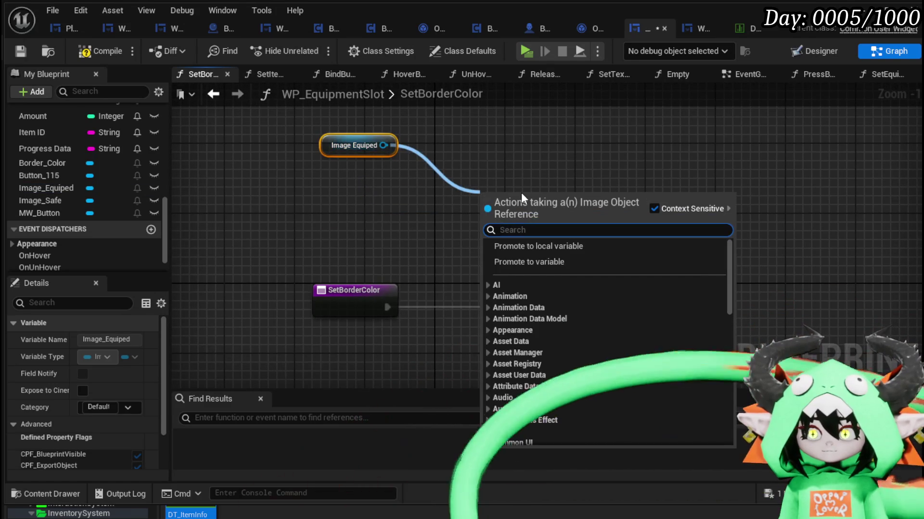
{"action": "type", "text": "Set Visi"}
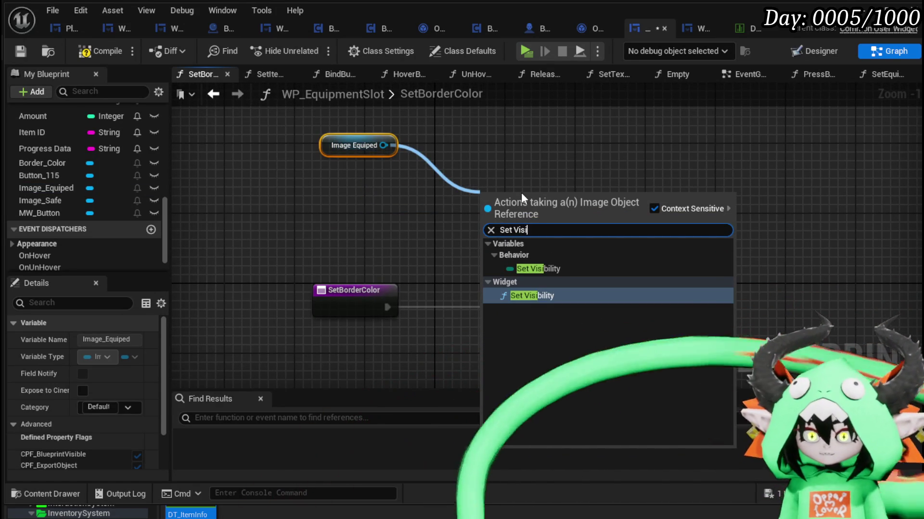
{"action": "key", "text": "Escape"}
{"action": "left_click_drag", "start_coordinate": [518, 232], "coordinate": [519, 180]}
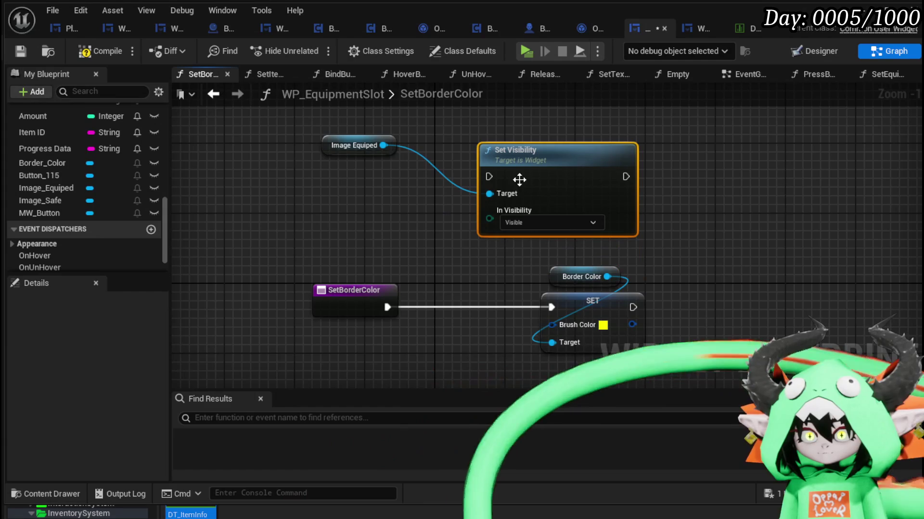
{"action": "left_click", "coordinate": [515, 222]}
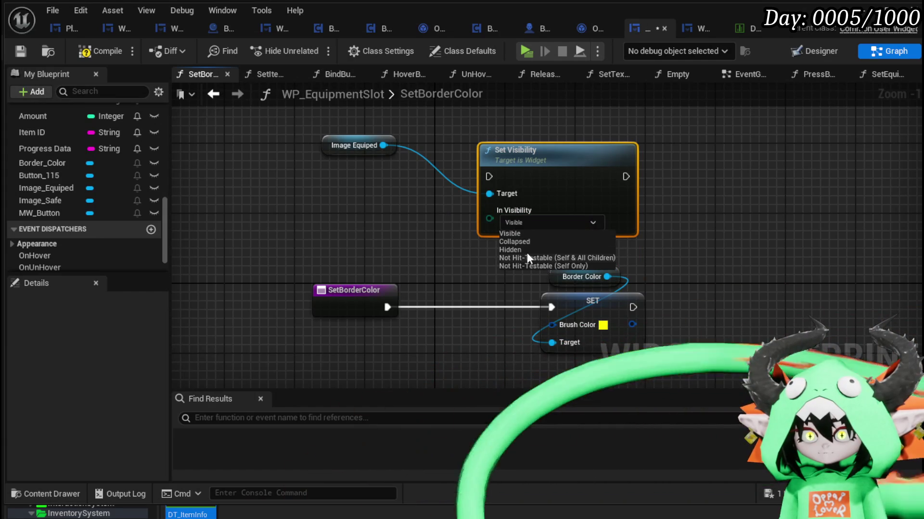
{"action": "left_click", "coordinate": [526, 265]}
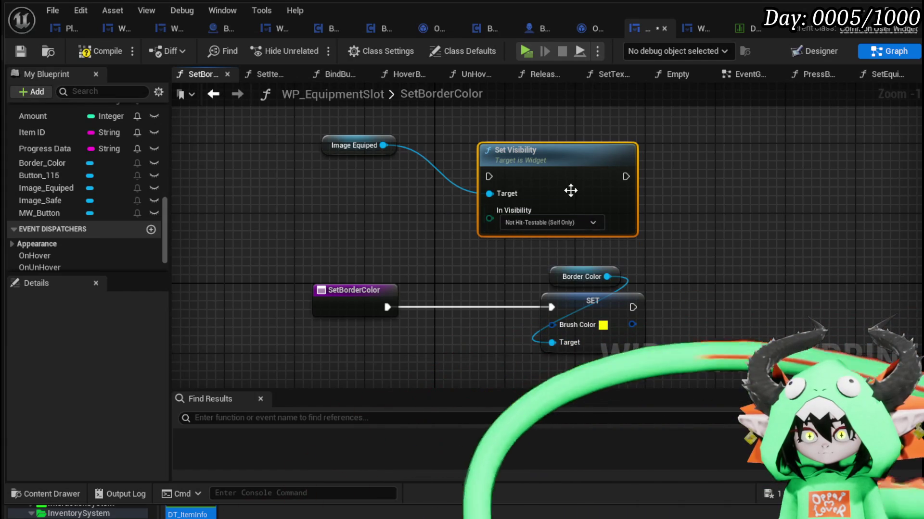
{"action": "left_click_drag", "start_coordinate": [606, 192], "coordinate": [614, 140]}
- Duplicate the Set Visibility node as a second setter for Collapsed visibility
{"action": "key", "text": "ctrl+c"}
{"action": "key", "text": "ctrl+v"}
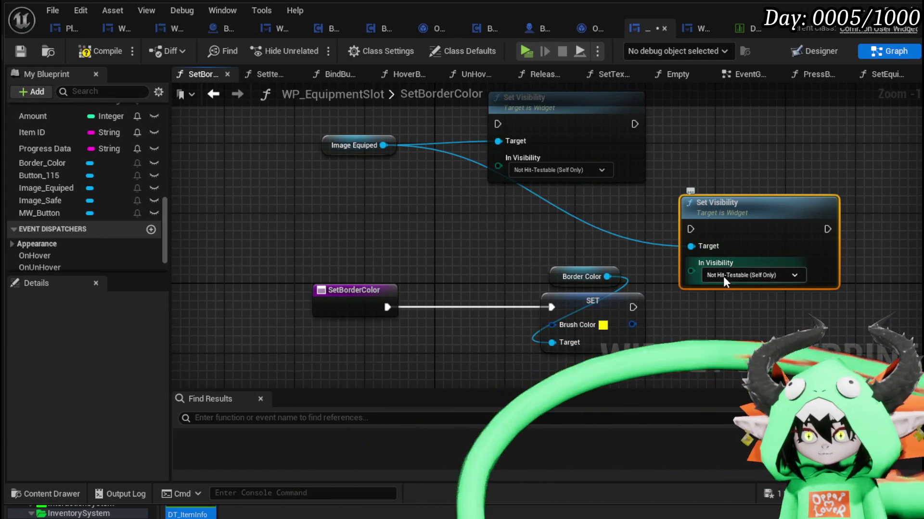
{"action": "left_click", "coordinate": [724, 279]}
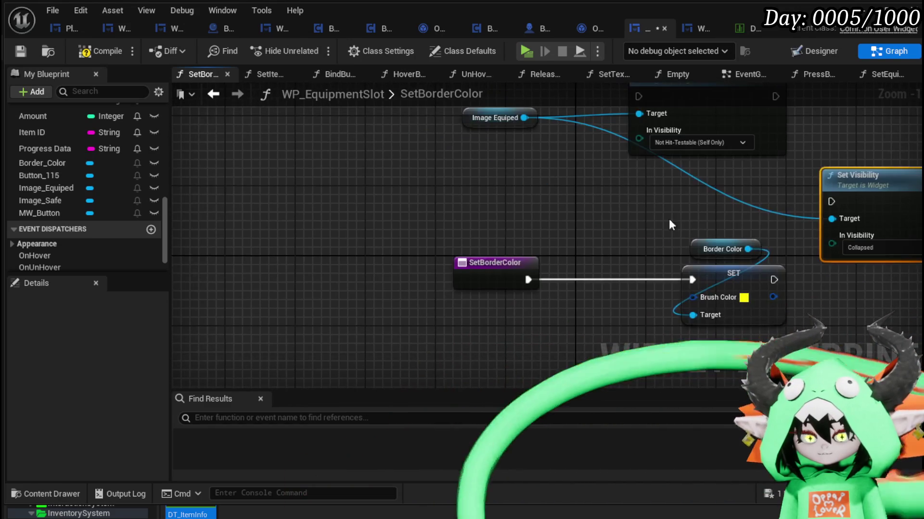
{"action": "left_click_drag", "start_coordinate": [664, 215], "coordinate": [724, 302]}
{"action": "left_click", "coordinate": [331, 264]}
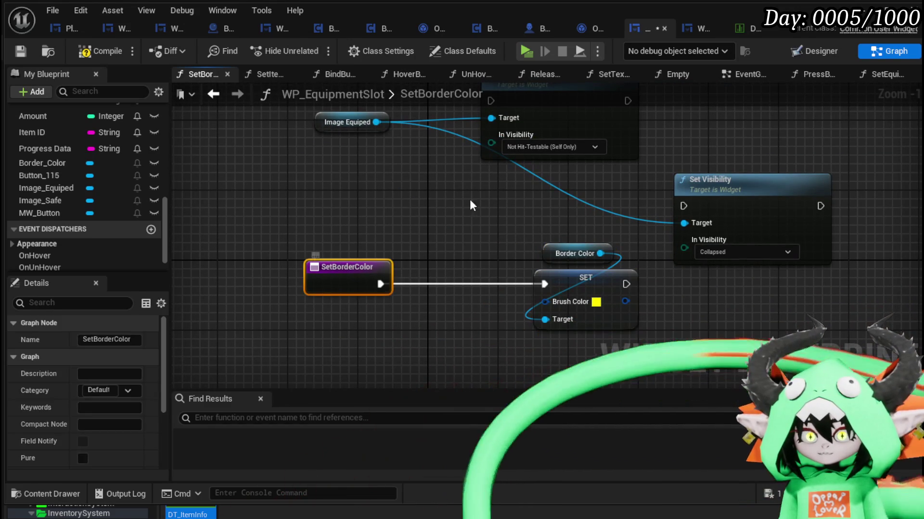
{"action": "left_click", "coordinate": [484, 203]}
{"action": "left_click", "coordinate": [211, 94]}
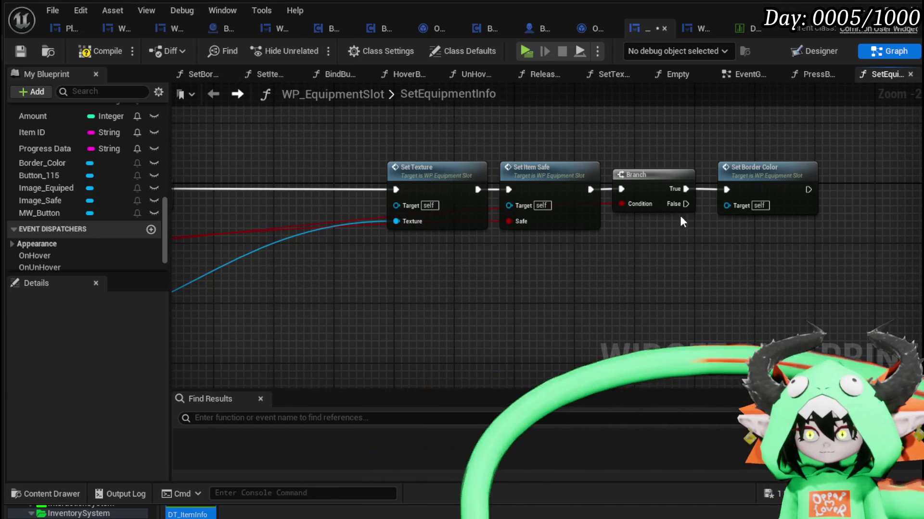
- Add an Equiped boolean input to the SetBorderColor function
{"action": "double_click", "coordinate": [767, 171]}
{"action": "left_click", "coordinate": [334, 273]}
{"action": "scroll", "coordinate": [145, 395], "scroll_direction": "down", "scroll_amount": 5}
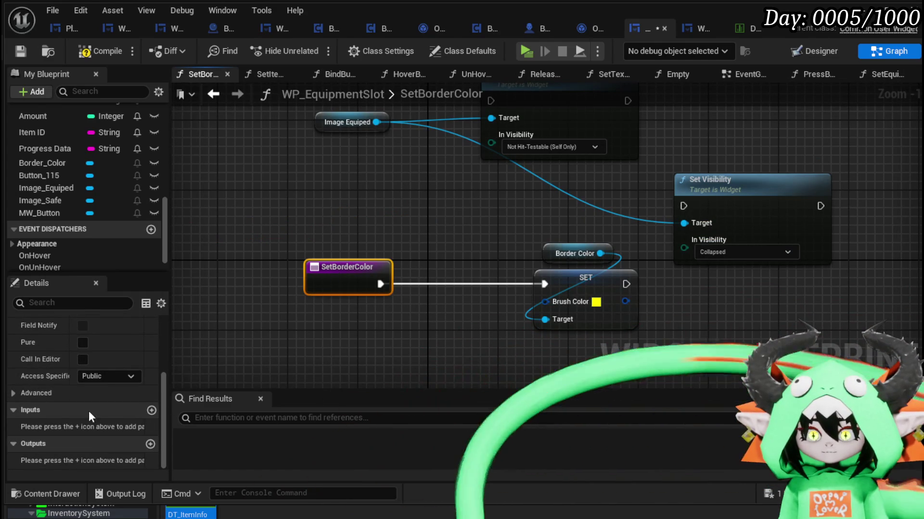
{"action": "left_click", "coordinate": [151, 411]}
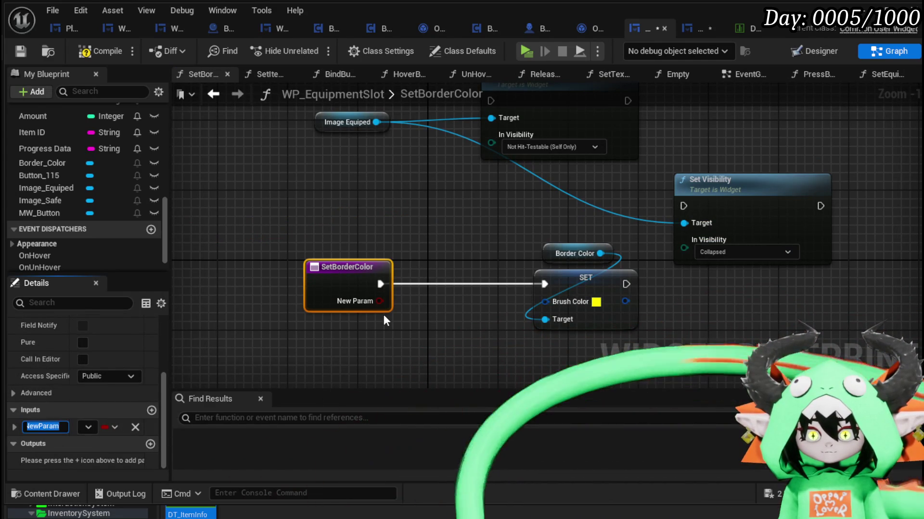
{"action": "type", "text": "Equiped"}
{"action": "key", "text": "Return"}
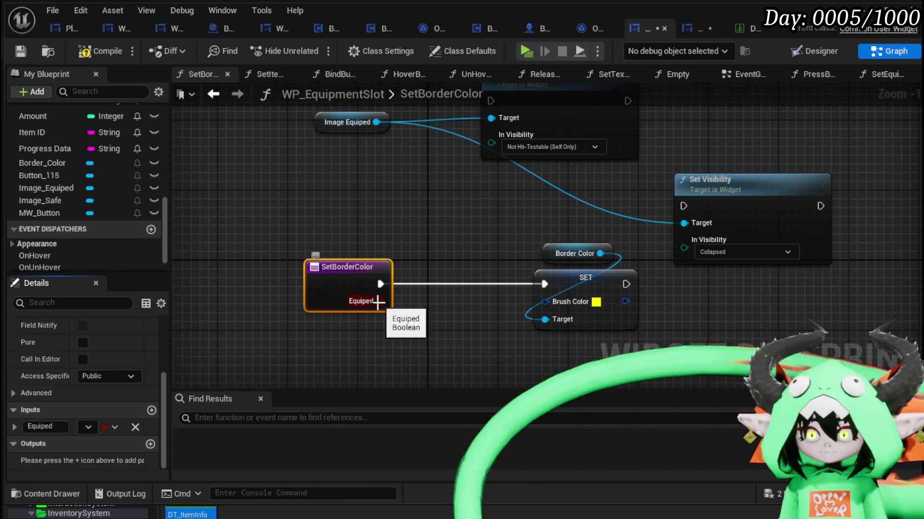
- Insert a Branch on Equiped, wiring True and False to the two Set Visibility nodes, and compile
{"action": "left_click_drag", "start_coordinate": [379, 302], "coordinate": [414, 300]}
{"action": "left_click", "coordinate": [601, 277]}
{"action": "left_click", "coordinate": [573, 253], "text": "ctrl"}
{"action": "mouse_move", "coordinate": [617, 308]}
{"action": "left_mouse_down"}
{"action": "mouse_move", "coordinate": [454, 241]}
{"action": "mouse_move", "coordinate": [327, 237]}
{"action": "left_mouse_up"}
{"action": "left_click_drag", "start_coordinate": [379, 282], "coordinate": [489, 280]}
{"action": "left_click_drag", "start_coordinate": [490, 103], "coordinate": [490, 106]}
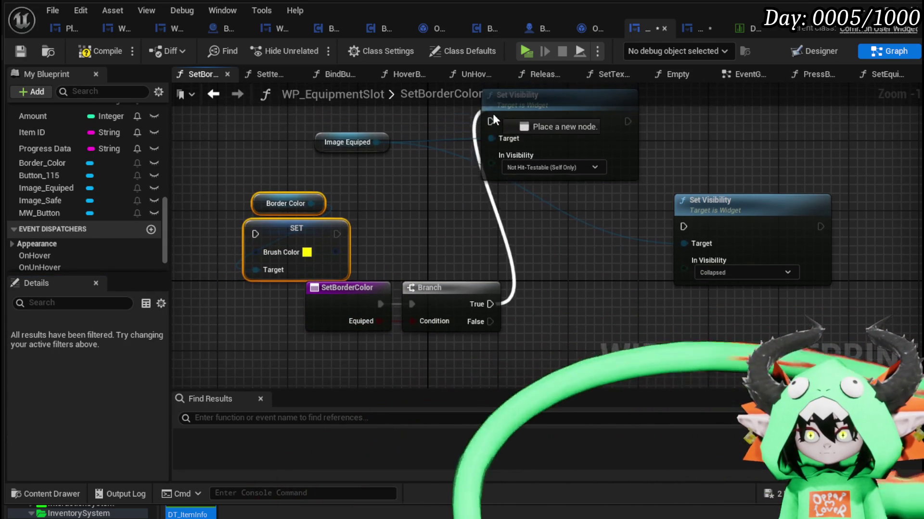
{"action": "left_click_drag", "start_coordinate": [703, 239], "coordinate": [684, 226]}
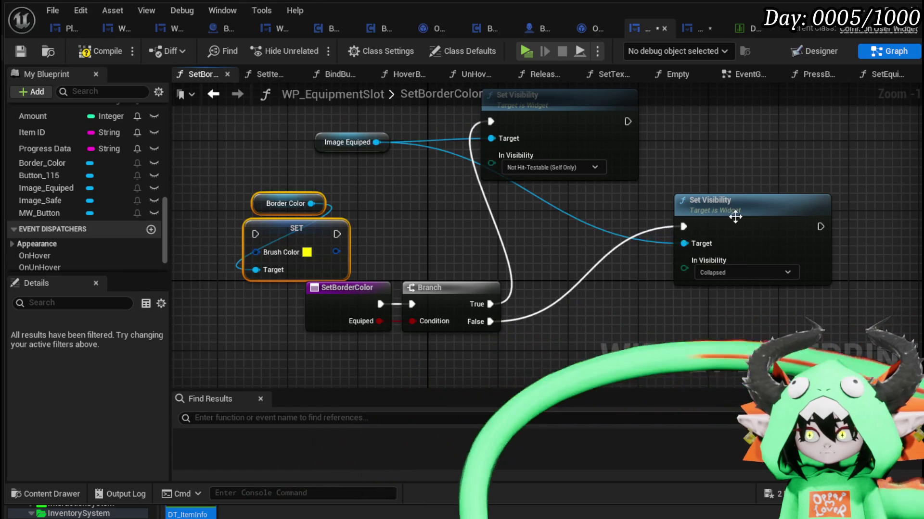
{"action": "left_click_drag", "start_coordinate": [748, 213], "coordinate": [625, 318]}
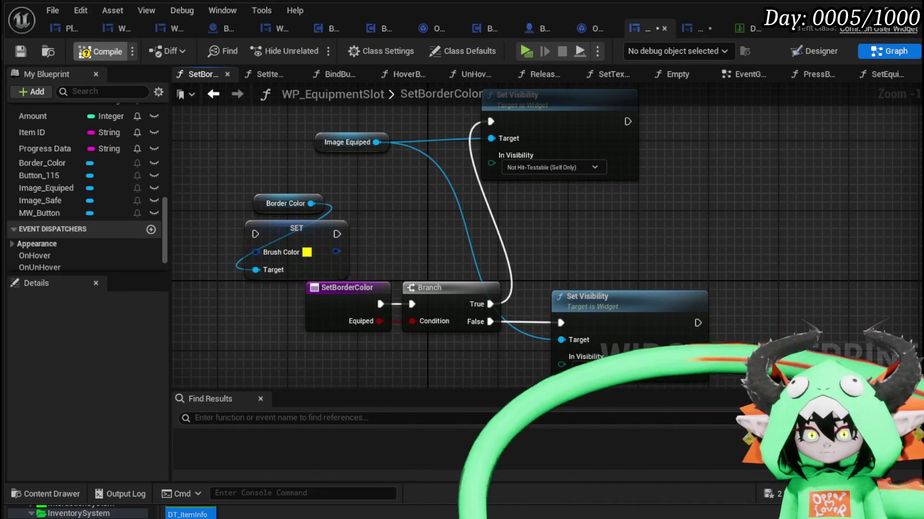
{"action": "left_click", "coordinate": [100, 51]}
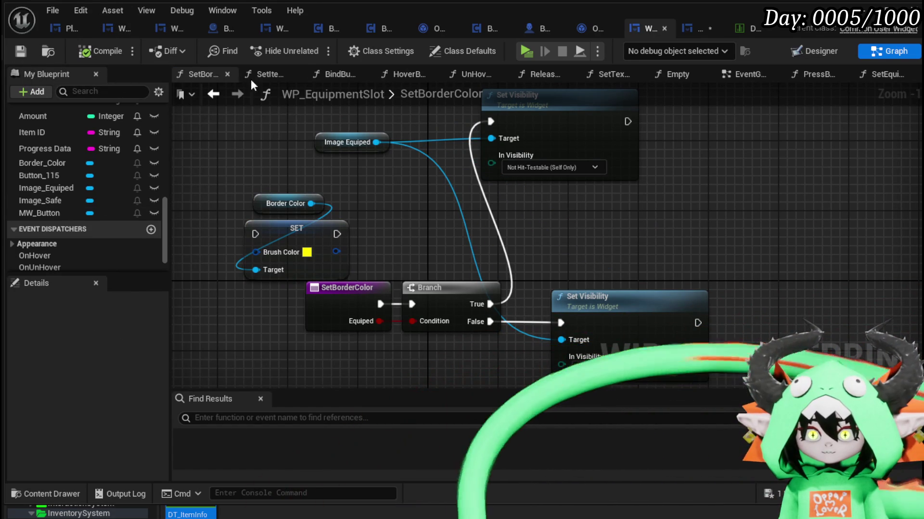
- In SetEquipmentInfo, wire the equipped flag into Set Border Color after Set Item Safe and save
{"action": "left_click", "coordinate": [213, 93]}
{"action": "left_click_drag", "start_coordinate": [633, 204], "coordinate": [729, 222]}
{"action": "mouse_move", "coordinate": [588, 189]}
{"action": "left_mouse_down"}
{"action": "mouse_move", "coordinate": [728, 192]}
{"action": "mouse_move", "coordinate": [690, 189]}
{"action": "left_mouse_up"}
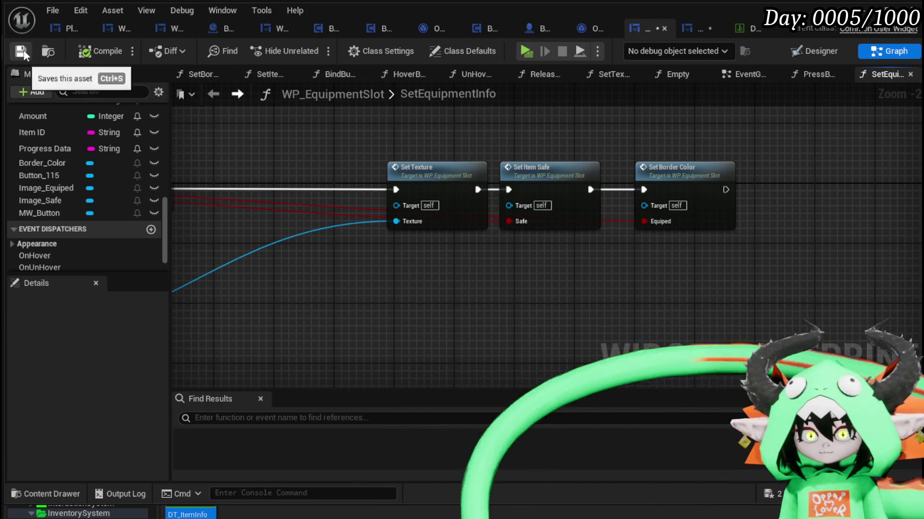
{"action": "left_click", "coordinate": [690, 30]}
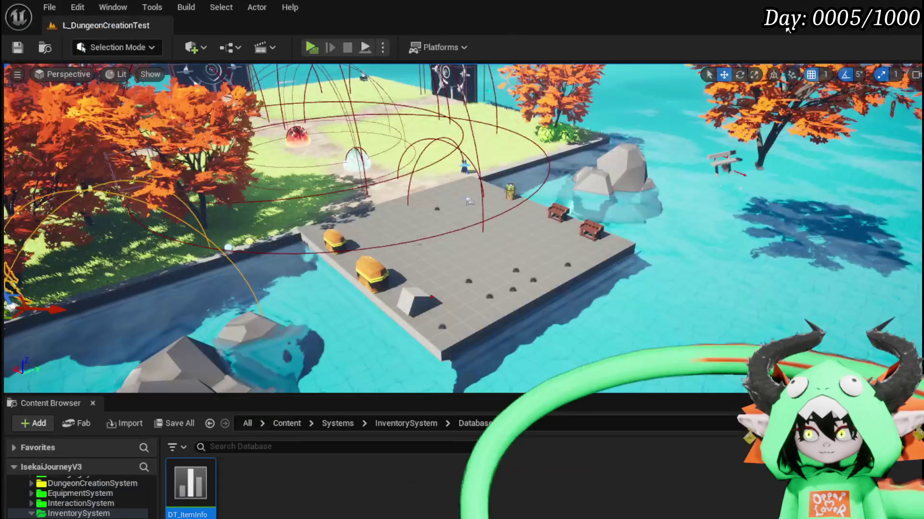
- Play the game, resume past the breakpoint, and open the in-game Inventory tab
{"action": "left_click", "coordinate": [315, 44]}
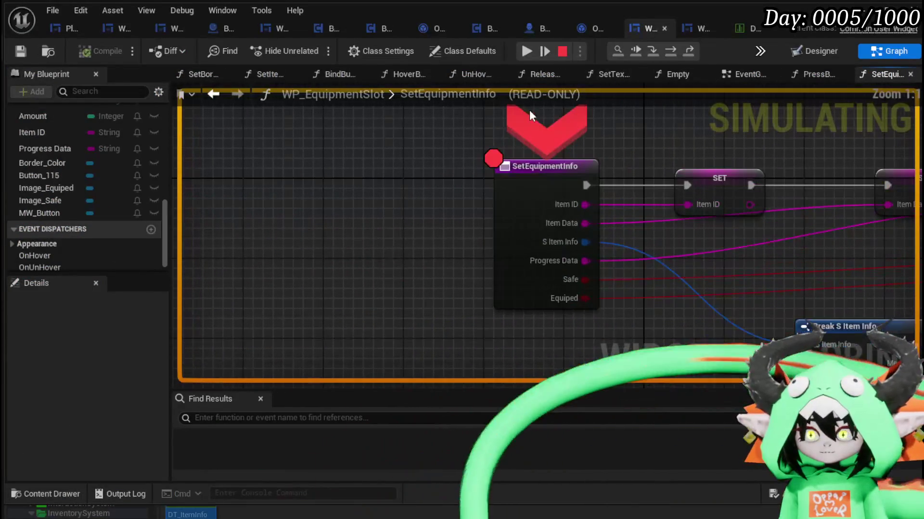
{"action": "left_click", "coordinate": [527, 51]}
{"action": "key", "text": "Tab"}
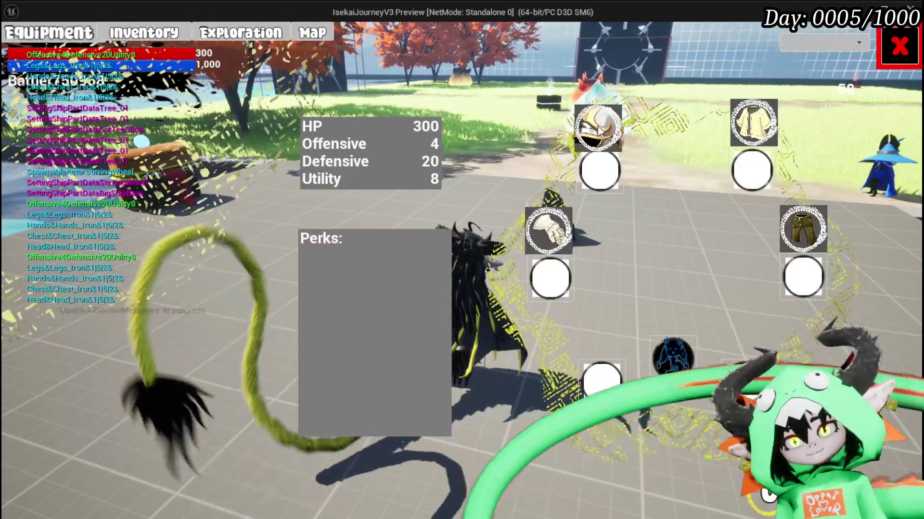
{"action": "left_click", "coordinate": [163, 41]}
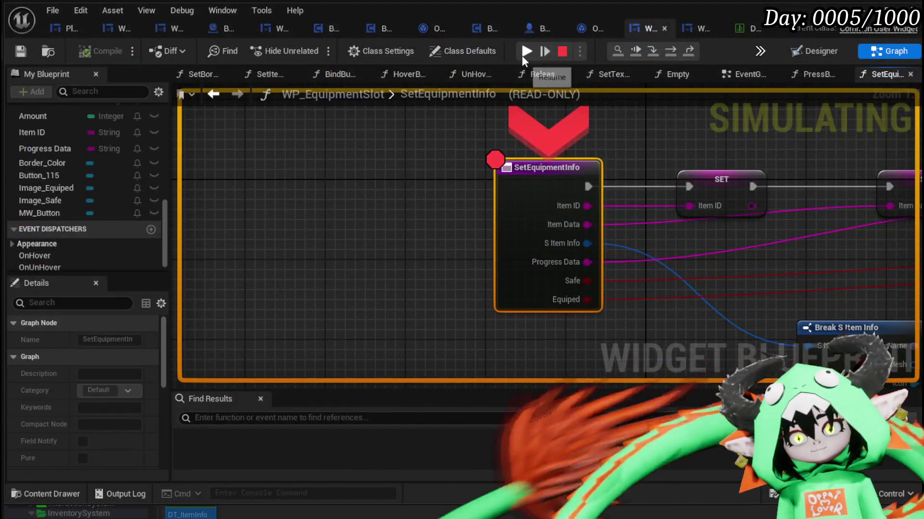
{"action": "left_click", "coordinate": [521, 55]}
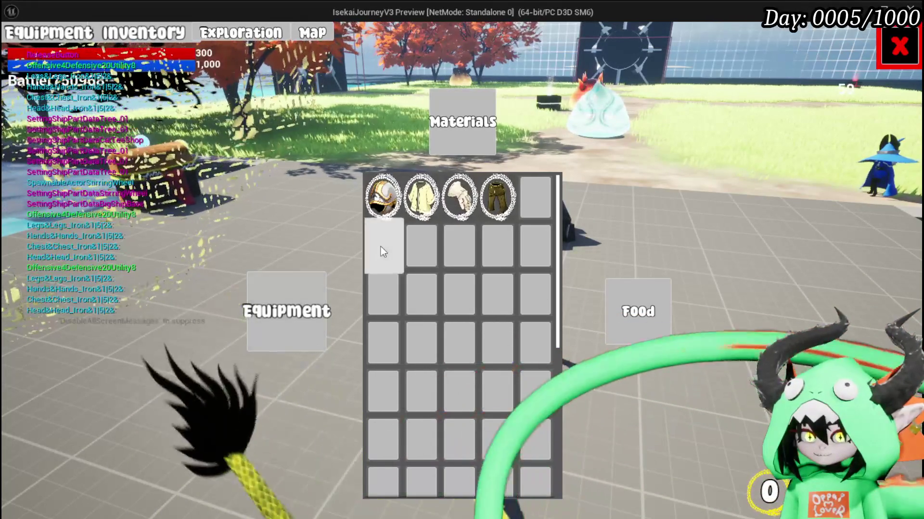
- Check the inventory item stat cards and the Equipment screen, then stop the play session
{"action": "mouse_move", "coordinate": [382, 207]}
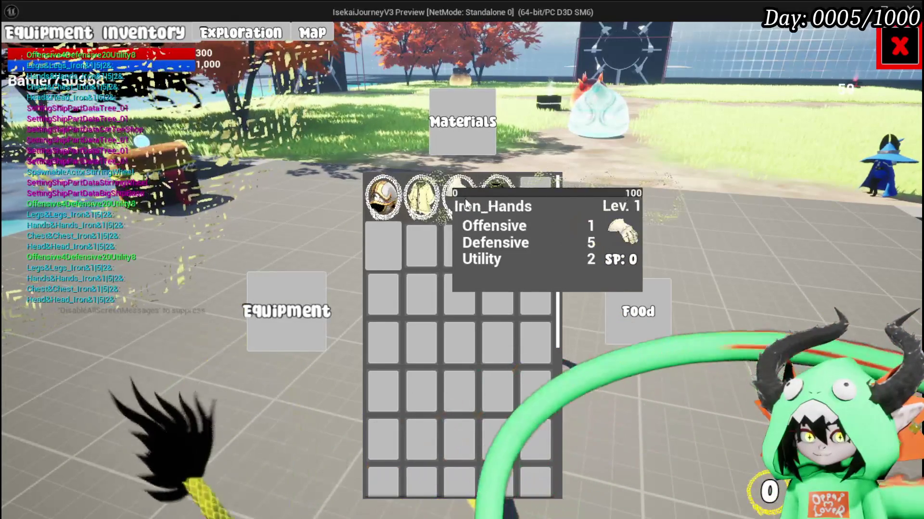
{"action": "mouse_move", "coordinate": [487, 207]}
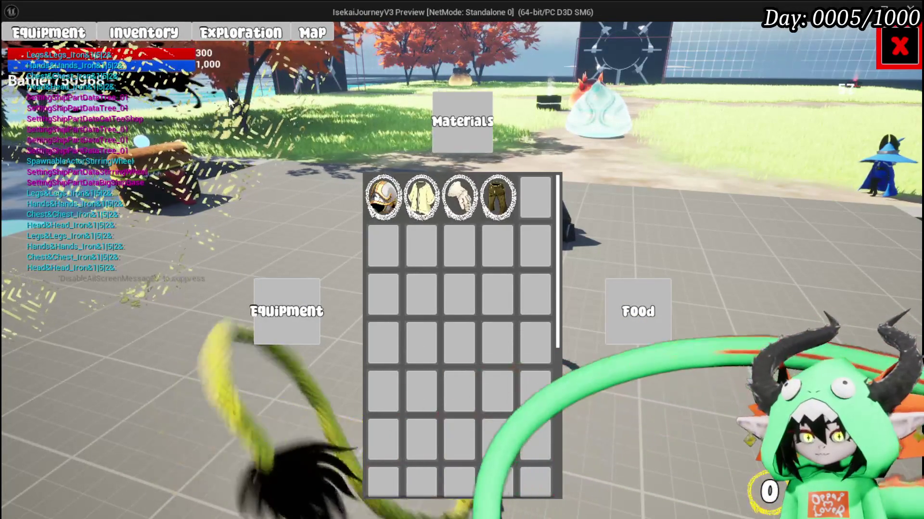
{"action": "left_click", "coordinate": [76, 36]}
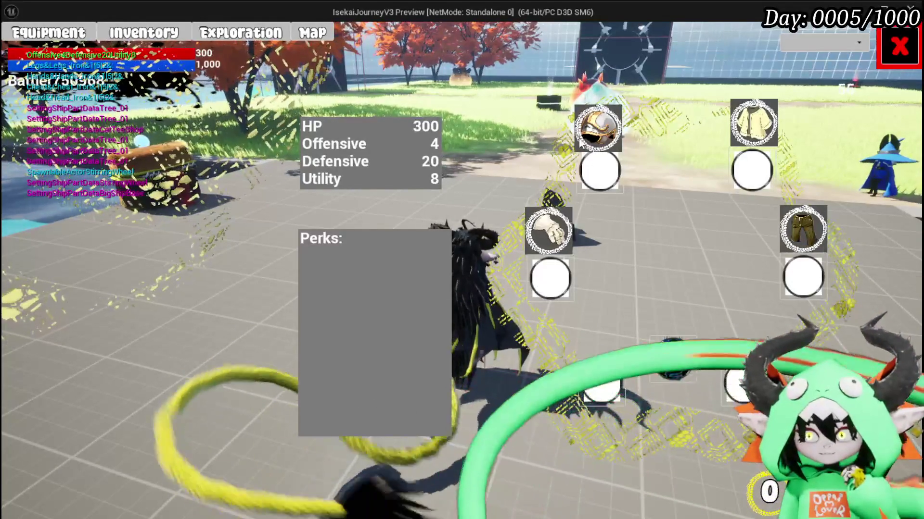
{"action": "key", "text": "Escape"}
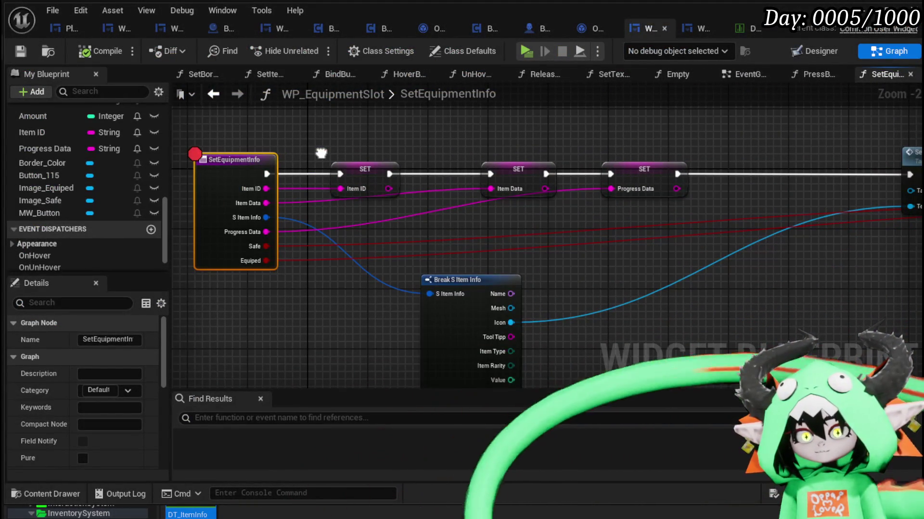
- Lower Image_Equiped's ZOrder to 3 in the Designer and compile
{"action": "left_click", "coordinate": [820, 51]}
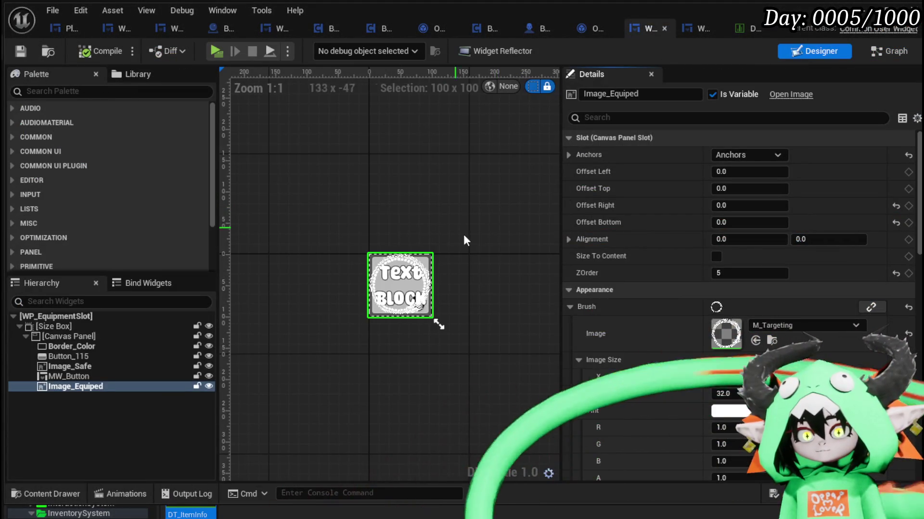
{"action": "left_click", "coordinate": [768, 273]}
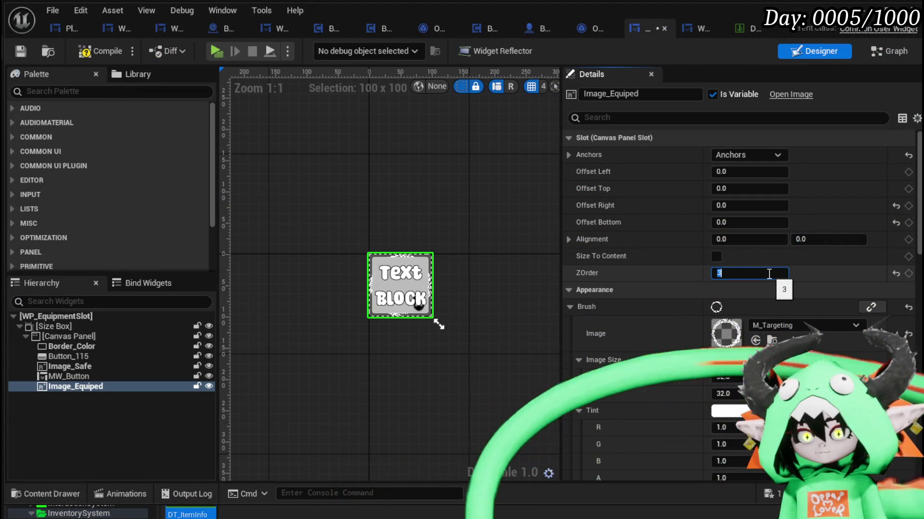
{"action": "type", "text": "3"}
{"action": "key", "text": "Return"}
{"action": "left_click", "coordinate": [101, 53]}
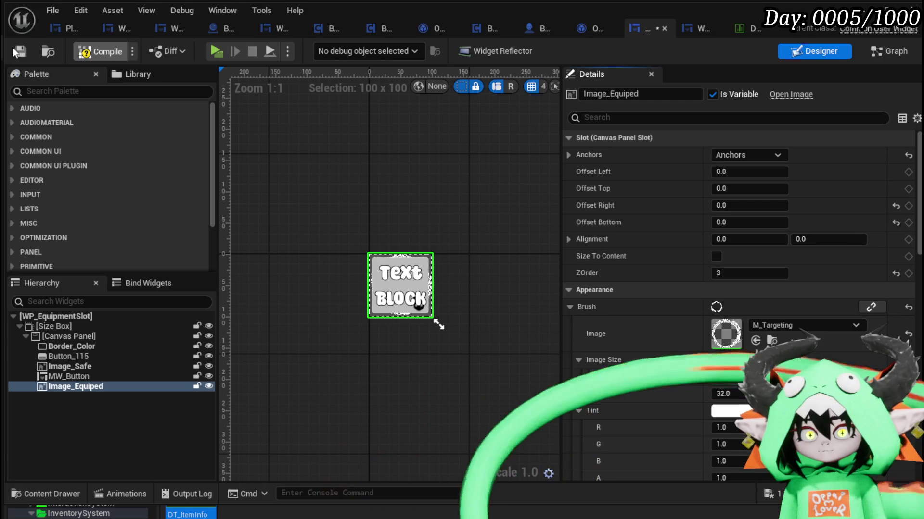
- Retest in play mode: resume, open and close the Equipment panel, then stop
{"action": "left_click", "coordinate": [216, 51]}
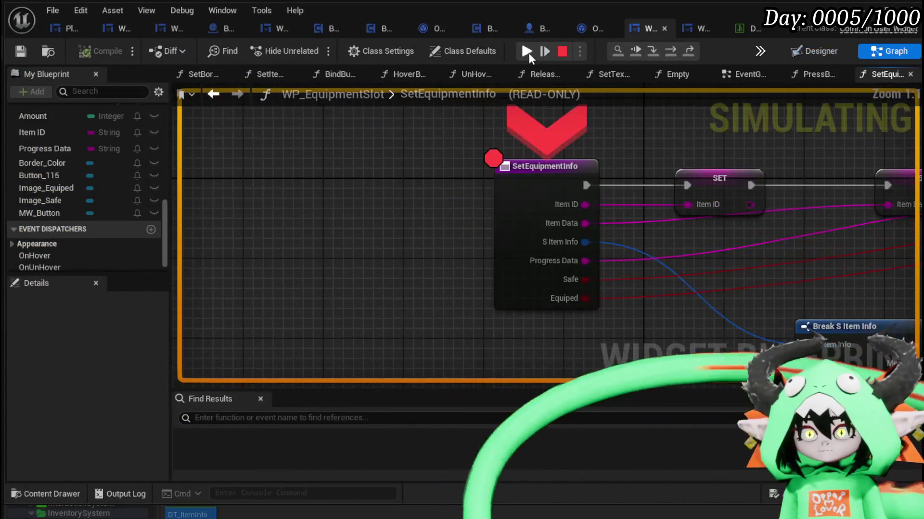
{"action": "left_click", "coordinate": [527, 51]}
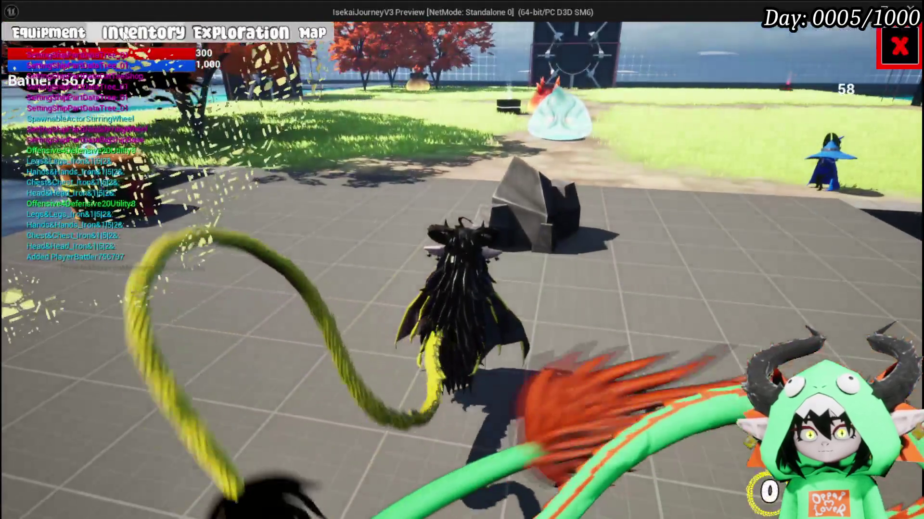
{"action": "left_click", "coordinate": [124, 35]}
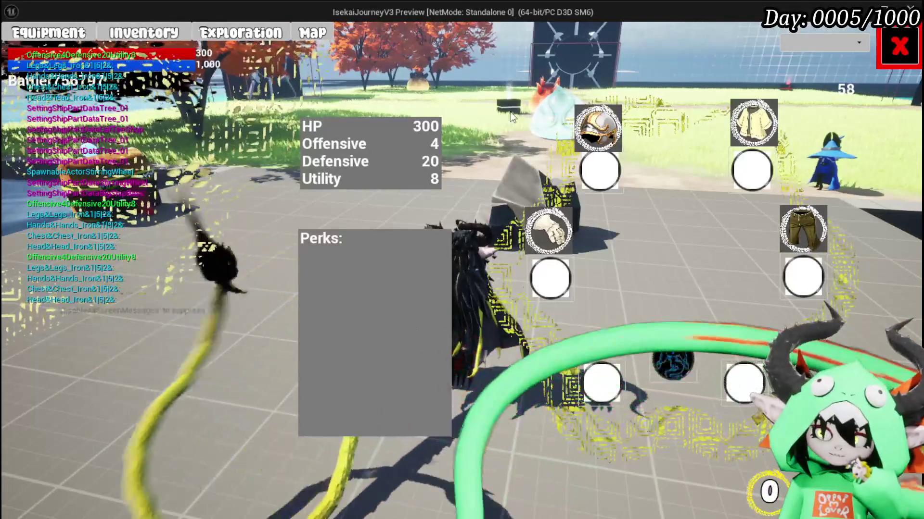
{"action": "left_click", "coordinate": [899, 46]}
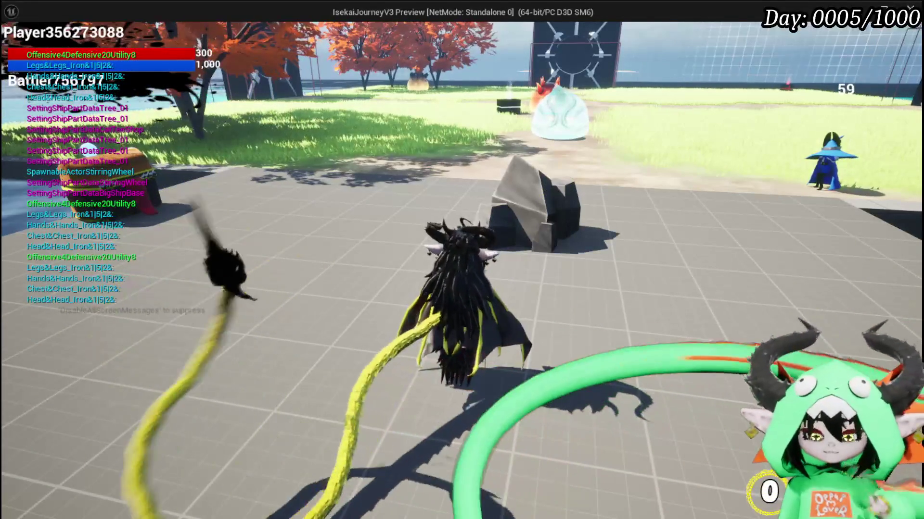
{"action": "key", "text": "Escape"}
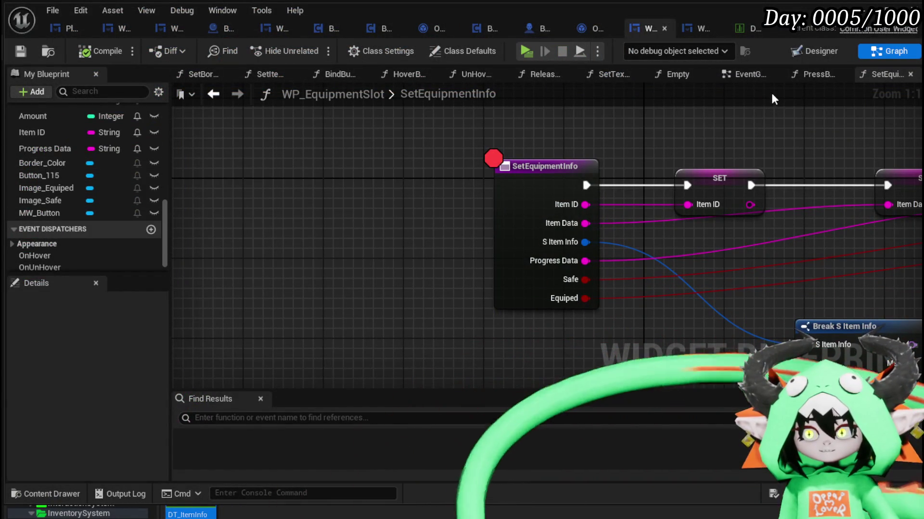
- Set Border_Color's Visibility to Collapsed, then compile and save the slot widget
{"action": "left_click", "coordinate": [726, 75]}
{"action": "left_click", "coordinate": [816, 47]}
{"action": "left_click", "coordinate": [65, 346]}
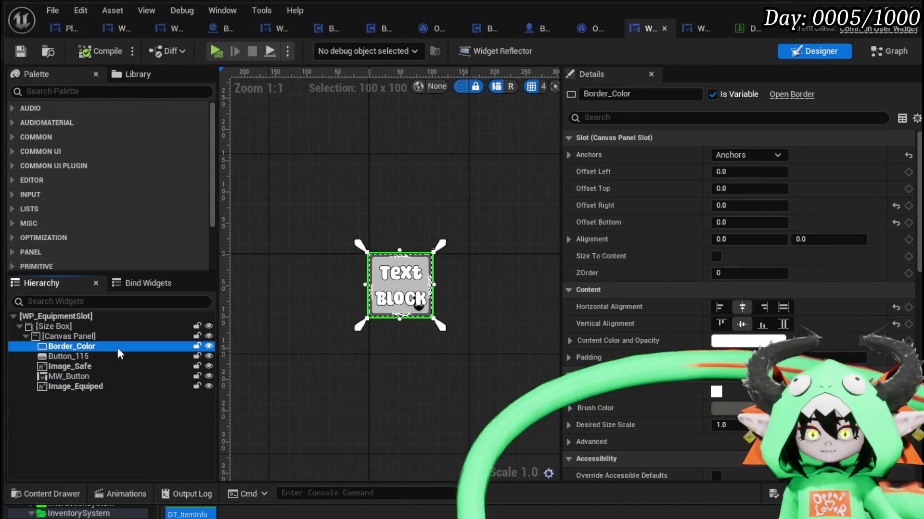
{"action": "scroll", "coordinate": [805, 205], "scroll_direction": "down", "scroll_amount": 2}
{"action": "scroll", "coordinate": [804, 206], "scroll_direction": "down", "scroll_amount": 4}
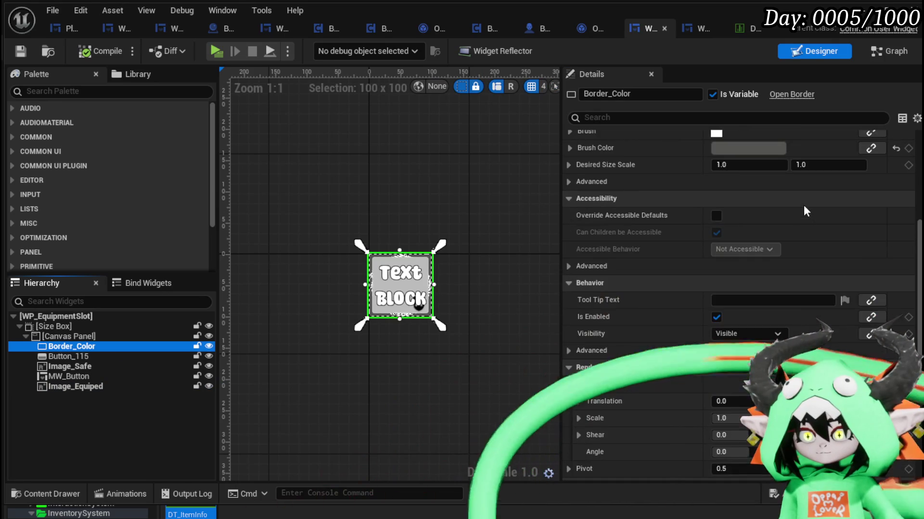
{"action": "left_click", "coordinate": [746, 334]}
{"action": "left_click", "coordinate": [733, 360]}
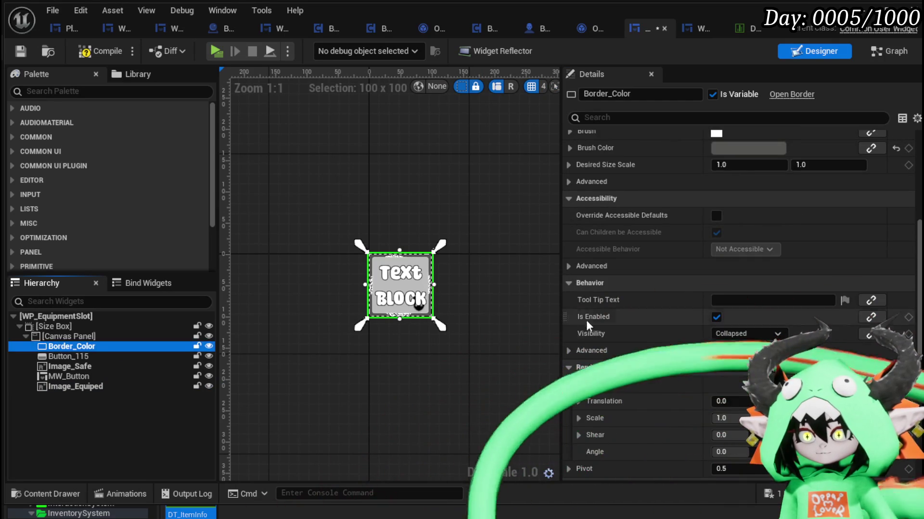
{"action": "left_click", "coordinate": [462, 198]}
{"action": "left_click", "coordinate": [86, 51]}
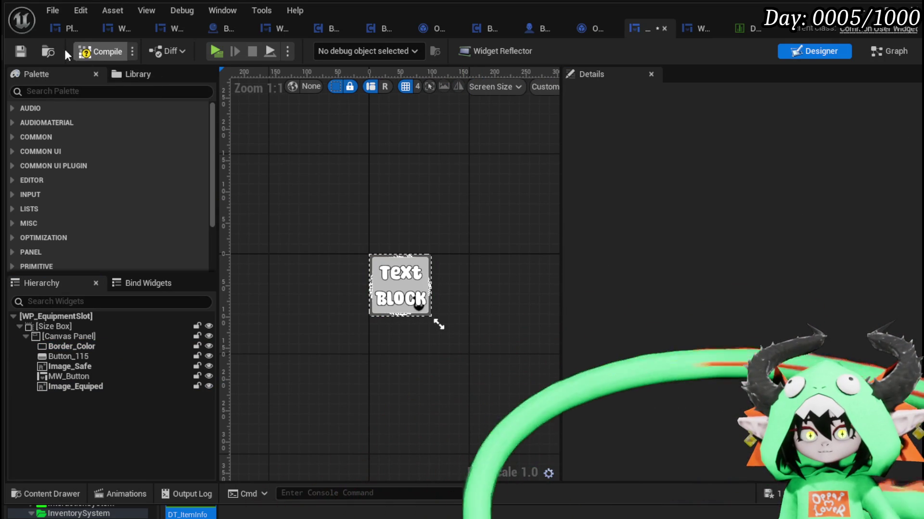
{"action": "left_click", "coordinate": [20, 51]}
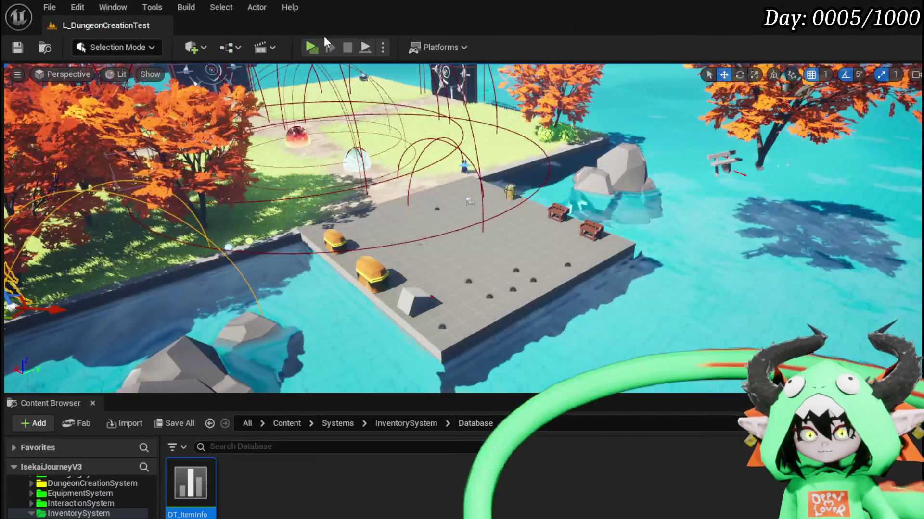
- Play-test the Equipment and Inventory screens and item stats, then stop the session
{"action": "left_click", "coordinate": [307, 47]}
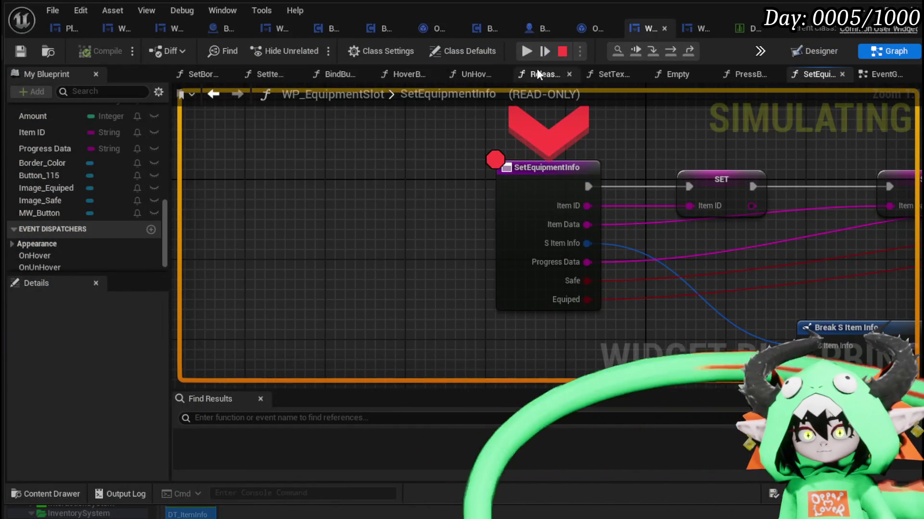
{"action": "left_click", "coordinate": [523, 51]}
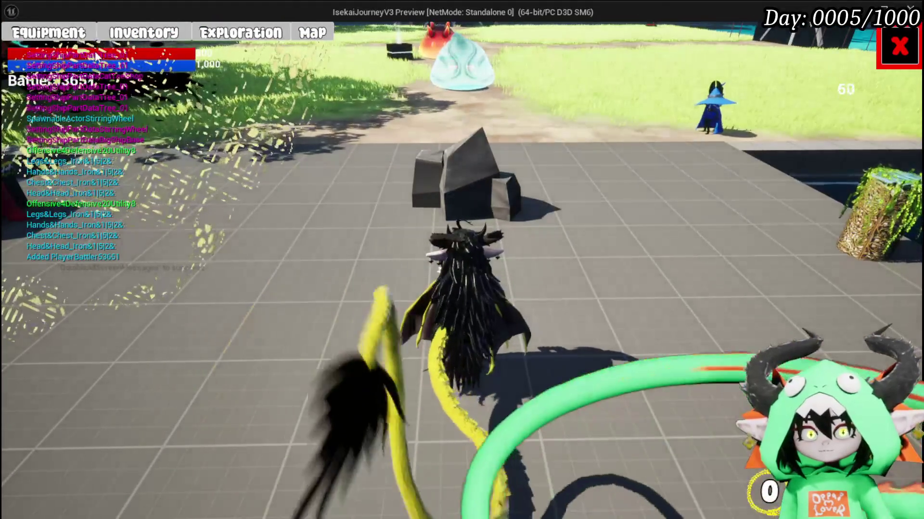
{"action": "left_click", "coordinate": [86, 33]}
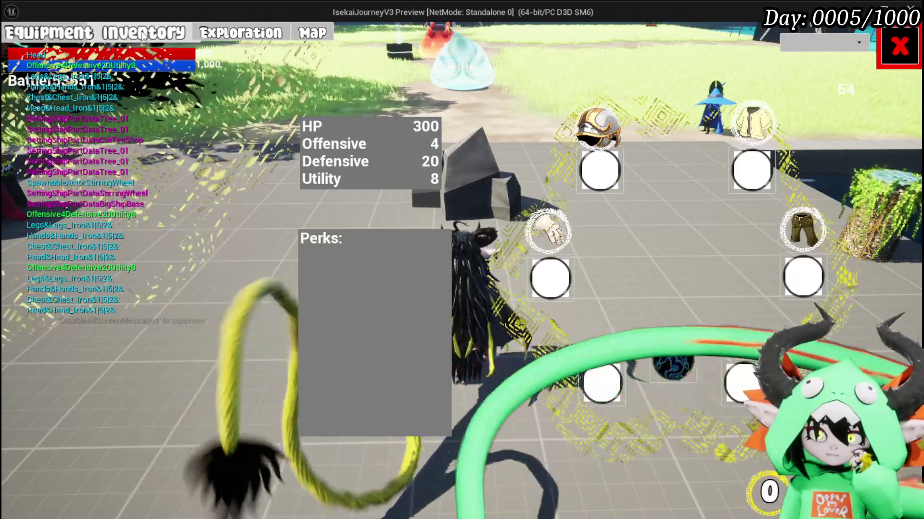
{"action": "left_click", "coordinate": [126, 34]}
{"action": "key", "text": "alt+Tab"}
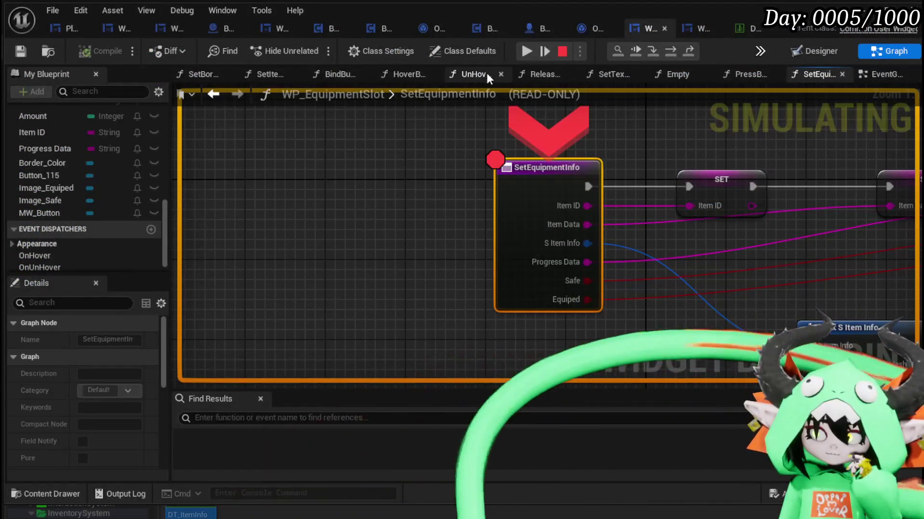
{"action": "left_click", "coordinate": [522, 50]}
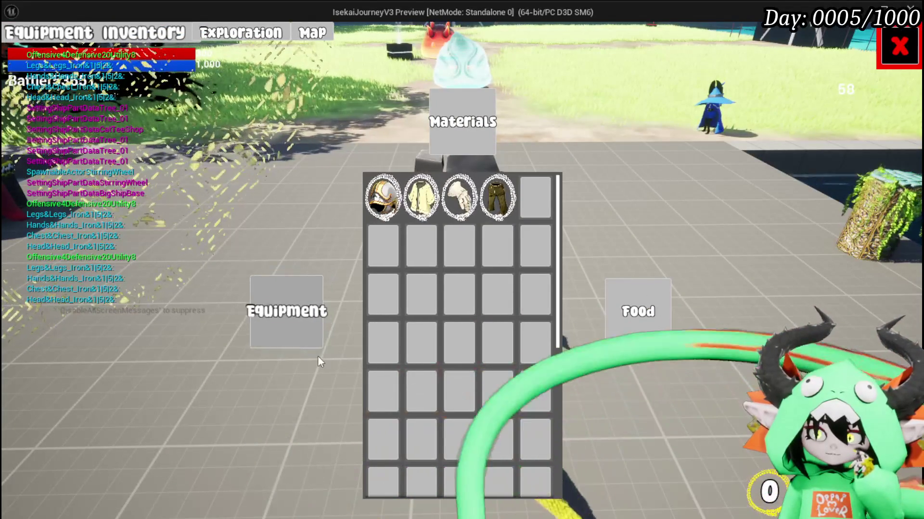
{"action": "left_click", "coordinate": [263, 135]}
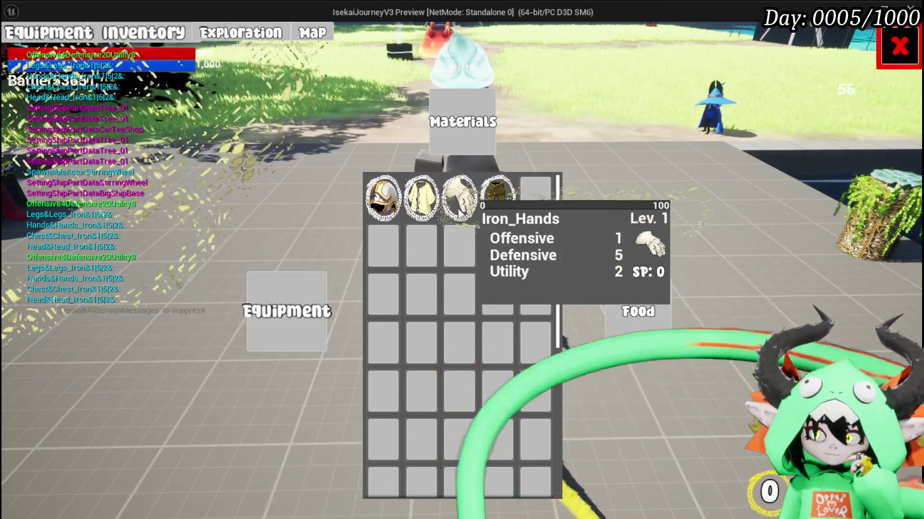
{"action": "mouse_move", "coordinate": [385, 196]}
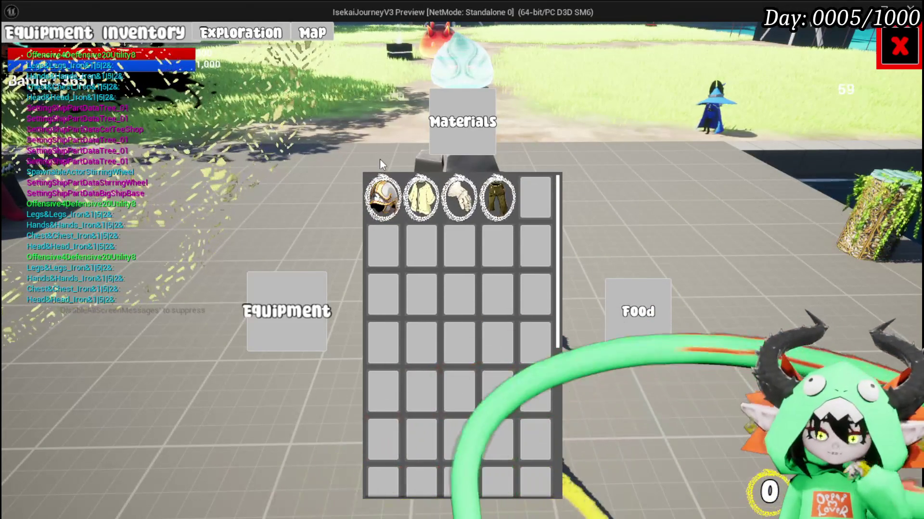
{"action": "key", "text": "Escape"}
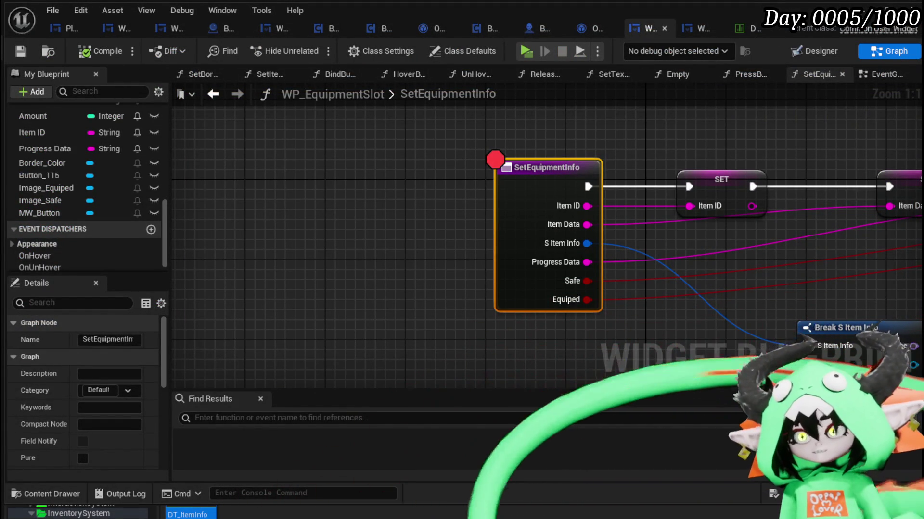
- Start play with Alt+P, turn off the SetEquipmentInfo node's breakpoint, and resume the game
{"action": "key", "text": "alt+p"}
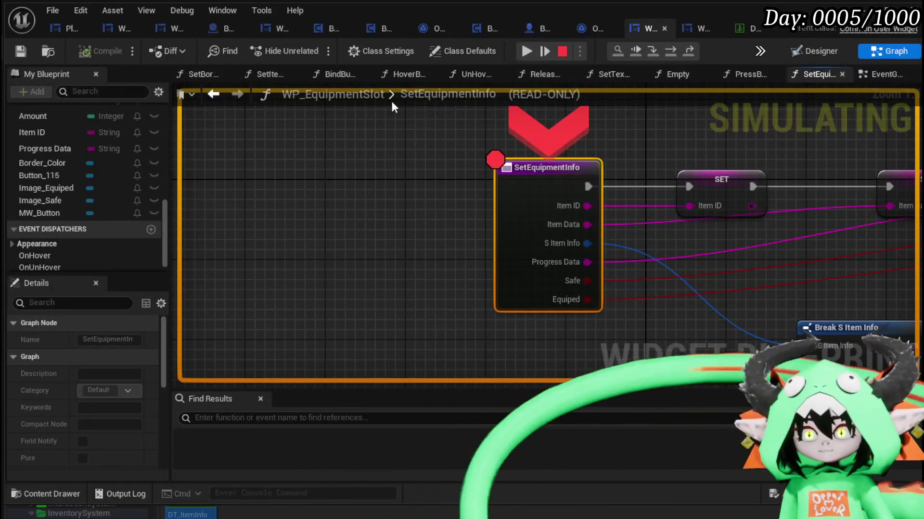
{"action": "right_click", "coordinate": [516, 191]}
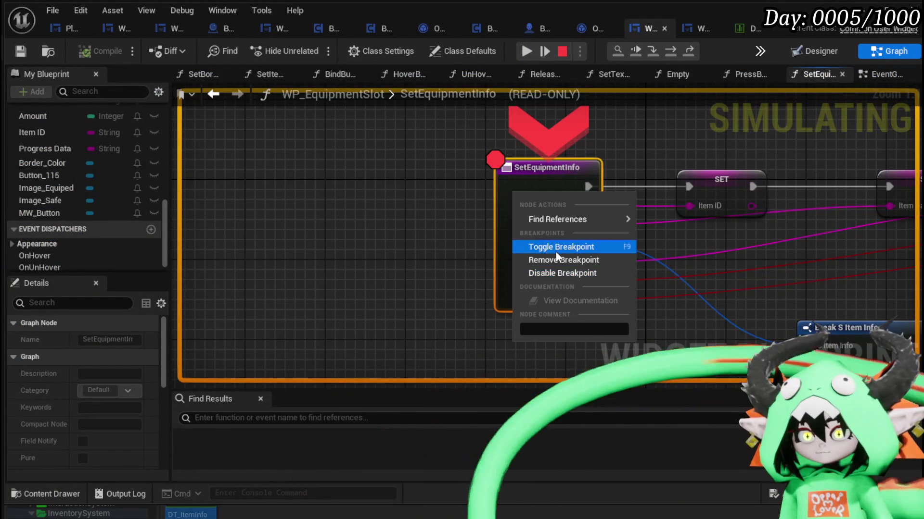
{"action": "left_click", "coordinate": [554, 272]}
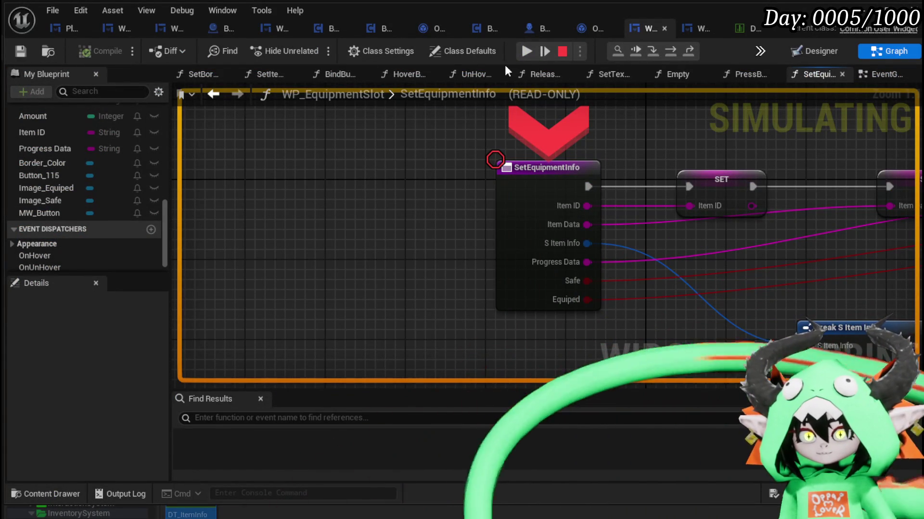
{"action": "left_click", "coordinate": [520, 51]}
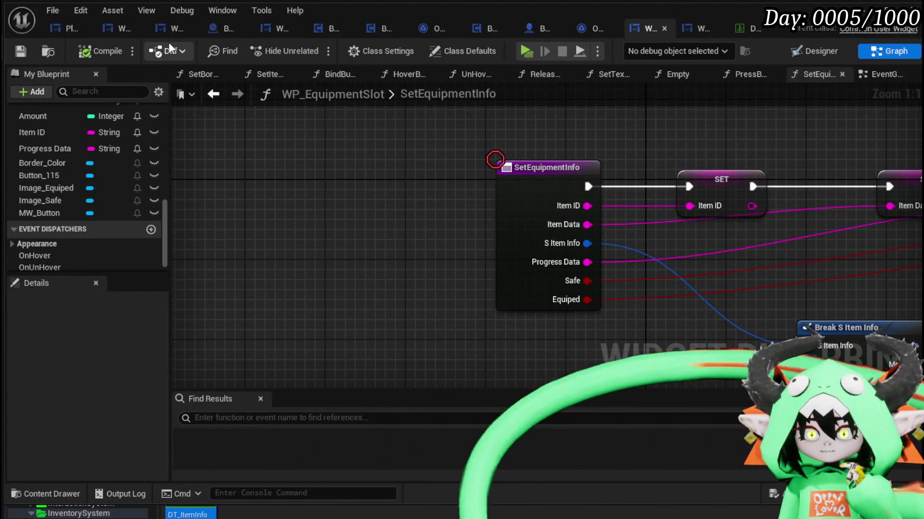
- Switch to WP_EquipmentUI and open its event graph showing the On Pressed and On Hover slot events
{"action": "left_click", "coordinate": [125, 28]}
{"action": "scroll", "coordinate": [612, 140], "scroll_direction": "down", "scroll_amount": 2}
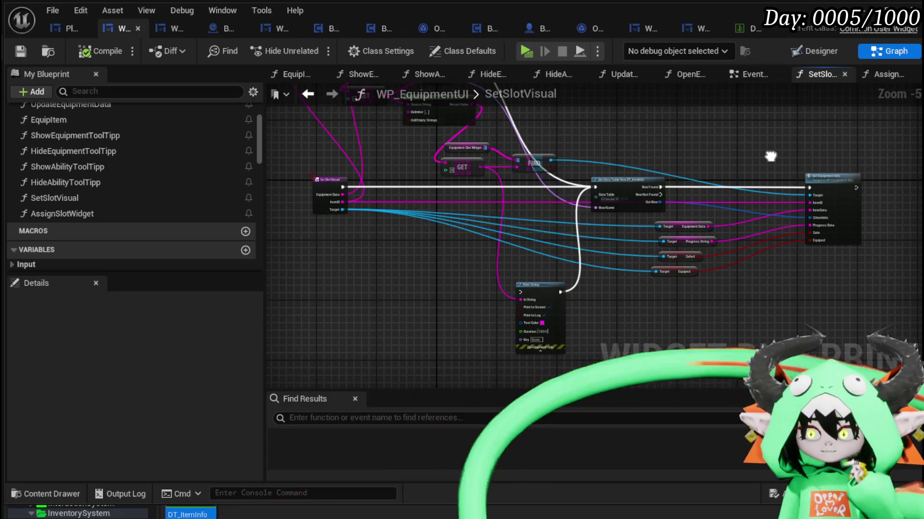
{"action": "mouse_move", "coordinate": [794, 199]}
{"action": "left_mouse_down"}
{"action": "mouse_move", "coordinate": [776, 275]}
{"action": "mouse_move", "coordinate": [765, 250]}
{"action": "left_mouse_up"}
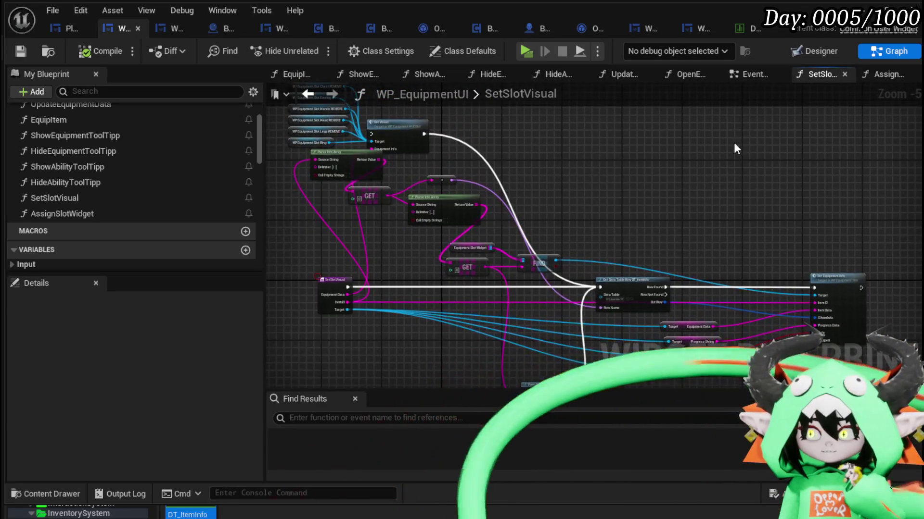
{"action": "left_click", "coordinate": [749, 77]}
{"action": "left_click_drag", "start_coordinate": [630, 198], "coordinate": [591, 106]}
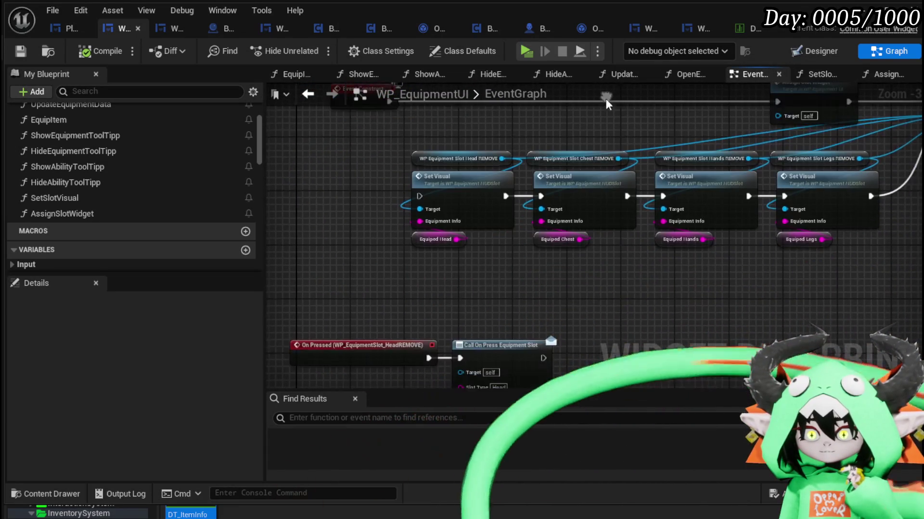
{"action": "mouse_move", "coordinate": [543, 282]}
{"action": "left_mouse_down"}
{"action": "mouse_move", "coordinate": [530, 163]}
{"action": "mouse_move", "coordinate": [569, 129]}
{"action": "left_mouse_up"}
{"action": "left_click_drag", "start_coordinate": [676, 268], "coordinate": [669, 141]}
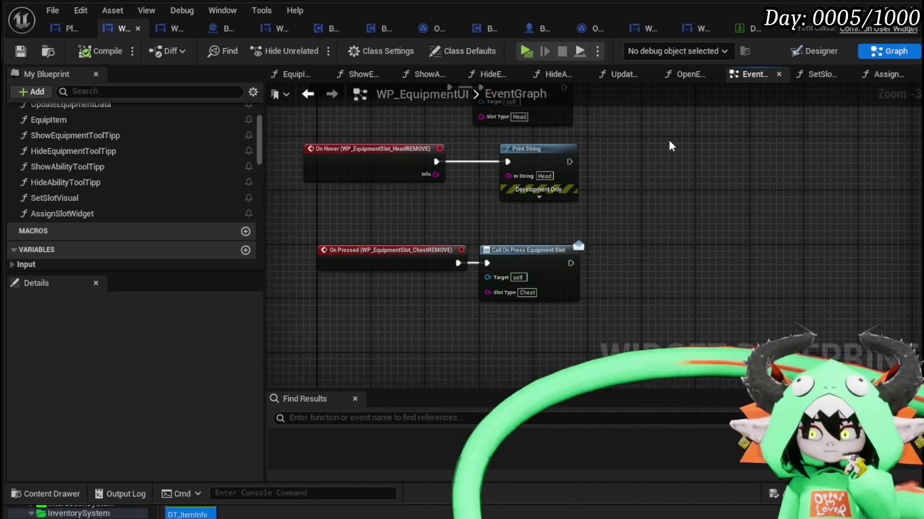
- Review the Assign Slot Widget, Bind To Parent and Hands Set Visual nodes, then add a new function
{"action": "scroll", "coordinate": [125, 148], "scroll_direction": "up", "scroll_amount": 3}
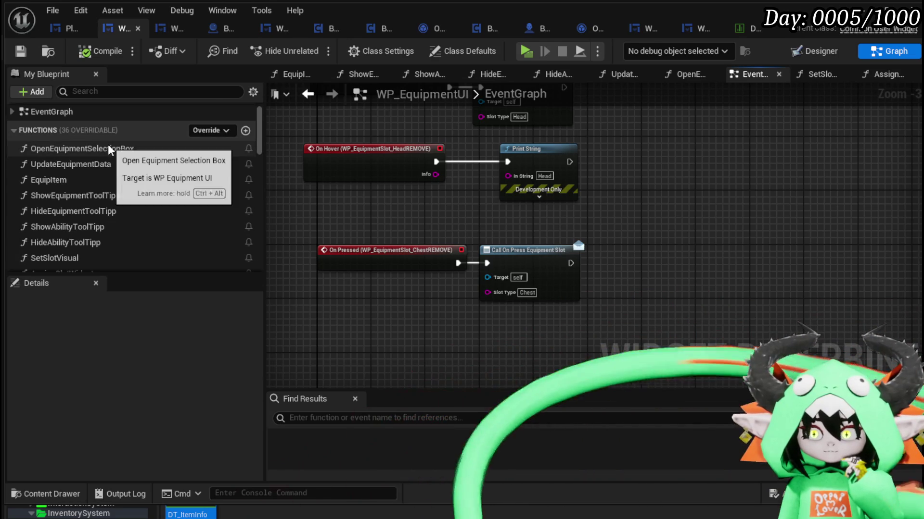
{"action": "scroll", "coordinate": [135, 168], "scroll_direction": "down", "scroll_amount": 1}
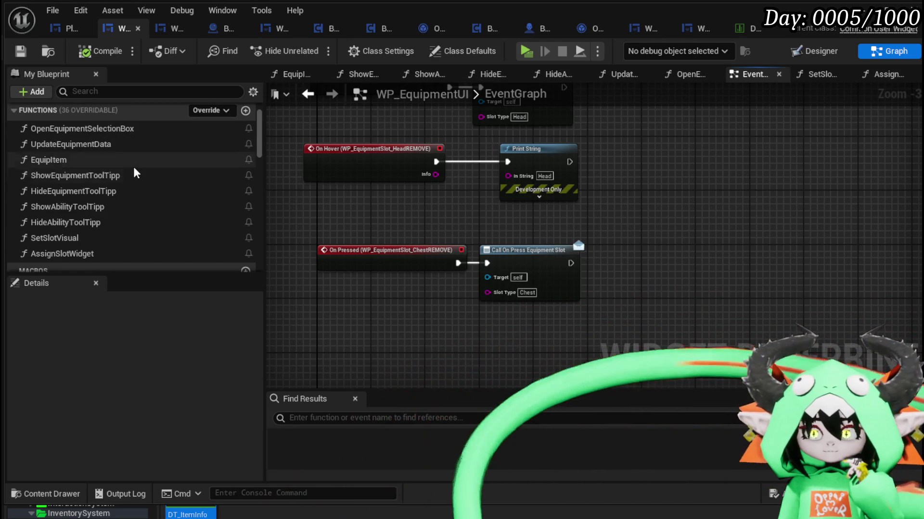
{"action": "scroll", "coordinate": [129, 160], "scroll_direction": "up", "scroll_amount": 1}
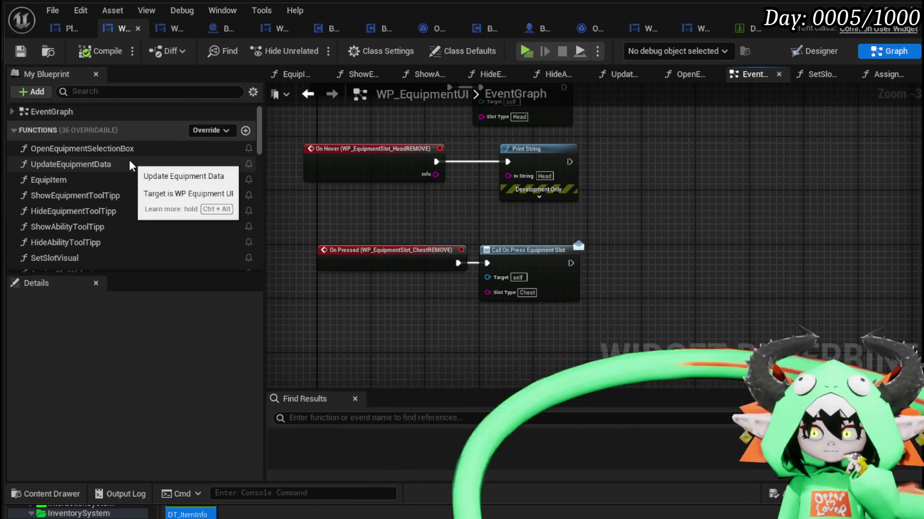
{"action": "scroll", "coordinate": [129, 159], "scroll_direction": "down", "scroll_amount": 2}
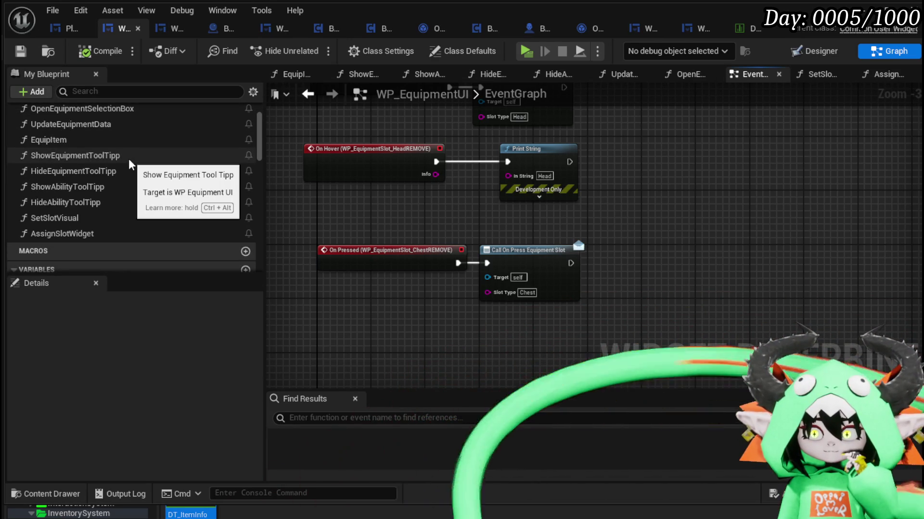
{"action": "scroll", "coordinate": [129, 159], "scroll_direction": "up", "scroll_amount": 1}
{"action": "scroll", "coordinate": [433, 216], "scroll_direction": "down", "scroll_amount": 2}
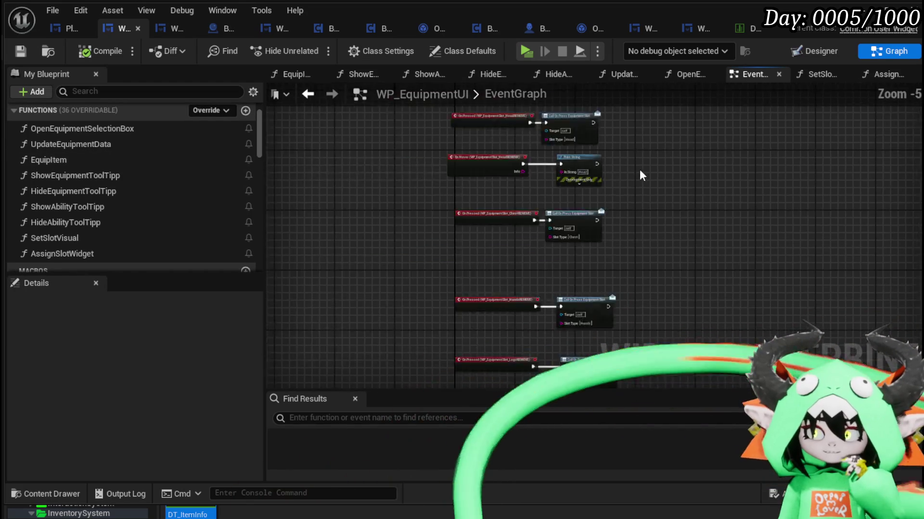
{"action": "left_click_drag", "start_coordinate": [337, 289], "coordinate": [294, 344]}
{"action": "scroll", "coordinate": [721, 124], "scroll_direction": "up", "scroll_amount": 4}
{"action": "left_click_drag", "start_coordinate": [532, 173], "coordinate": [824, 186]}
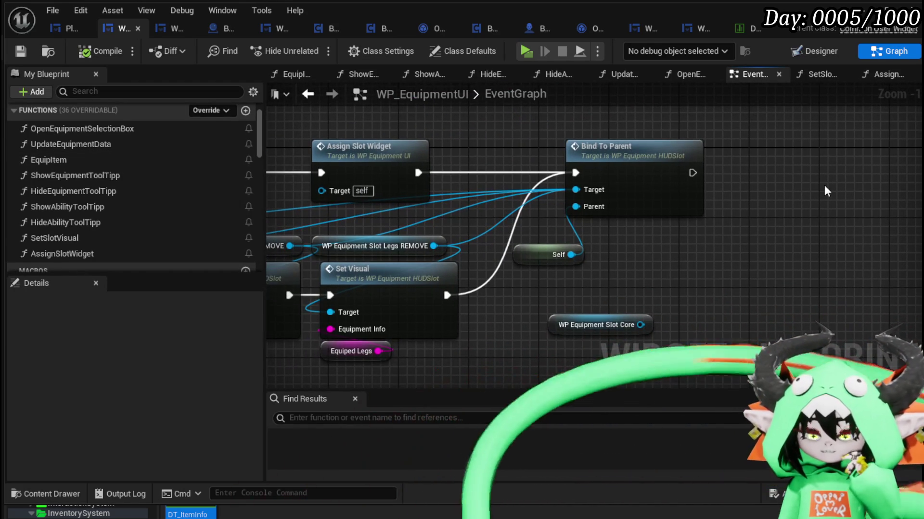
{"action": "left_click_drag", "start_coordinate": [513, 146], "coordinate": [638, 149]}
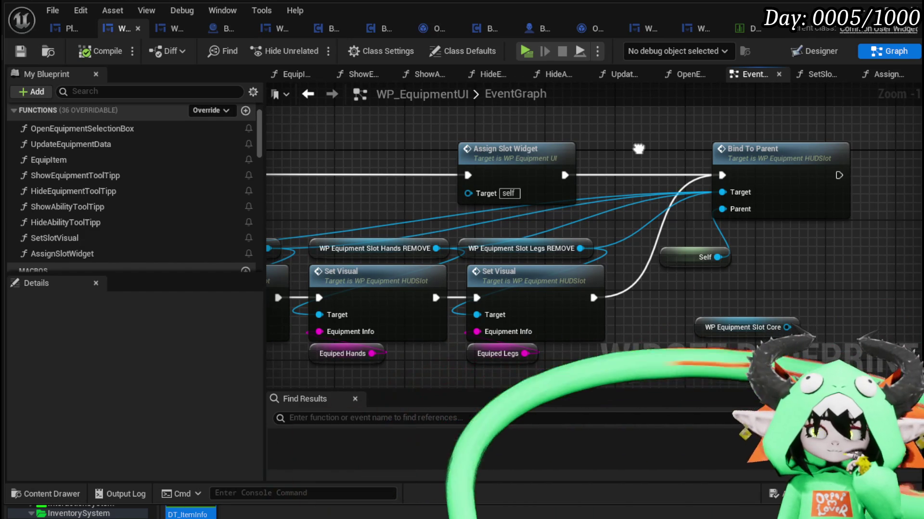
{"action": "left_click", "coordinate": [244, 112]}
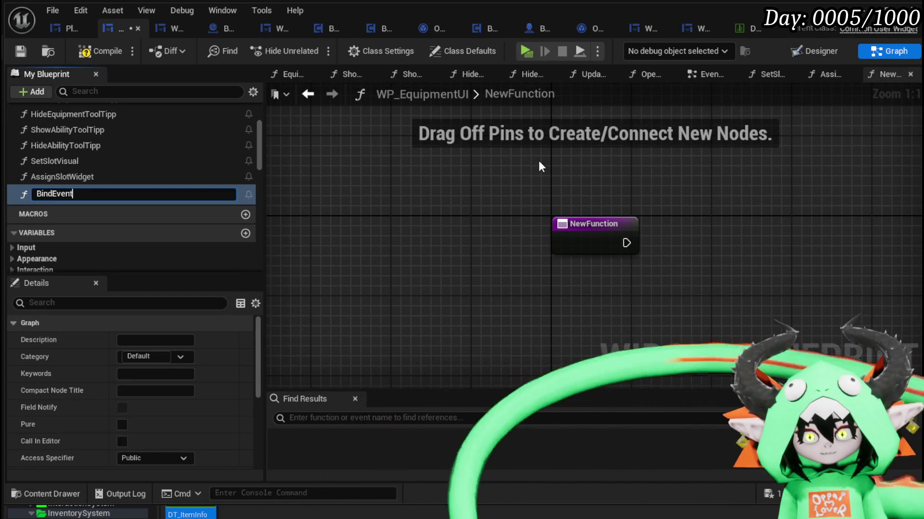
- Name the new function BindEvent
{"action": "type", "text": "t"}
{"action": "key", "text": "Return"}
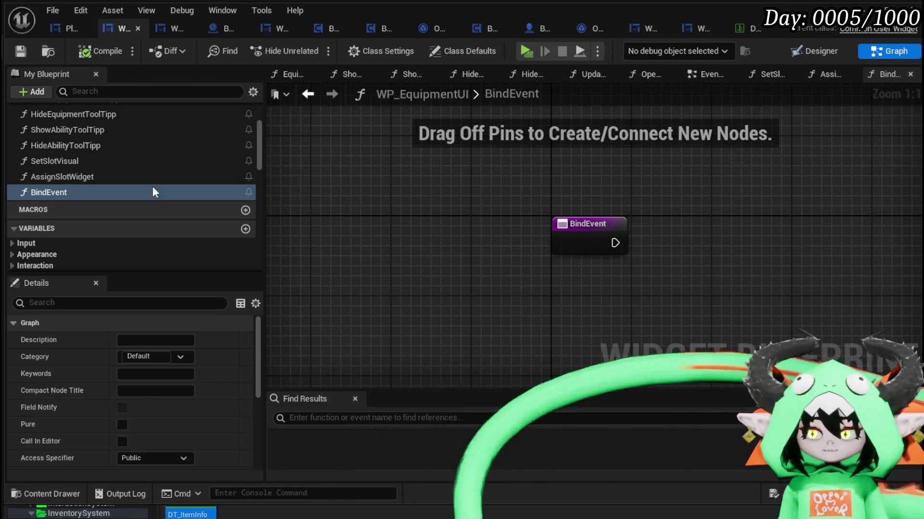
{"action": "scroll", "coordinate": [145, 203], "scroll_direction": "down", "scroll_amount": 10}
{"action": "scroll", "coordinate": [220, 222], "scroll_direction": "down", "scroll_amount": 5}
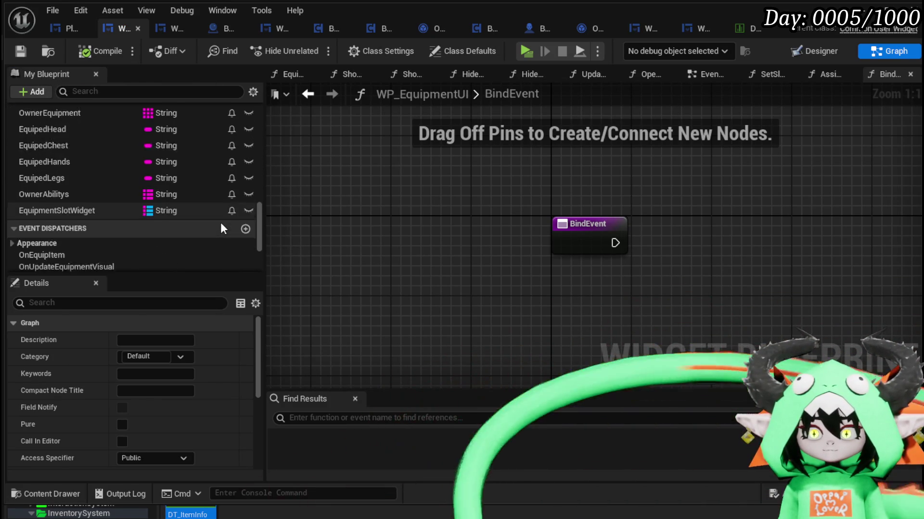
- Add an Equipment Slot Widget getter and wire it into Keys, For Each Loop and Find nodes
{"action": "left_click_drag", "start_coordinate": [68, 192], "coordinate": [537, 166]}
{"action": "mouse_move", "coordinate": [617, 198]}
{"action": "left_mouse_down"}
{"action": "mouse_move", "coordinate": [423, 230]}
{"action": "mouse_move", "coordinate": [504, 266]}
{"action": "left_mouse_up"}
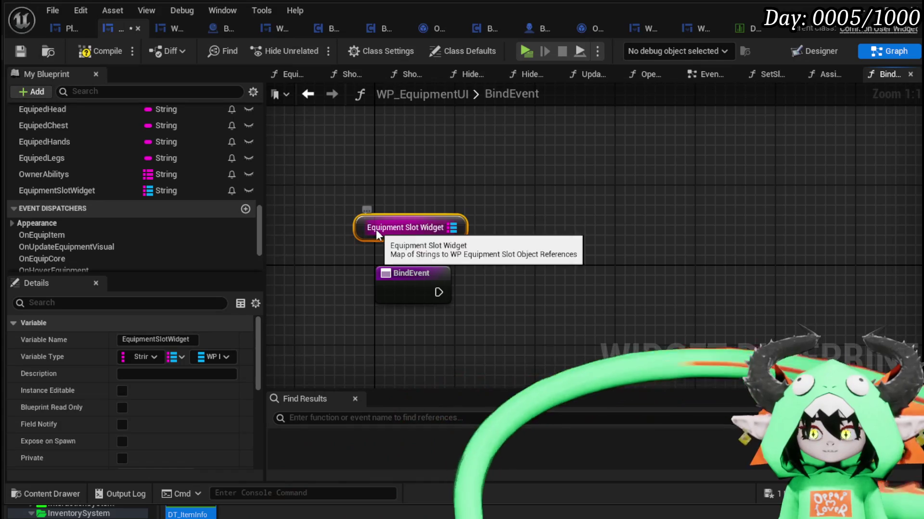
{"action": "left_click_drag", "start_coordinate": [376, 230], "coordinate": [348, 209]}
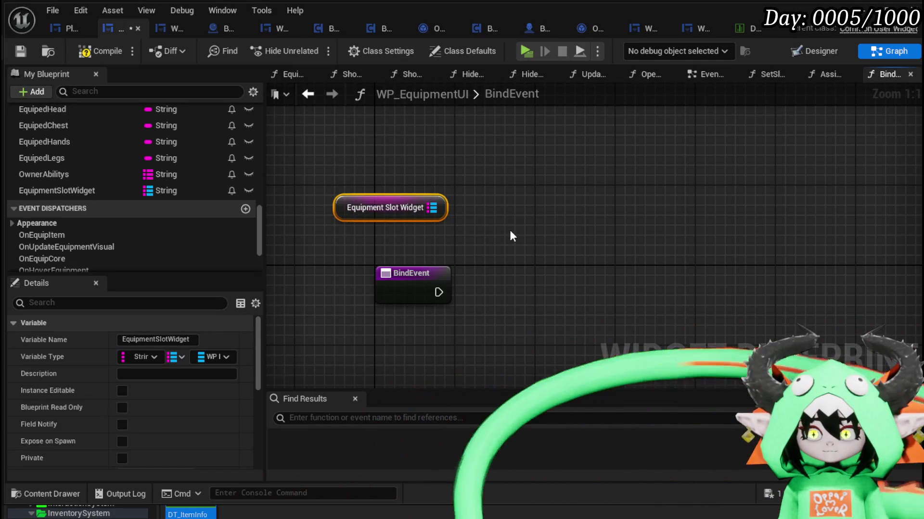
{"action": "left_click_drag", "start_coordinate": [432, 208], "coordinate": [539, 248]}
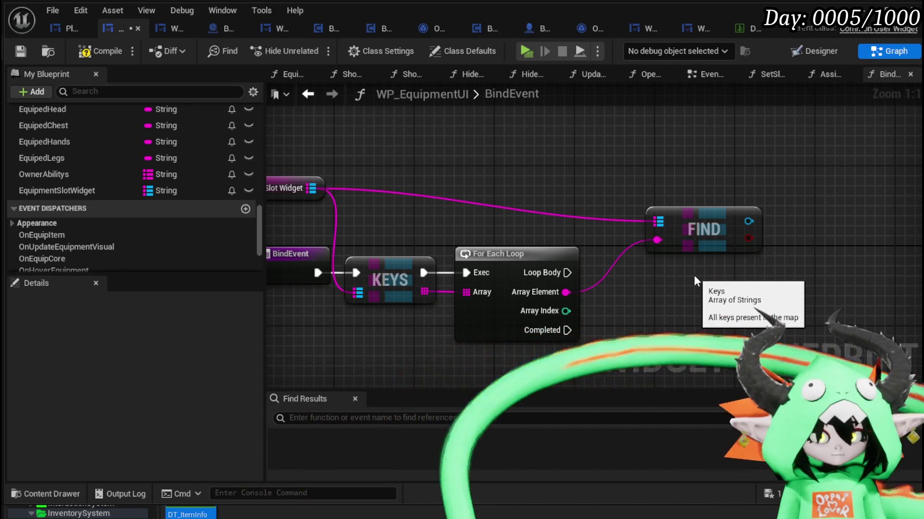
- Reposition the FIND node and add a Bind Event to On Hover from its found slot
{"action": "mouse_move", "coordinate": [693, 275]}
{"action": "left_mouse_down"}
{"action": "mouse_move", "coordinate": [581, 246]}
{"action": "mouse_move", "coordinate": [516, 261]}
{"action": "mouse_move", "coordinate": [789, 287]}
{"action": "mouse_move", "coordinate": [591, 243]}
{"action": "left_mouse_up"}
{"action": "left_click_drag", "start_coordinate": [611, 199], "coordinate": [471, 169]}
{"action": "left_click_drag", "start_coordinate": [661, 221], "coordinate": [664, 288]}
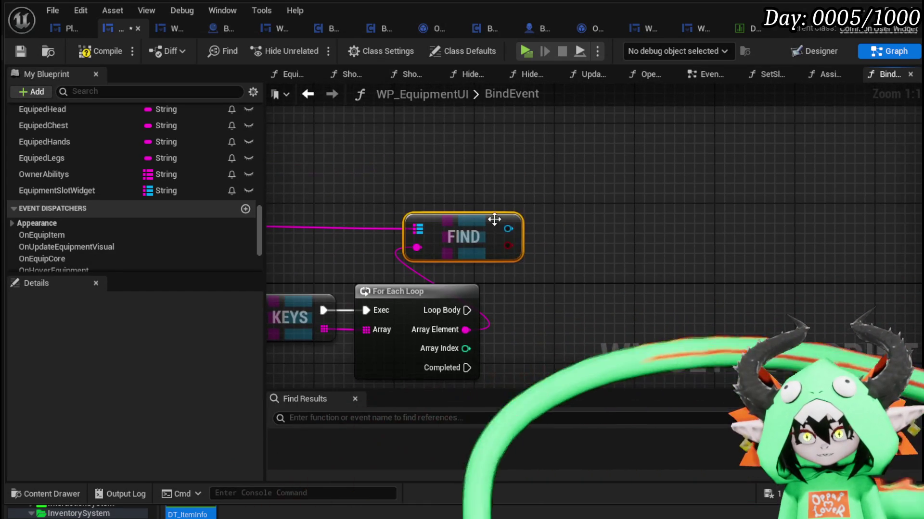
{"action": "left_click_drag", "start_coordinate": [508, 228], "coordinate": [641, 233]}
{"action": "type", "text": "Bind o"}
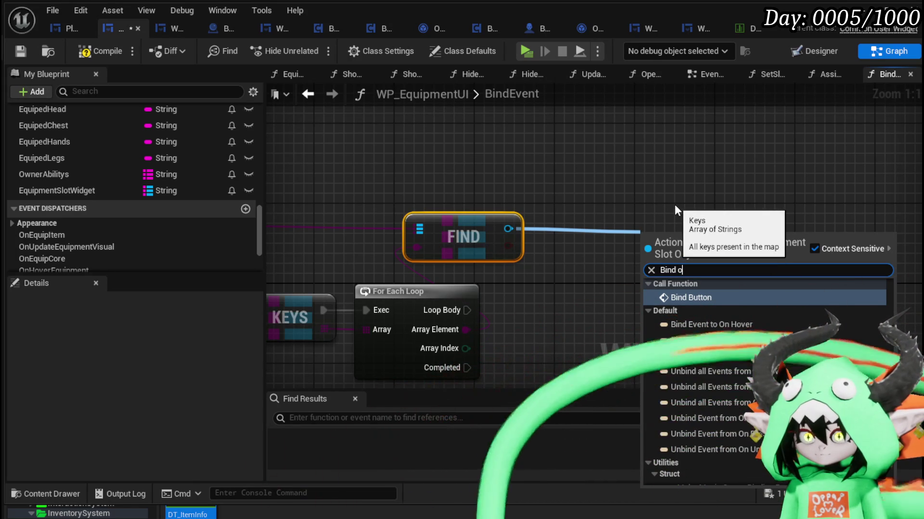
{"action": "left_click", "coordinate": [743, 328]}
- Add a Bind Event to On Un Hover and chain On Hover's execution into it
{"action": "left_click_drag", "start_coordinate": [510, 231], "coordinate": [631, 196]}
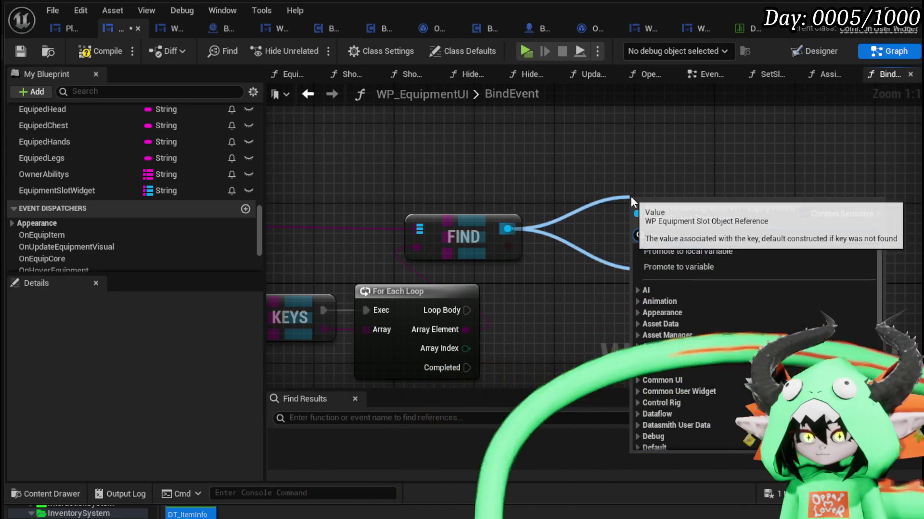
{"action": "type", "text": "bind"}
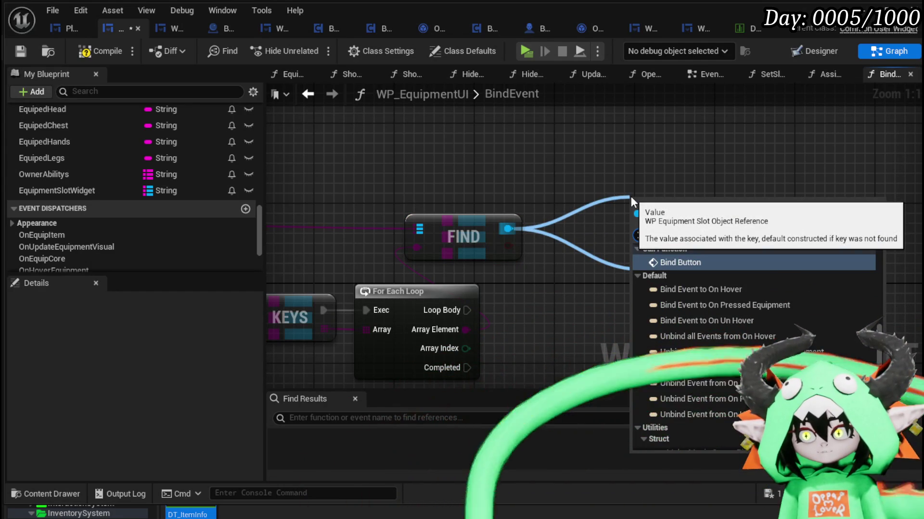
{"action": "type", "text": " in"}
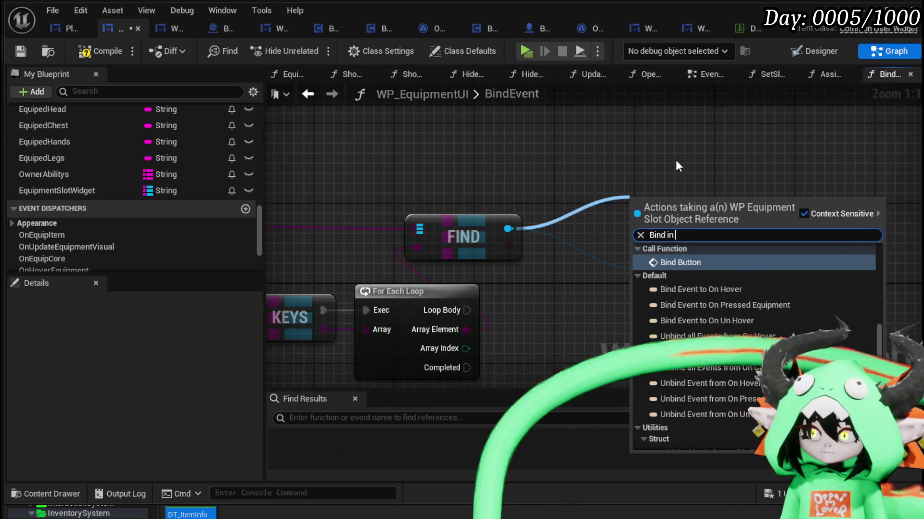
{"action": "double_click", "coordinate": [670, 235]}
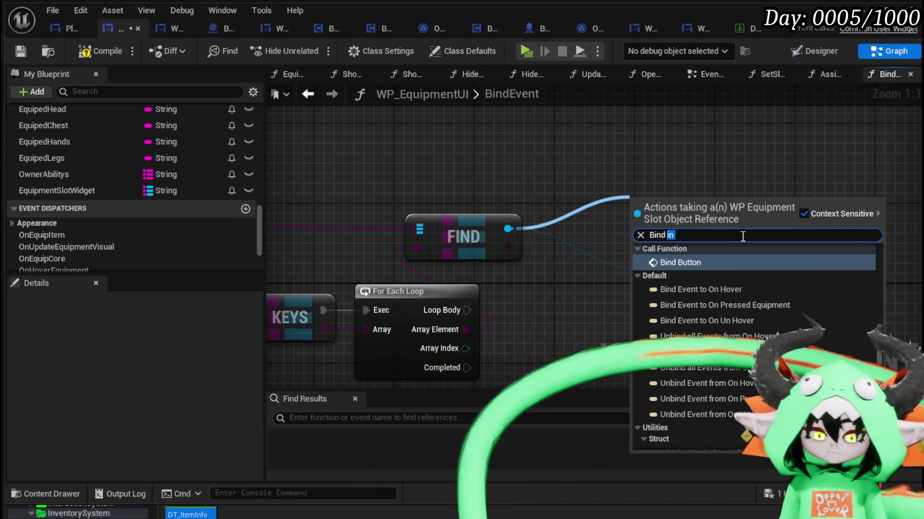
{"action": "type", "text": "on unho"}
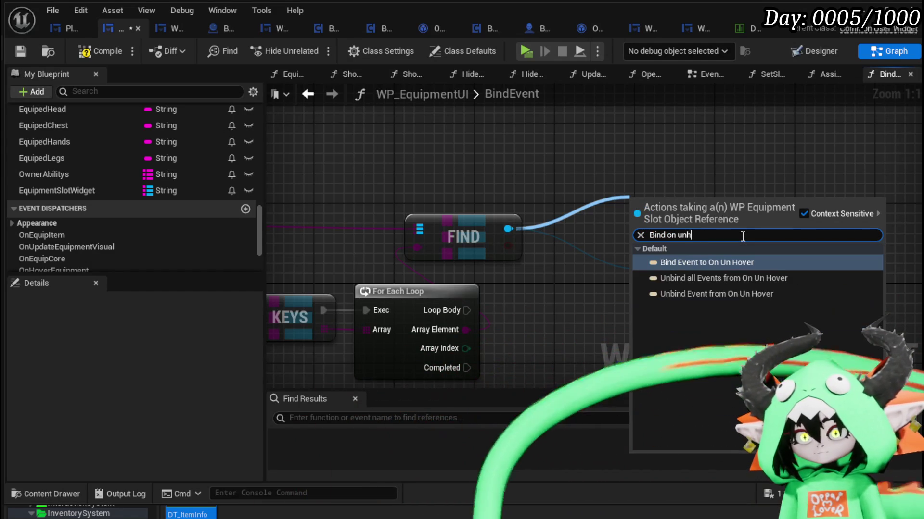
{"action": "key", "text": "Return"}
{"action": "mouse_move", "coordinate": [707, 213]}
{"action": "left_mouse_down"}
{"action": "mouse_move", "coordinate": [831, 221]}
{"action": "mouse_move", "coordinate": [836, 239]}
{"action": "left_mouse_up"}
{"action": "left_click_drag", "start_coordinate": [745, 250], "coordinate": [796, 250]}
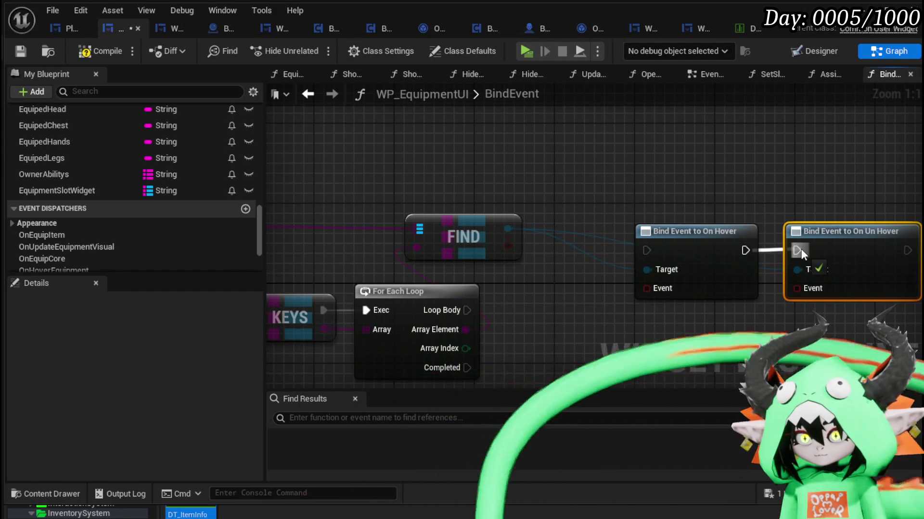
- Add a Bind Event to On Pressed Equipment, run Loop Body through it into On Hover, and compile
{"action": "left_click_drag", "start_coordinate": [552, 204], "coordinate": [556, 200]}
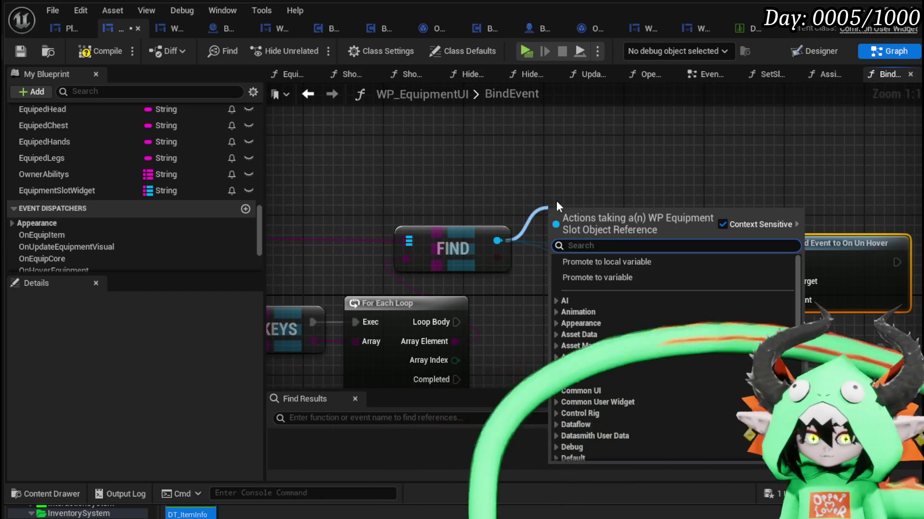
{"action": "type", "text": "Bind on pre"}
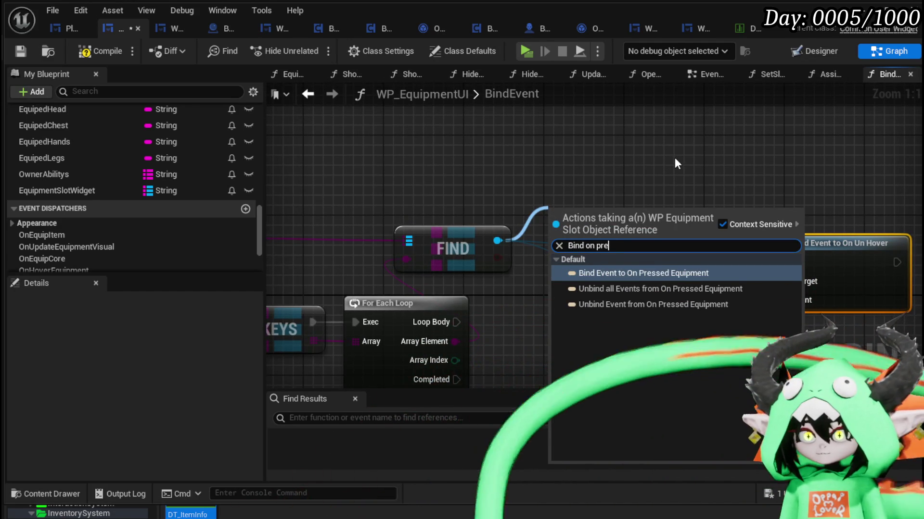
{"action": "left_click", "coordinate": [676, 273]}
{"action": "mouse_move", "coordinate": [524, 171]}
{"action": "left_mouse_down"}
{"action": "mouse_move", "coordinate": [471, 264]}
{"action": "mouse_move", "coordinate": [462, 254]}
{"action": "left_mouse_up"}
{"action": "left_click_drag", "start_coordinate": [374, 260], "coordinate": [337, 267]}
{"action": "left_click_drag", "start_coordinate": [619, 140], "coordinate": [734, 221]}
{"action": "left_click_drag", "start_coordinate": [591, 200], "coordinate": [732, 230]}
{"action": "left_click_drag", "start_coordinate": [521, 259], "coordinate": [655, 239]}
{"action": "mouse_move", "coordinate": [433, 240]}
{"action": "left_mouse_down"}
{"action": "mouse_move", "coordinate": [473, 212]}
{"action": "mouse_move", "coordinate": [453, 213]}
{"action": "left_mouse_up"}
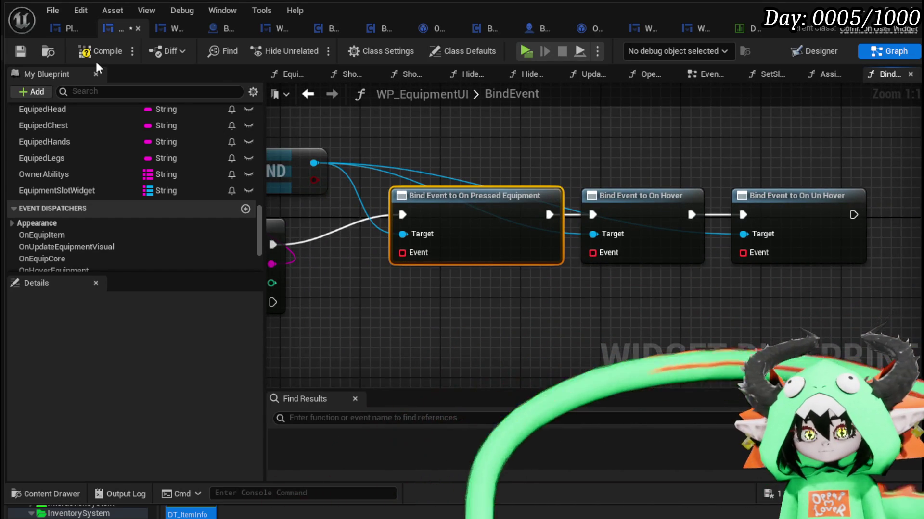
{"action": "left_click", "coordinate": [101, 51]}
- Plug Create Event nodes into the Event inputs of the pressed, On Hover and On Un Hover binds
{"action": "left_click_drag", "start_coordinate": [481, 298], "coordinate": [555, 255]}
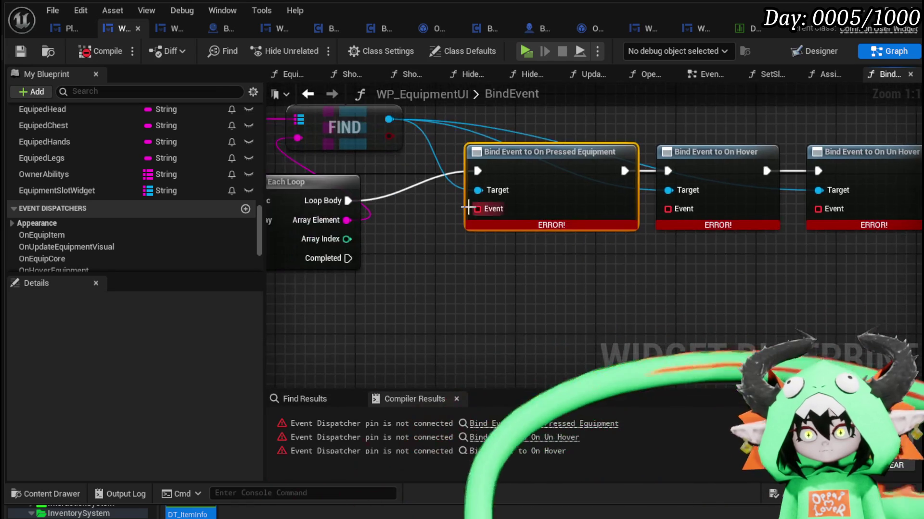
{"action": "left_click_drag", "start_coordinate": [478, 209], "coordinate": [458, 284]}
{"action": "type", "text": "Crea"}
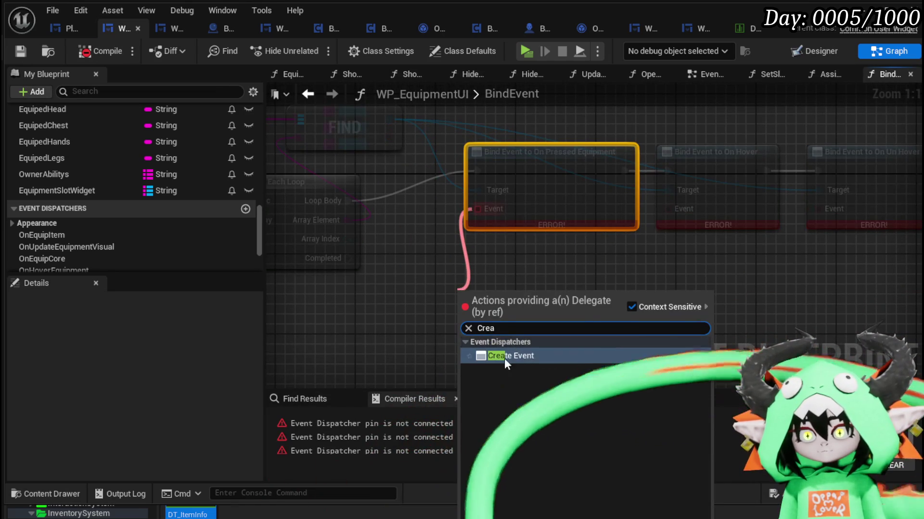
{"action": "left_click", "coordinate": [505, 357]}
{"action": "left_click_drag", "start_coordinate": [616, 277], "coordinate": [490, 277]}
{"action": "left_click_drag", "start_coordinate": [548, 209], "coordinate": [543, 282]}
{"action": "type", "text": "Cre"}
{"action": "key", "text": "Return"}
{"action": "left_click_drag", "start_coordinate": [706, 215], "coordinate": [741, 290]}
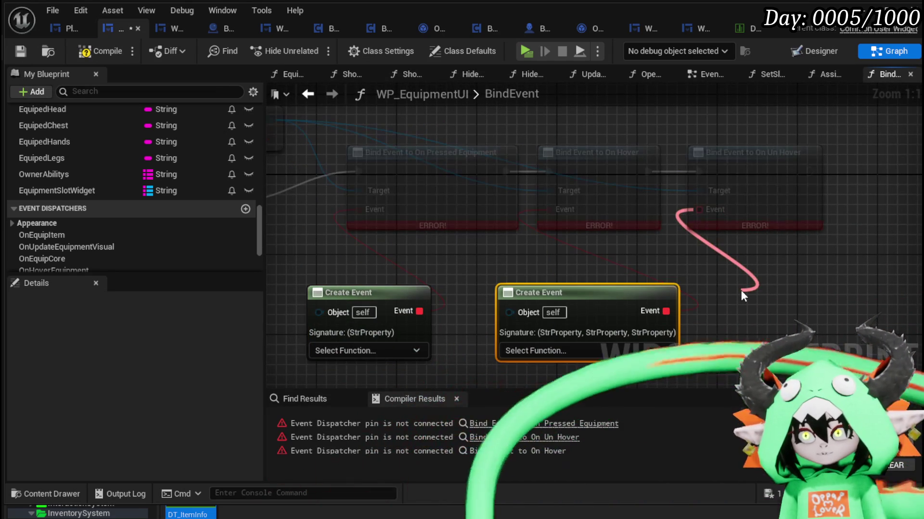
{"action": "type", "text": "Crea"}
{"action": "key", "text": "Return"}
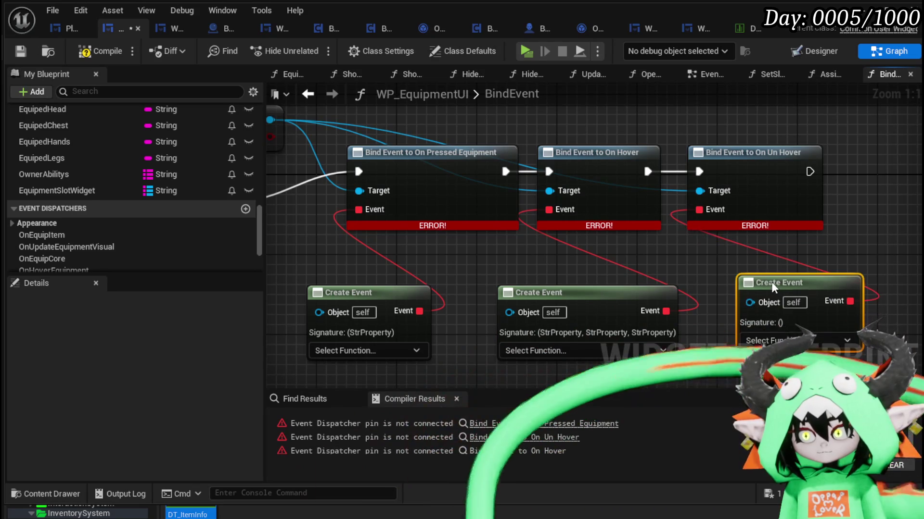
- Recompile and line up the three Create Event nodes in a row
{"action": "left_click_drag", "start_coordinate": [772, 284], "coordinate": [880, 282]}
{"action": "left_click", "coordinate": [94, 52]}
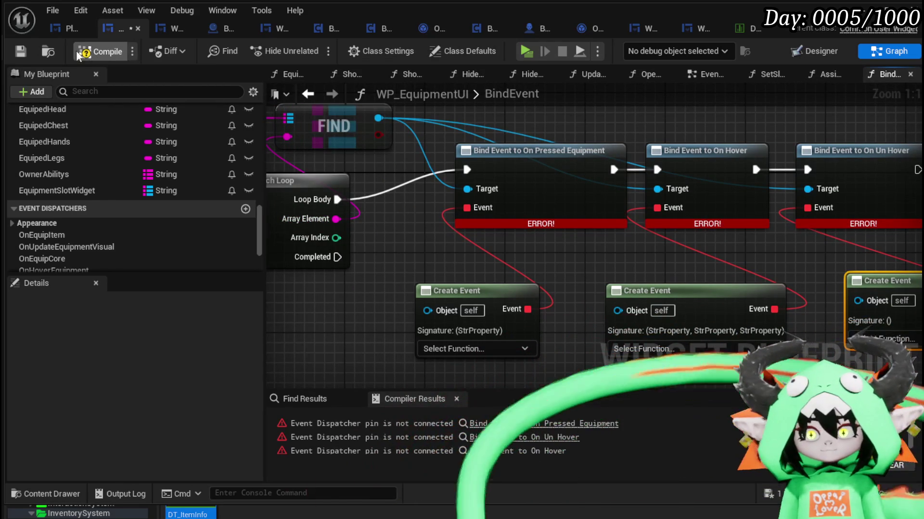
{"action": "left_click_drag", "start_coordinate": [593, 270], "coordinate": [504, 218]}
{"action": "left_click", "coordinate": [513, 248]}
{"action": "left_click_drag", "start_coordinate": [776, 241], "coordinate": [774, 247]}
{"action": "left_click", "coordinate": [715, 207]}
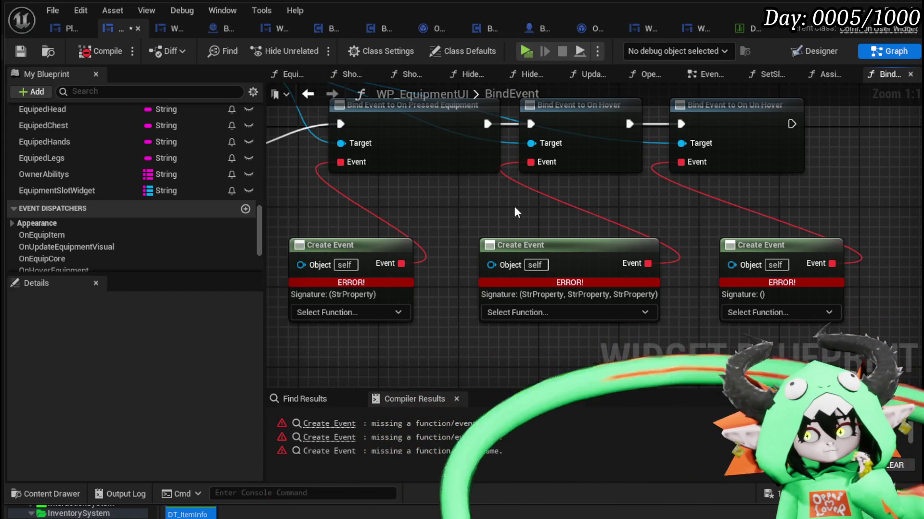
{"action": "mouse_move", "coordinate": [514, 208]}
{"action": "left_mouse_down"}
{"action": "mouse_move", "coordinate": [608, 215]}
{"action": "mouse_move", "coordinate": [609, 263]}
{"action": "mouse_move", "coordinate": [579, 233]}
{"action": "mouse_move", "coordinate": [579, 194]}
{"action": "mouse_move", "coordinate": [598, 201]}
{"action": "left_mouse_up"}
{"action": "left_click", "coordinate": [420, 305]}
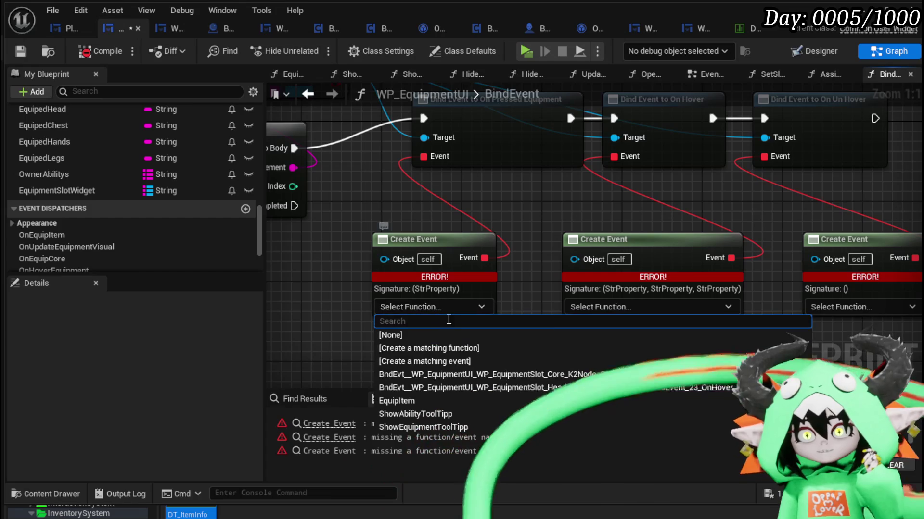
- Create a matching function for the pressed-equipment Create Event
{"action": "left_click", "coordinate": [449, 347]}
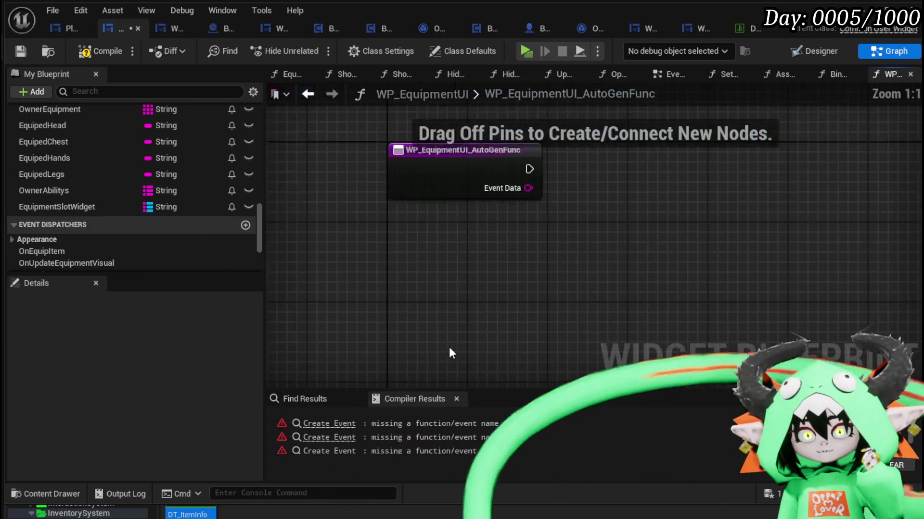
{"action": "scroll", "coordinate": [96, 197], "scroll_direction": "up", "scroll_amount": 10}
{"action": "scroll", "coordinate": [101, 201], "scroll_direction": "up", "scroll_amount": 8}
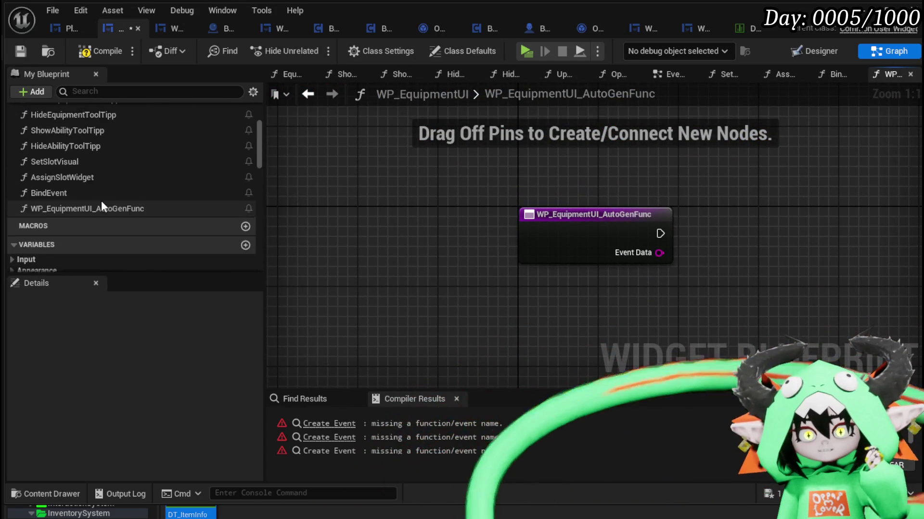
{"action": "scroll", "coordinate": [101, 201], "scroll_direction": "down", "scroll_amount": 3}
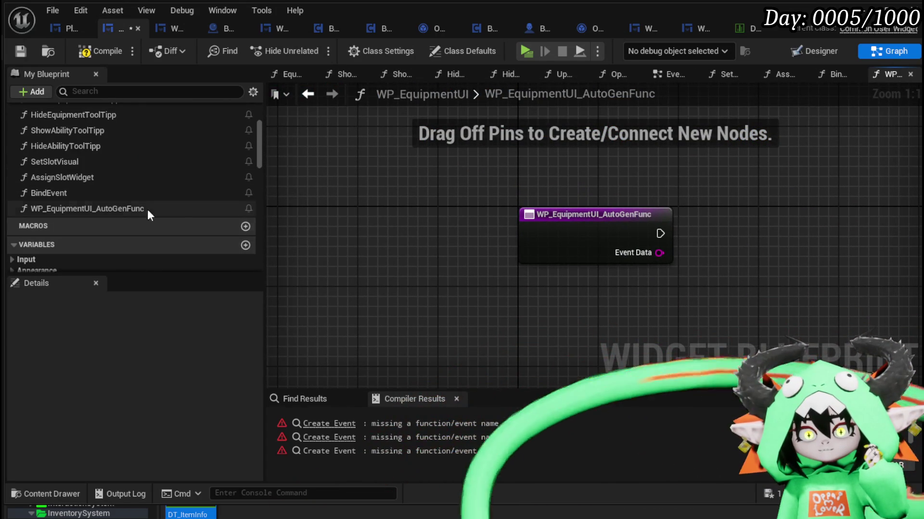
{"action": "left_click", "coordinate": [125, 208]}
- Rename the generated function to PressSlot, then compile and save
{"action": "right_click", "coordinate": [126, 209]}
{"action": "left_click", "coordinate": [183, 262]}
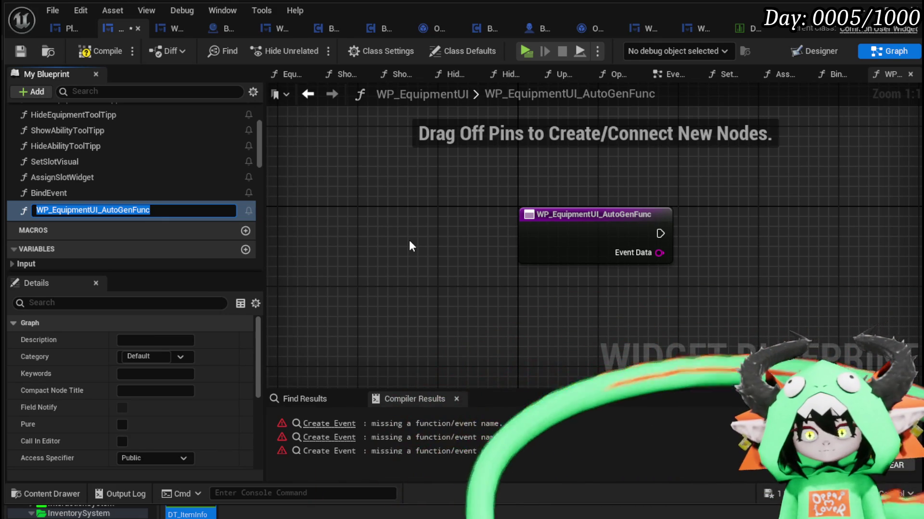
{"action": "type", "text": "PressSl"}
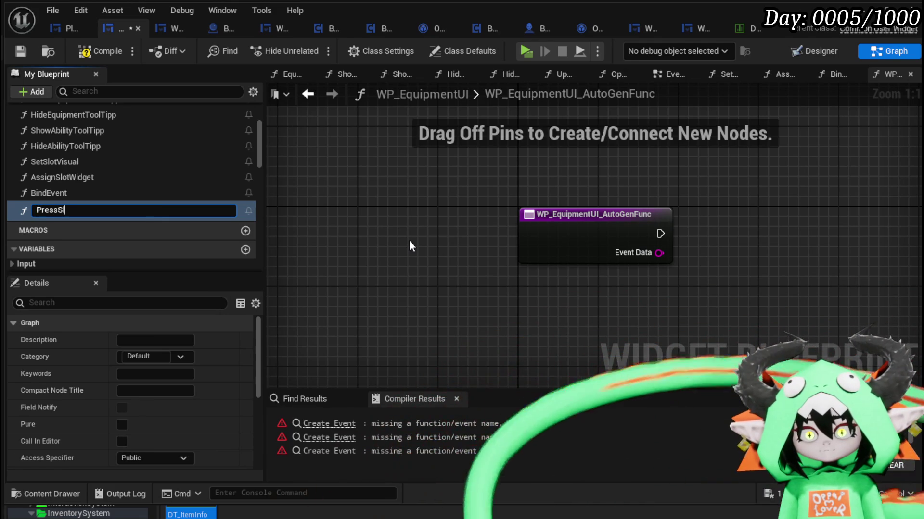
{"action": "type", "text": "ot"}
{"action": "key", "text": "Return"}
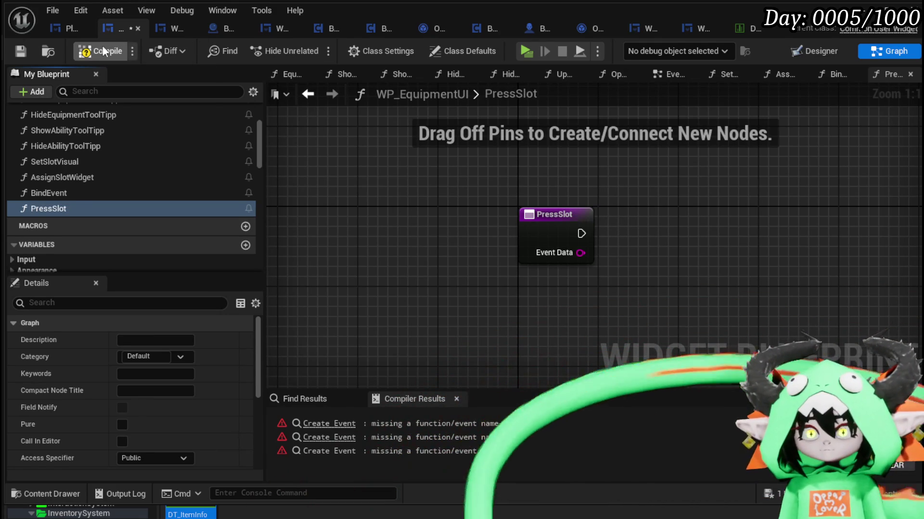
{"action": "left_click", "coordinate": [23, 50]}
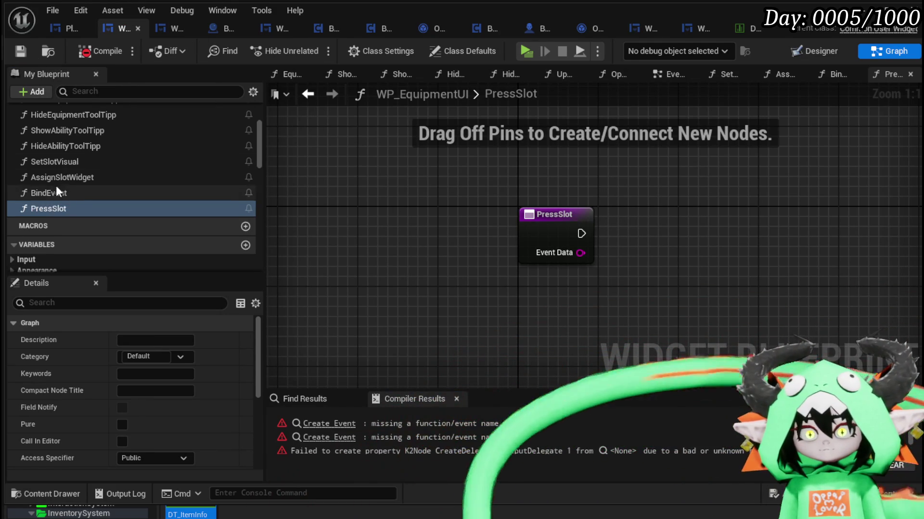
{"action": "scroll", "coordinate": [72, 190], "scroll_direction": "down", "scroll_amount": 3}
{"action": "scroll", "coordinate": [205, 204], "scroll_direction": "down", "scroll_amount": 6}
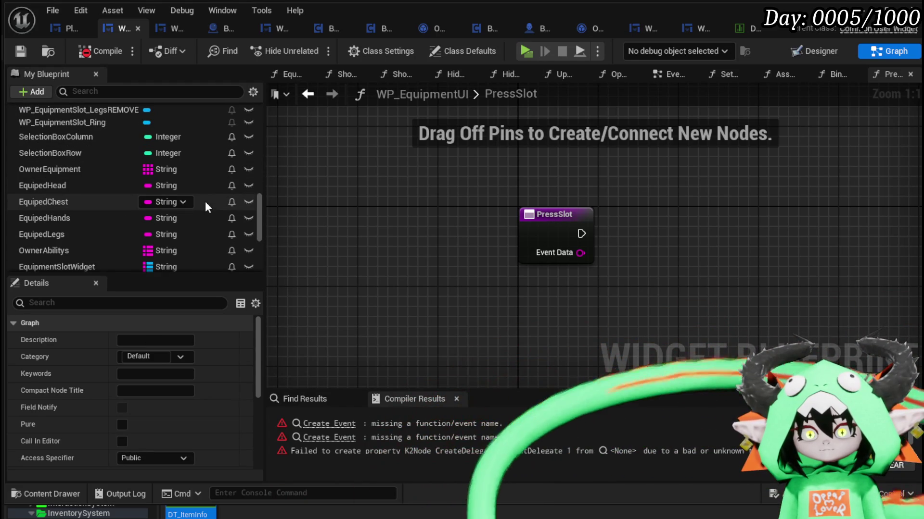
{"action": "scroll", "coordinate": [205, 201], "scroll_direction": "down", "scroll_amount": 4}
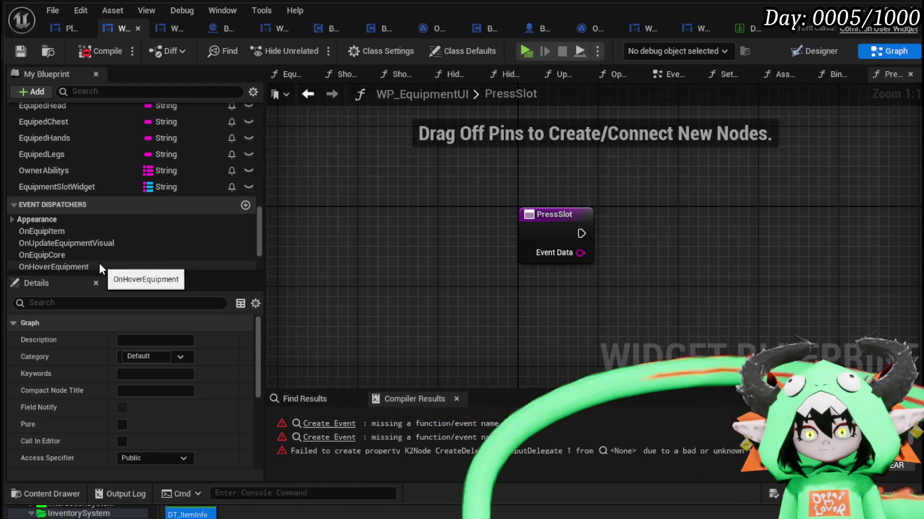
{"action": "scroll", "coordinate": [86, 259], "scroll_direction": "down", "scroll_amount": 2}
{"action": "scroll", "coordinate": [86, 260], "scroll_direction": "down", "scroll_amount": 1}
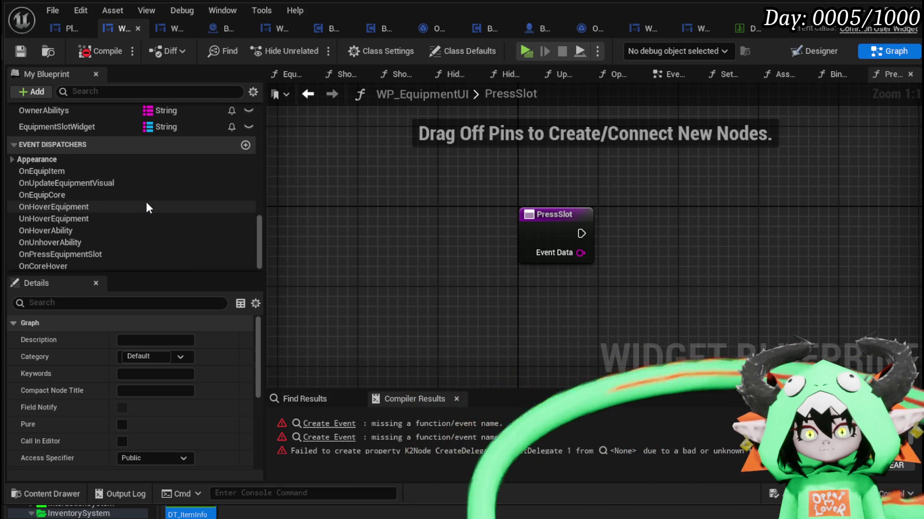
{"action": "scroll", "coordinate": [147, 206], "scroll_direction": "down", "scroll_amount": 1}
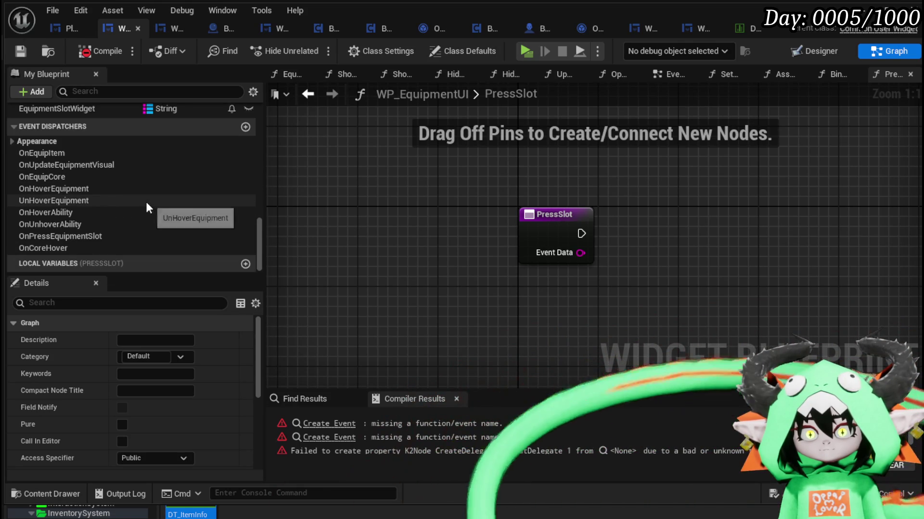
- Call the OnPressEquipmentSlot dispatcher from PressSlot, then compile and save
{"action": "left_click", "coordinate": [209, 236]}
{"action": "left_click_drag", "start_coordinate": [209, 237], "coordinate": [647, 185]}
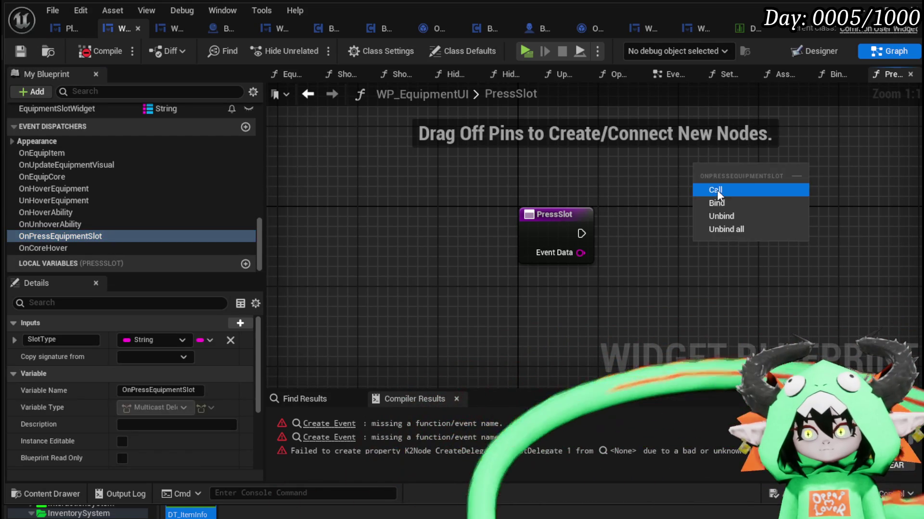
{"action": "left_click", "coordinate": [656, 192]}
{"action": "mouse_move", "coordinate": [581, 234]}
{"action": "left_mouse_down"}
{"action": "mouse_move", "coordinate": [698, 195]}
{"action": "mouse_move", "coordinate": [771, 238]}
{"action": "left_mouse_up"}
{"action": "mouse_move", "coordinate": [737, 210]}
{"action": "left_mouse_down"}
{"action": "mouse_move", "coordinate": [546, 207]}
{"action": "mouse_move", "coordinate": [557, 216]}
{"action": "left_mouse_up"}
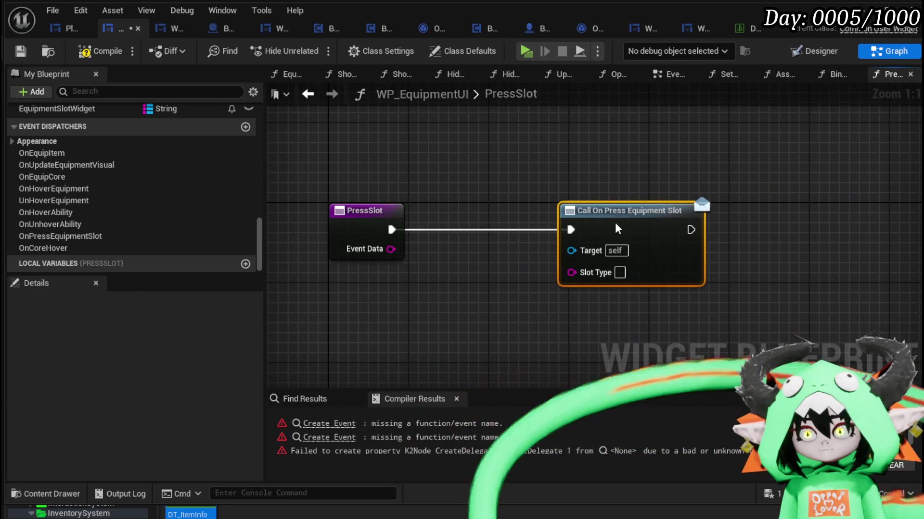
{"action": "left_click", "coordinate": [485, 178]}
{"action": "left_click_drag", "start_coordinate": [470, 201], "coordinate": [583, 210]}
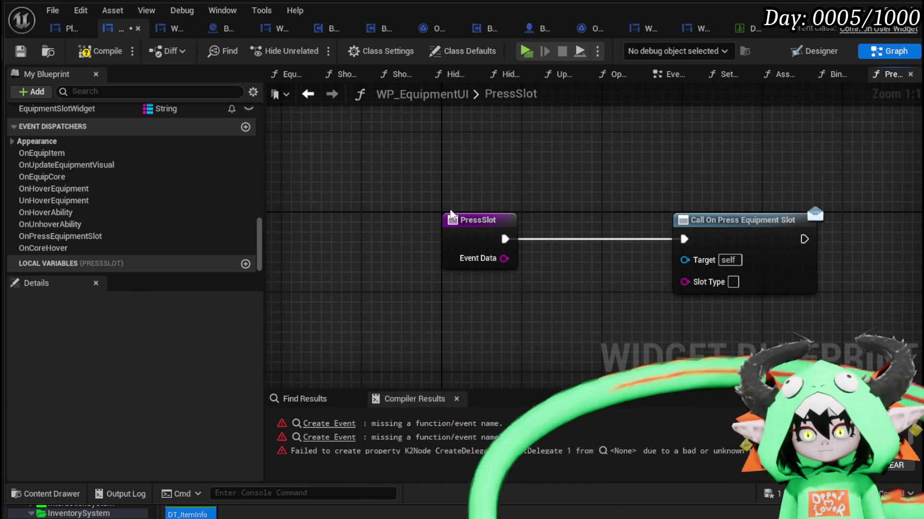
{"action": "left_click_drag", "start_coordinate": [477, 222], "coordinate": [366, 222]}
{"action": "left_click", "coordinate": [456, 167]}
{"action": "left_click", "coordinate": [107, 51]}
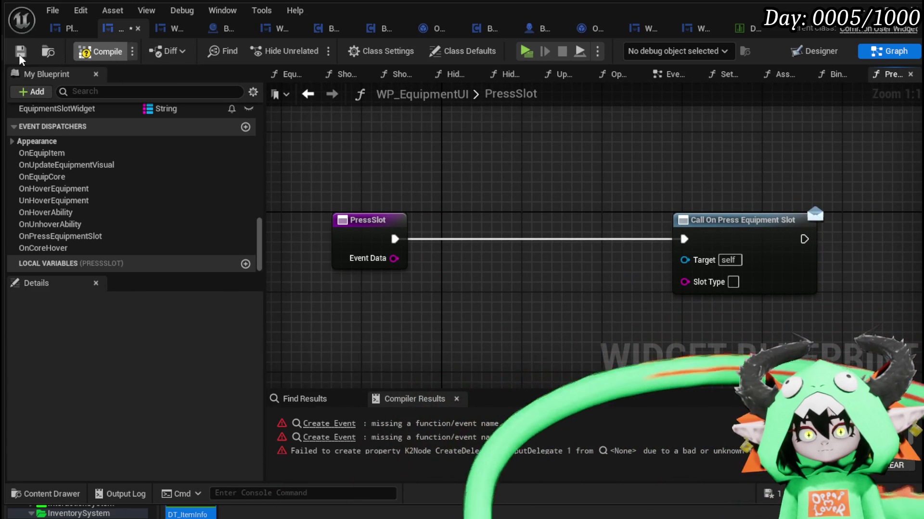
{"action": "left_click", "coordinate": [20, 51]}
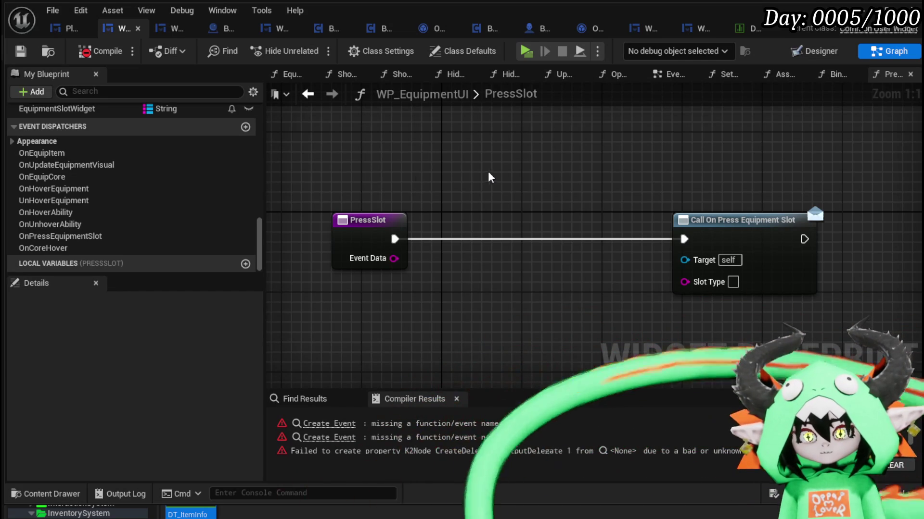
- Insert a Print String after PressSlot that prints Event Data, and recompile
{"action": "left_click_drag", "start_coordinate": [399, 241], "coordinate": [459, 241]}
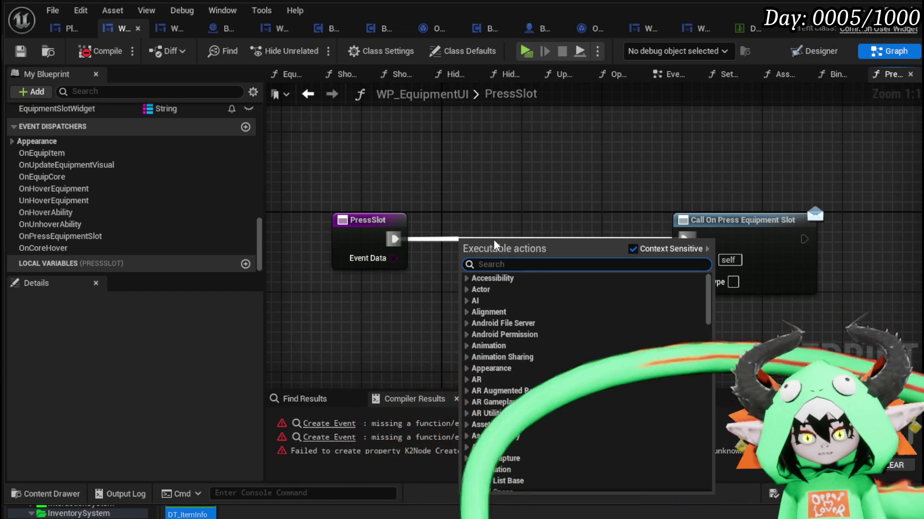
{"action": "type", "text": "Print Strin"}
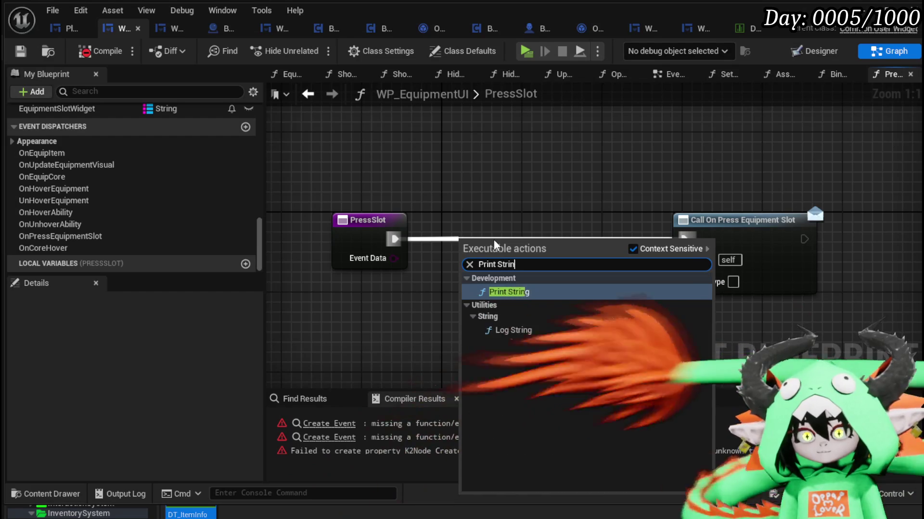
{"action": "key", "text": "Return"}
{"action": "mouse_move", "coordinate": [393, 259]}
{"action": "left_mouse_down"}
{"action": "mouse_move", "coordinate": [445, 277]}
{"action": "mouse_move", "coordinate": [465, 270]}
{"action": "left_mouse_up"}
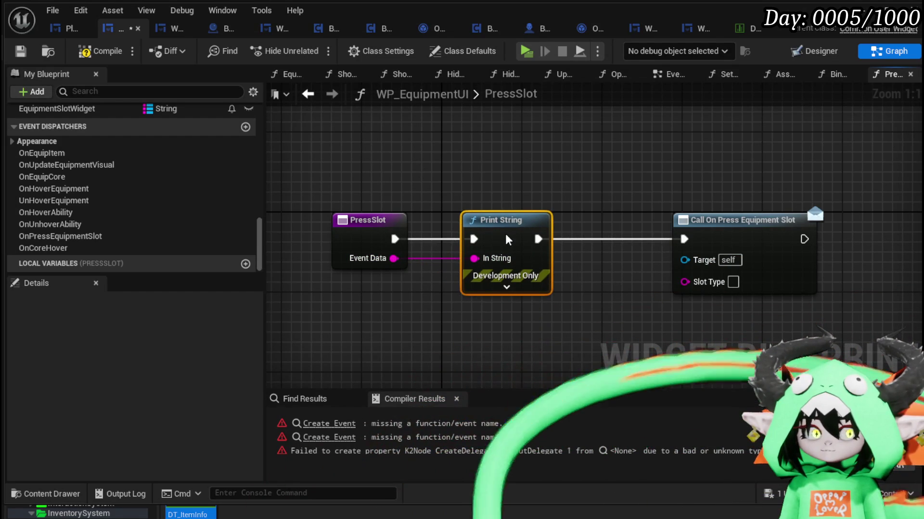
{"action": "left_click", "coordinate": [100, 51]}
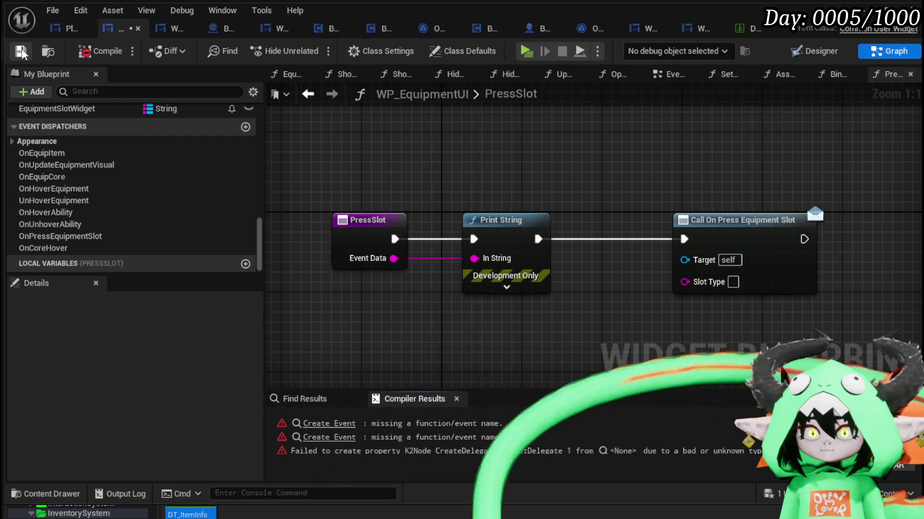
- Generate a matching function for the erroring Create Event and name it UnHoverButton
{"action": "left_click", "coordinate": [329, 424]}
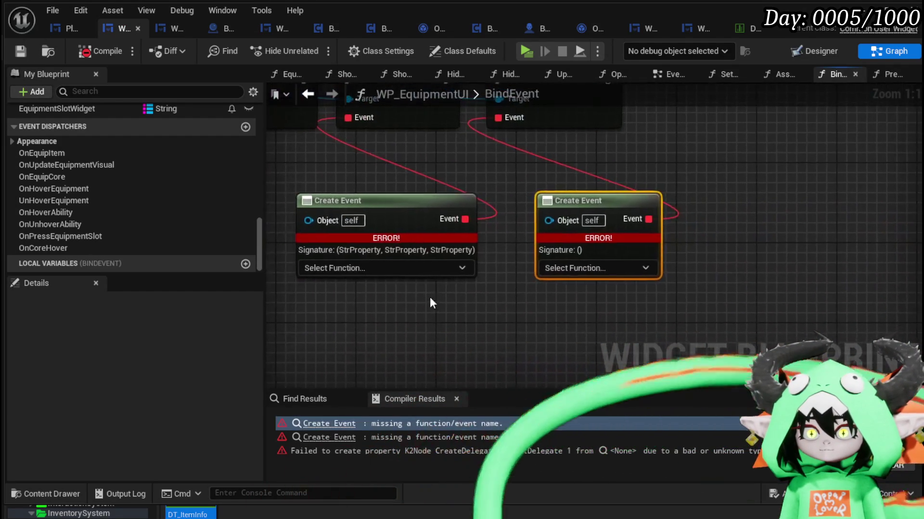
{"action": "left_click", "coordinate": [700, 262]}
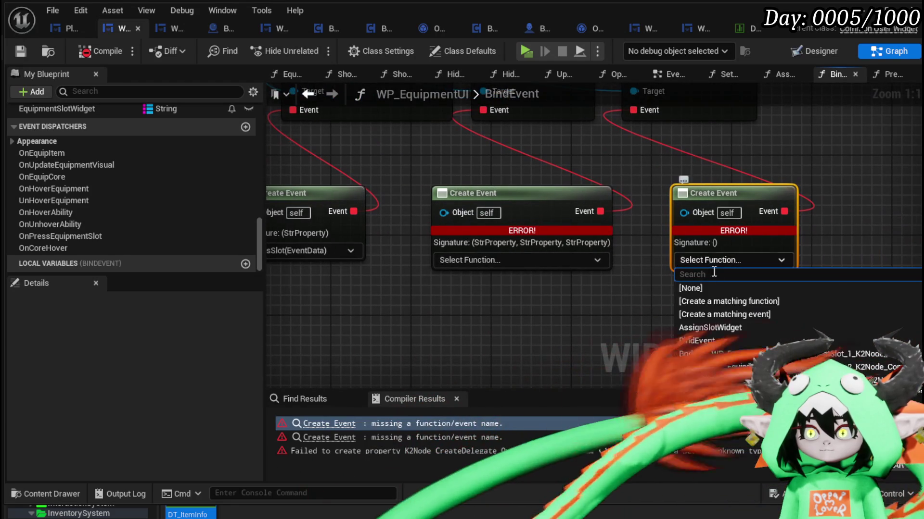
{"action": "left_click", "coordinate": [723, 301]}
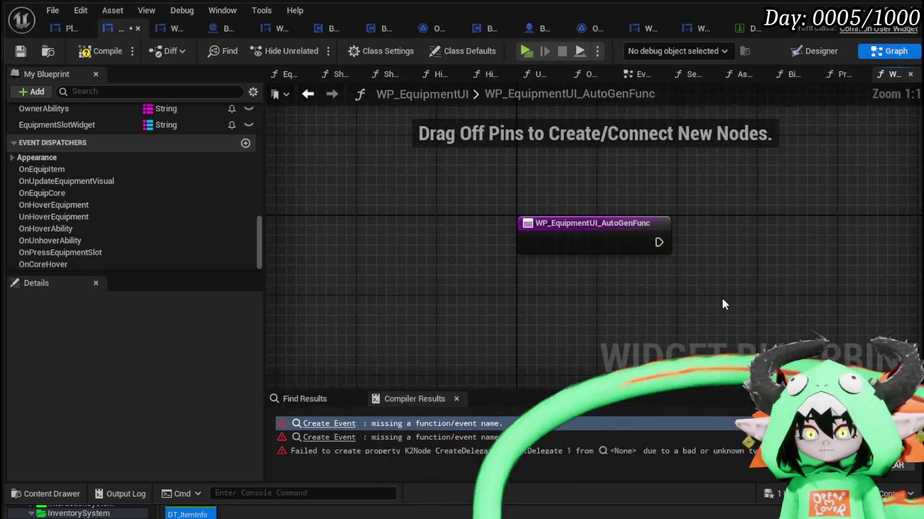
{"action": "left_click", "coordinate": [556, 245]}
{"action": "right_click", "coordinate": [556, 245]}
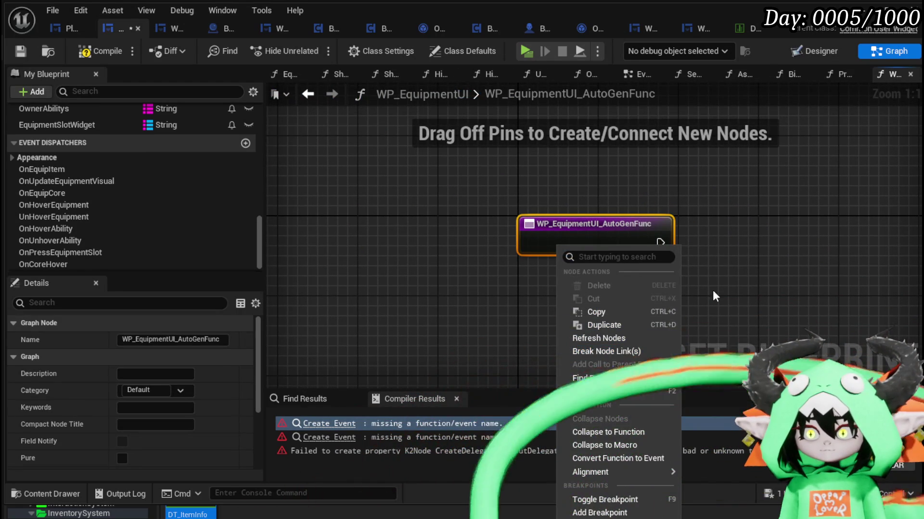
{"action": "left_click", "coordinate": [600, 392]}
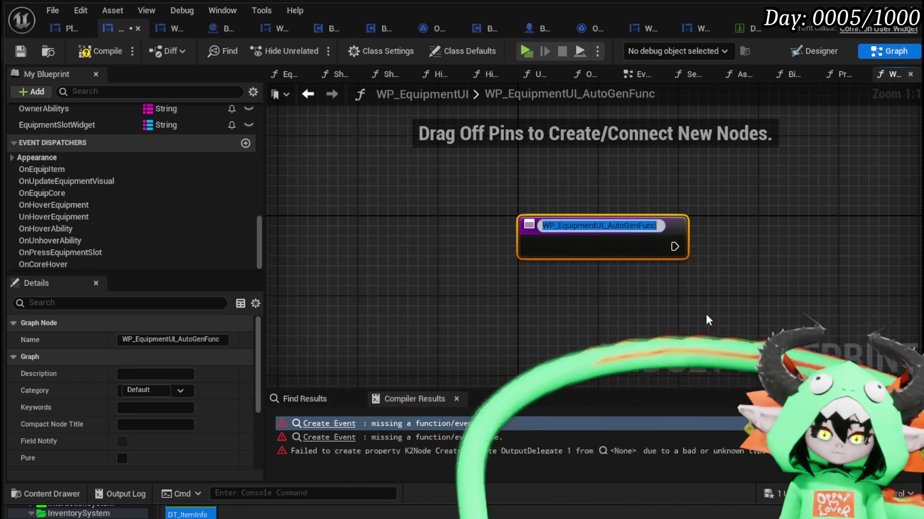
{"action": "type", "text": "UnHo"}
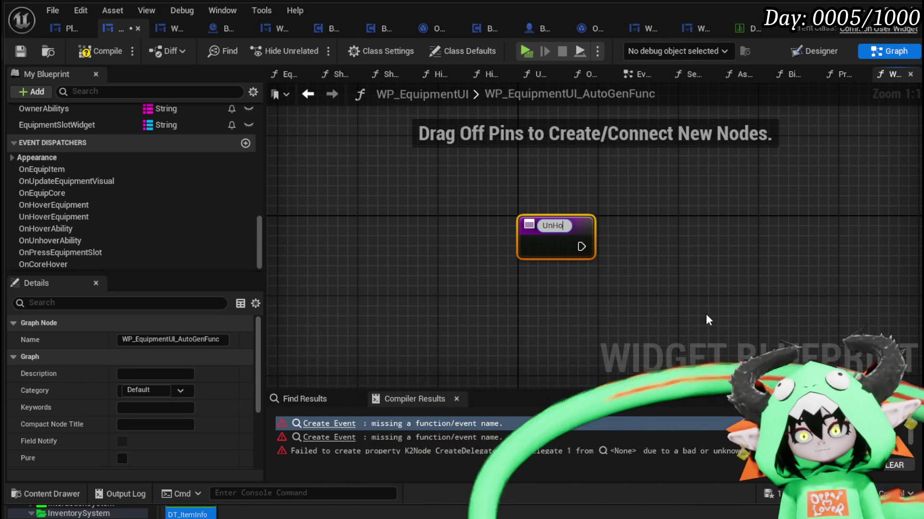
{"action": "type", "text": "verButton"}
{"action": "key", "text": "Return"}
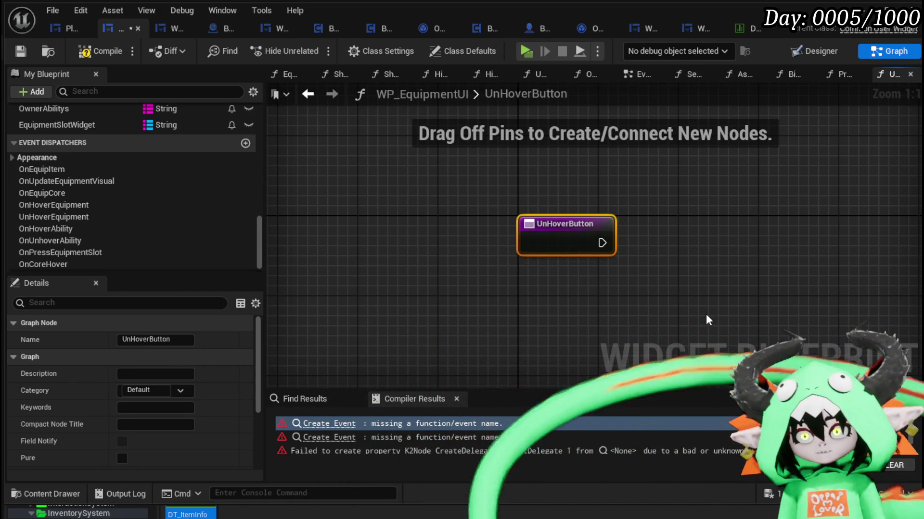
- Rename the function from UnHoverButton to UnHoverSlot
{"action": "right_click", "coordinate": [565, 222]}
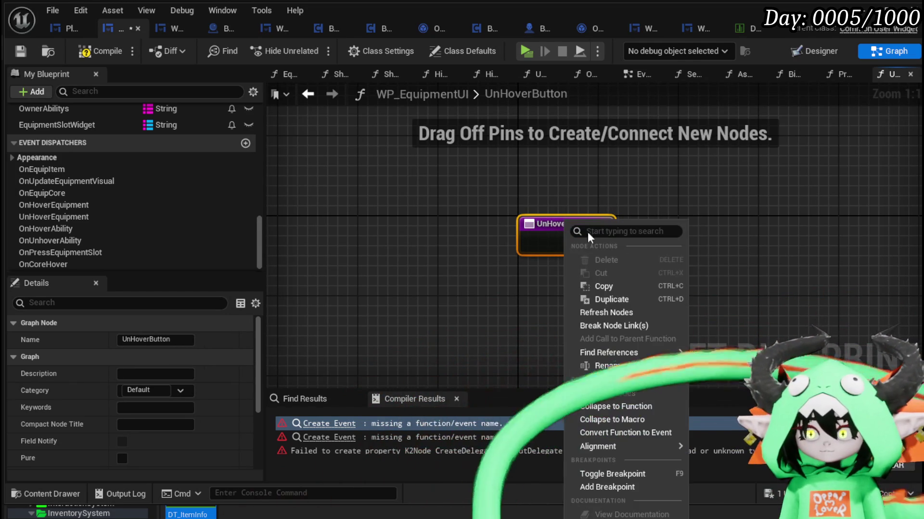
{"action": "left_click", "coordinate": [611, 365]}
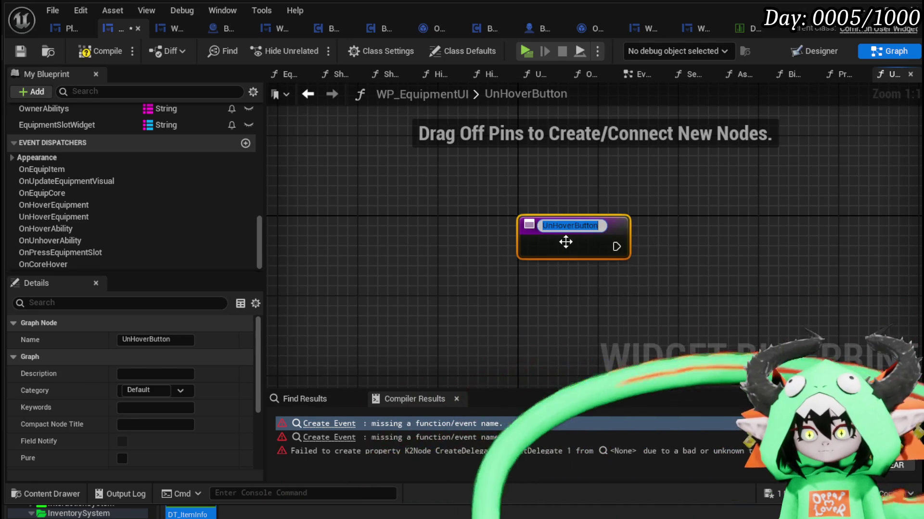
{"action": "type", "text": "Slot"}
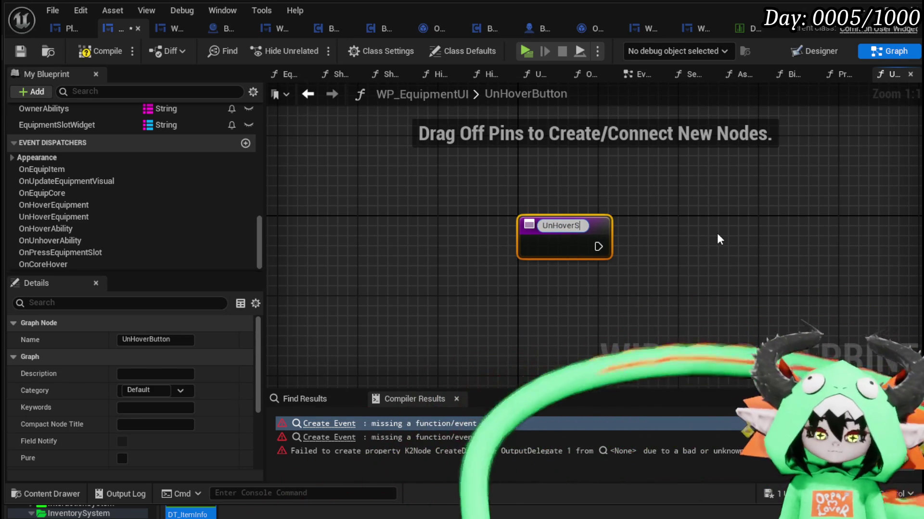
{"action": "key", "text": "Return"}
{"action": "scroll", "coordinate": [134, 149], "scroll_direction": "up", "scroll_amount": 10}
{"action": "scroll", "coordinate": [137, 150], "scroll_direction": "up", "scroll_amount": 5}
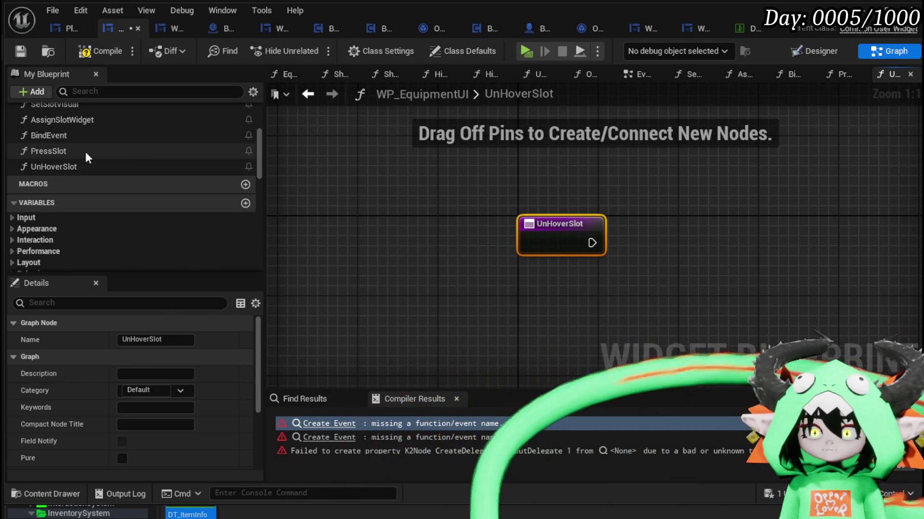
{"action": "scroll", "coordinate": [159, 197], "scroll_direction": "down", "scroll_amount": 15}
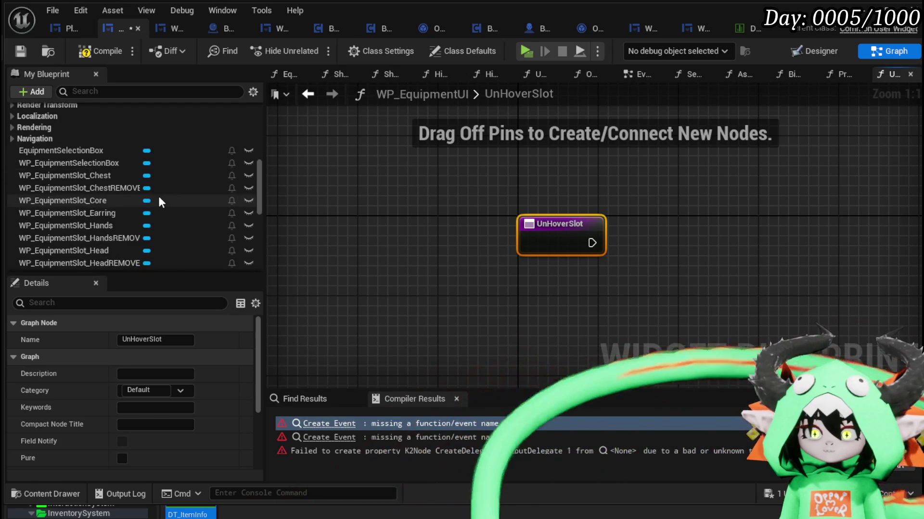
{"action": "scroll", "coordinate": [159, 197], "scroll_direction": "down", "scroll_amount": 5}
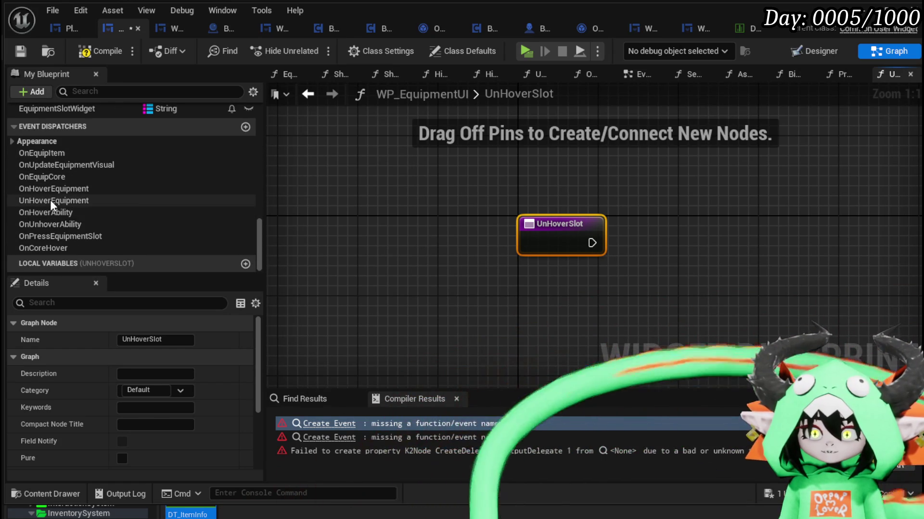
- Add a call to the UnHoverEquipment dispatcher inside UnHoverSlot
{"action": "mouse_move", "coordinate": [66, 201]}
{"action": "left_mouse_down"}
{"action": "mouse_move", "coordinate": [683, 212]}
{"action": "mouse_move", "coordinate": [621, 242]}
{"action": "mouse_move", "coordinate": [650, 233]}
{"action": "left_mouse_up"}
{"action": "left_click", "coordinate": [647, 234]}
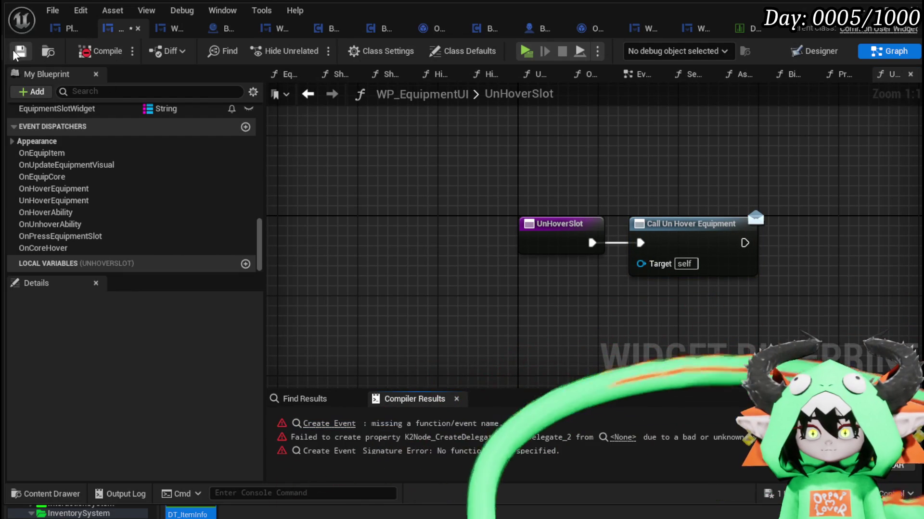
{"action": "left_click", "coordinate": [319, 428]}
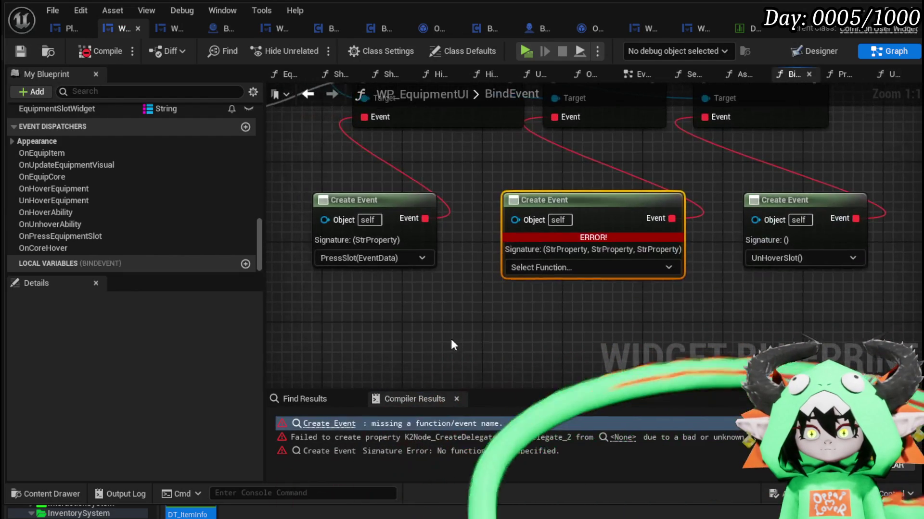
- Generate a matching function for the three-string Create Event and add an OnHoverEquipment dispatcher call
{"action": "left_click", "coordinate": [528, 267]}
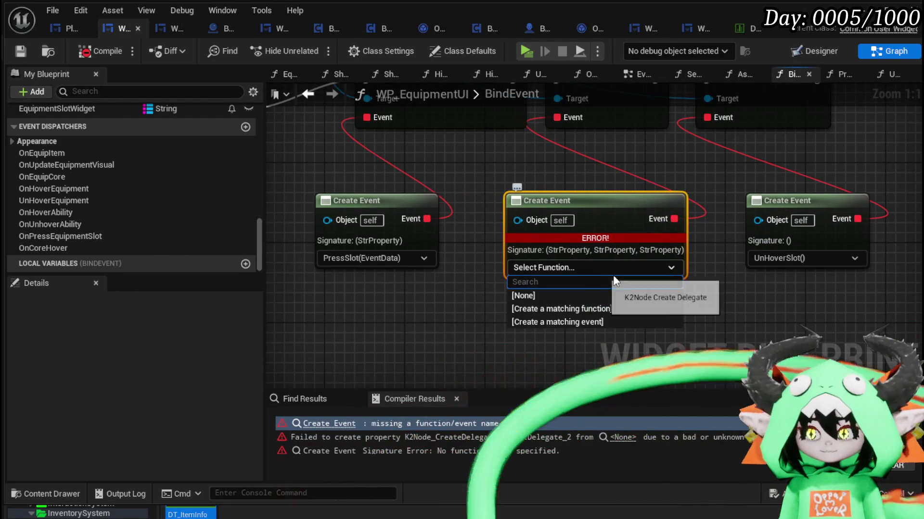
{"action": "left_click", "coordinate": [584, 308]}
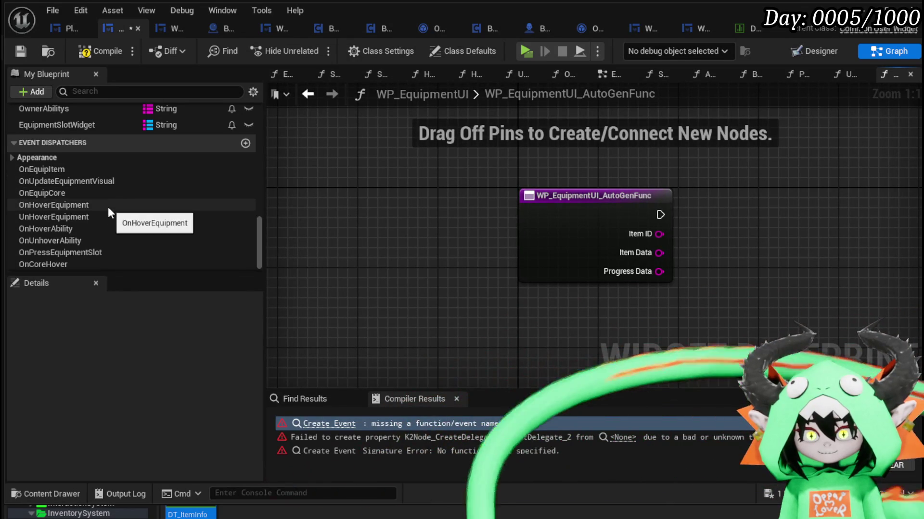
{"action": "mouse_move", "coordinate": [96, 206]}
{"action": "left_mouse_down"}
{"action": "mouse_move", "coordinate": [710, 185]}
{"action": "mouse_move", "coordinate": [712, 194]}
{"action": "left_mouse_up"}
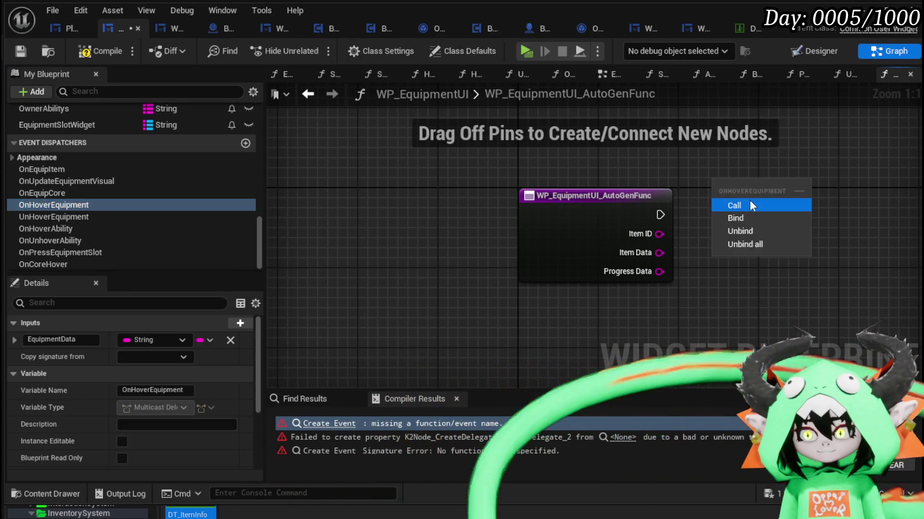
{"action": "left_click", "coordinate": [731, 206]}
{"action": "left_click_drag", "start_coordinate": [592, 185], "coordinate": [711, 186]}
{"action": "left_click_drag", "start_coordinate": [423, 215], "coordinate": [607, 207]}
{"action": "left_click_drag", "start_coordinate": [706, 198], "coordinate": [717, 198]}
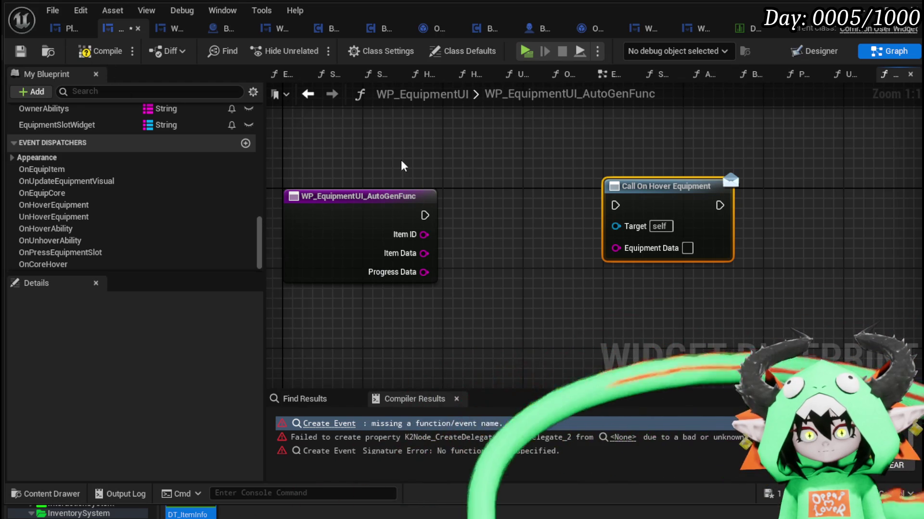
{"action": "mouse_move", "coordinate": [671, 210]}
{"action": "left_mouse_down"}
{"action": "mouse_move", "coordinate": [460, 179]}
{"action": "mouse_move", "coordinate": [771, 249]}
{"action": "left_mouse_up"}
- Compile, then add a Print String after the function entry and an Append node fed by Item ID
{"action": "left_click", "coordinate": [106, 51]}
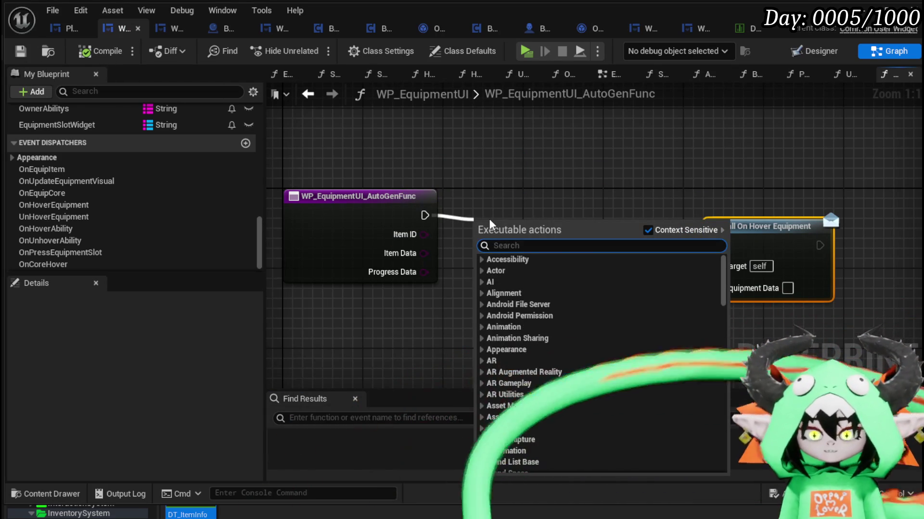
{"action": "type", "text": "Print String"}
{"action": "key", "text": "Return"}
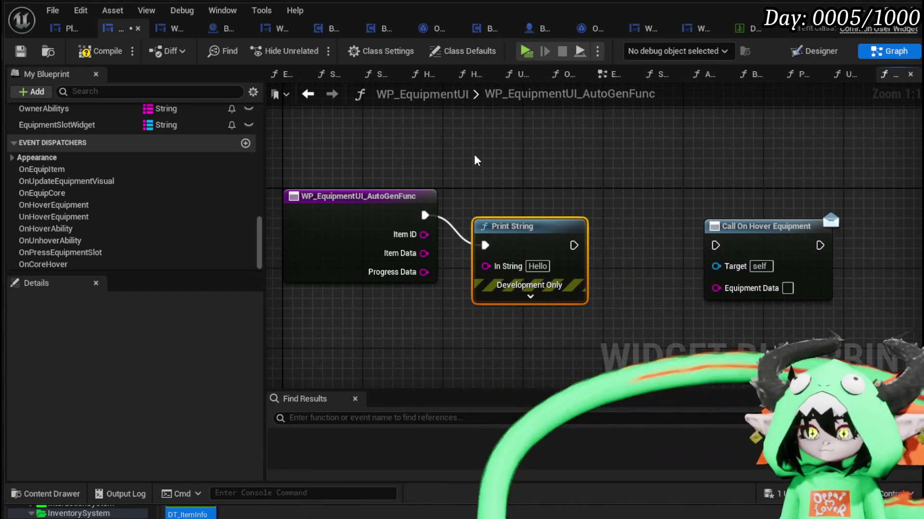
{"action": "left_click_drag", "start_coordinate": [476, 160], "coordinate": [679, 121]}
{"action": "left_click_drag", "start_coordinate": [649, 197], "coordinate": [427, 208]}
{"action": "left_click_drag", "start_coordinate": [483, 227], "coordinate": [483, 226]}
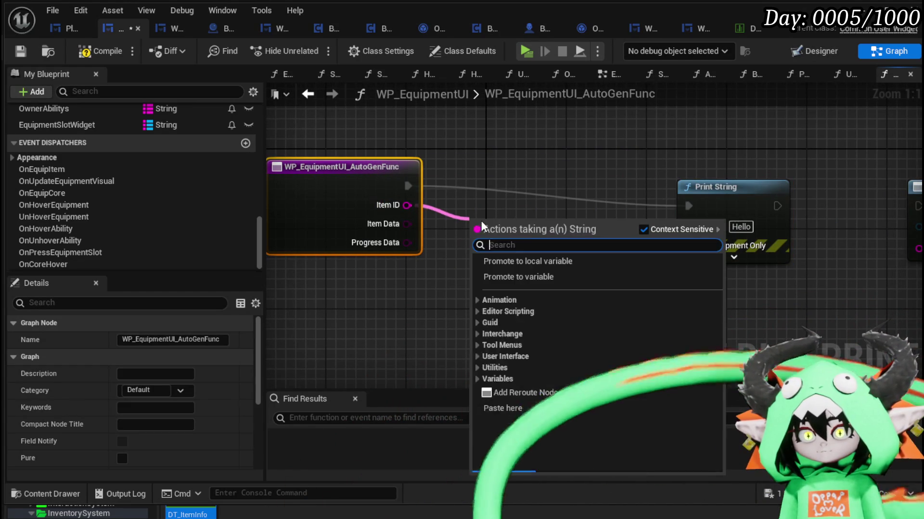
{"action": "type", "text": "Append"}
{"action": "key", "text": "Return"}
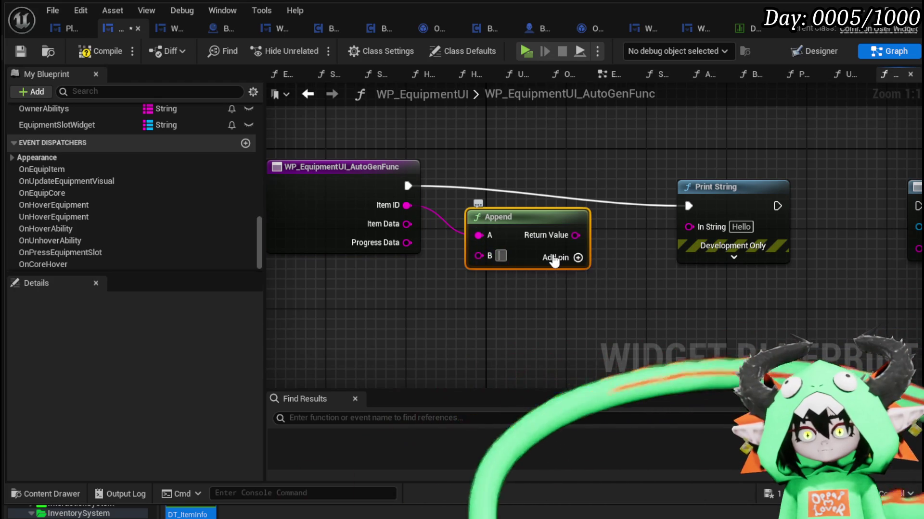
{"action": "type", "text": "/"}
- Add Append inputs for Item Data and Progress Data and feed the combined string into Print String
{"action": "left_click", "coordinate": [554, 259]}
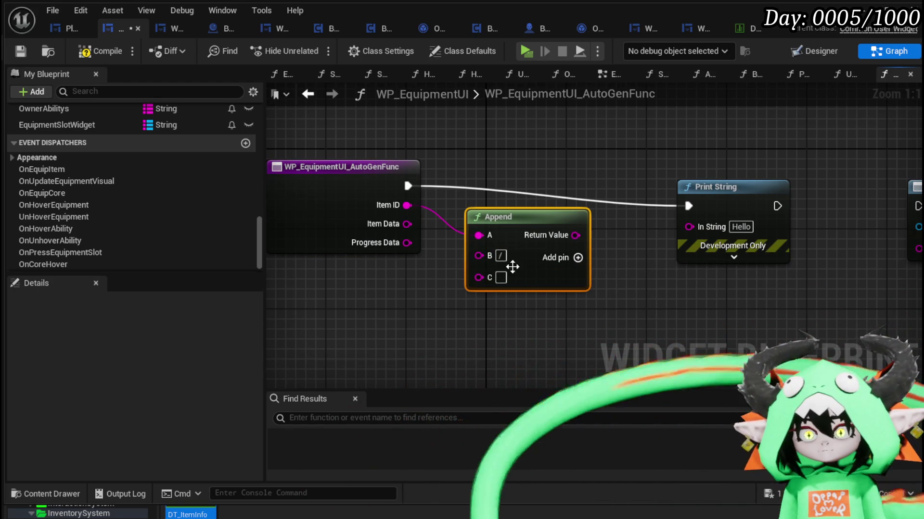
{"action": "left_click_drag", "start_coordinate": [407, 224], "coordinate": [479, 277]}
{"action": "left_click", "coordinate": [578, 258]}
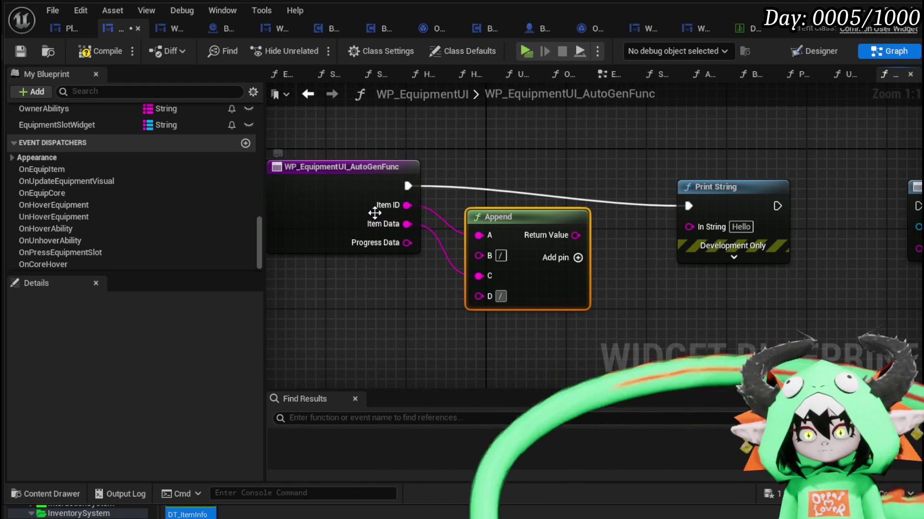
{"action": "left_click", "coordinate": [577, 258]}
{"action": "left_click_drag", "start_coordinate": [489, 329], "coordinate": [479, 318]}
{"action": "left_click_drag", "start_coordinate": [575, 235], "coordinate": [689, 226]}
- Set the Print String text colour to orange and its duration to 70 seconds
{"action": "left_click", "coordinate": [712, 255]}
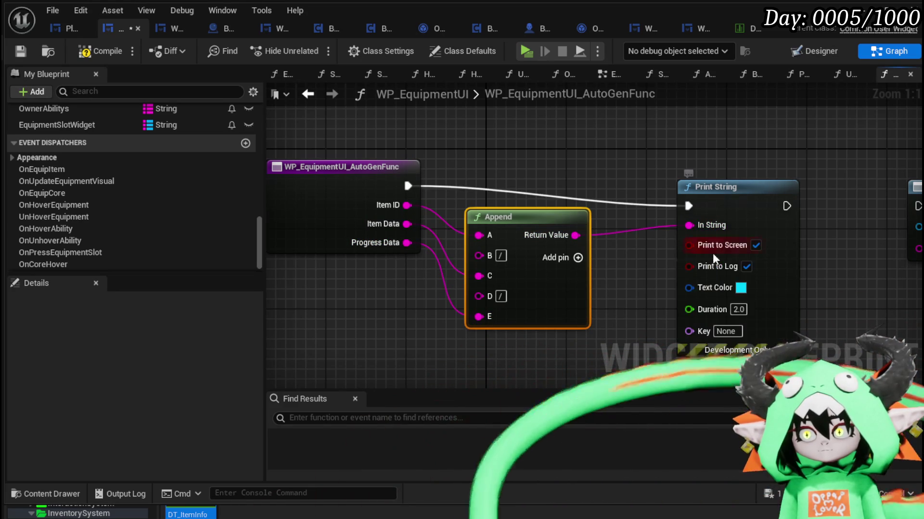
{"action": "left_click", "coordinate": [741, 289]}
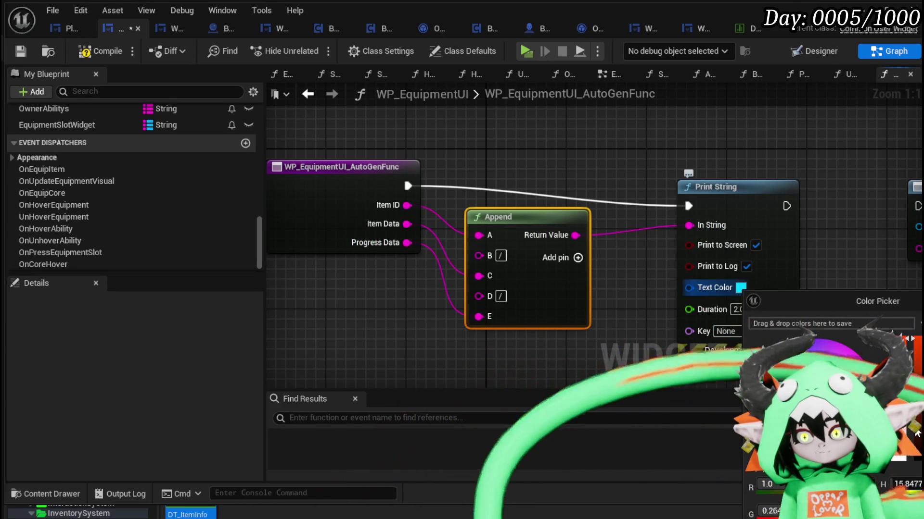
{"action": "left_click", "coordinate": [736, 316]}
{"action": "type", "text": "0"}
{"action": "key", "text": "Return"}
{"action": "left_click_drag", "start_coordinate": [914, 208], "coordinate": [774, 201]}
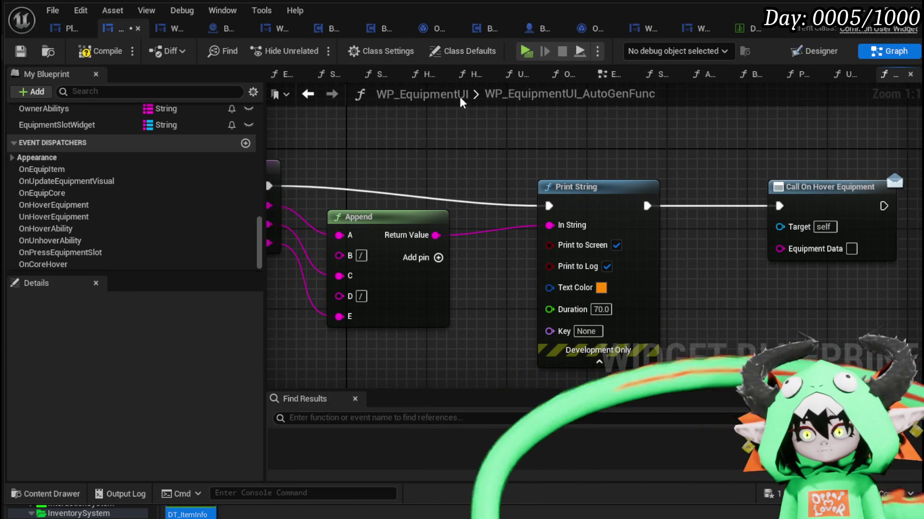
- Save the widget blueprint and rename the generated function to HoverSlot
{"action": "left_click", "coordinate": [21, 52]}
{"action": "scroll", "coordinate": [94, 147], "scroll_direction": "up", "scroll_amount": 10}
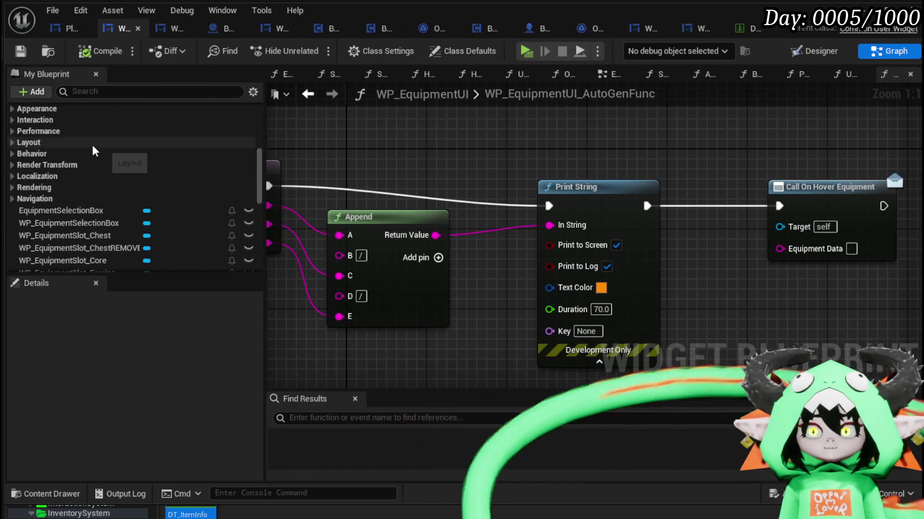
{"action": "scroll", "coordinate": [93, 147], "scroll_direction": "up", "scroll_amount": 5}
{"action": "right_click", "coordinate": [93, 147]}
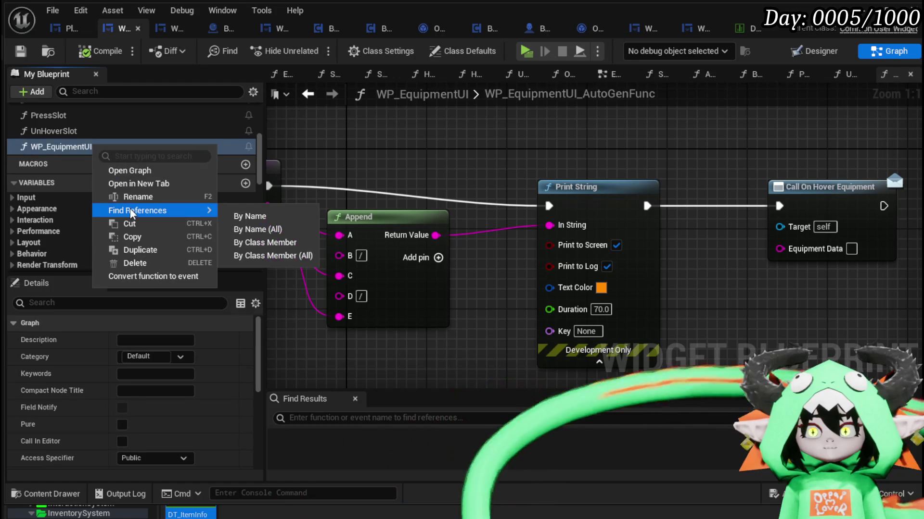
{"action": "left_click", "coordinate": [156, 195]}
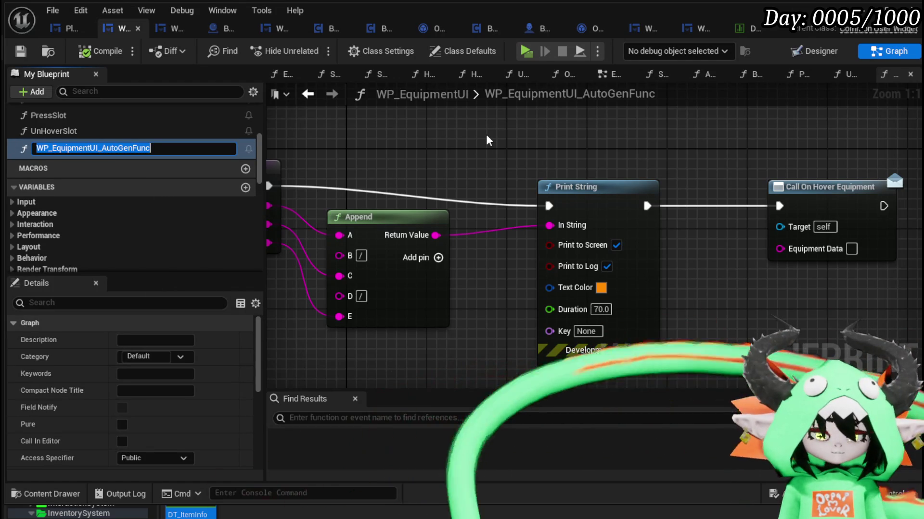
{"action": "type", "text": "HoverSlot"}
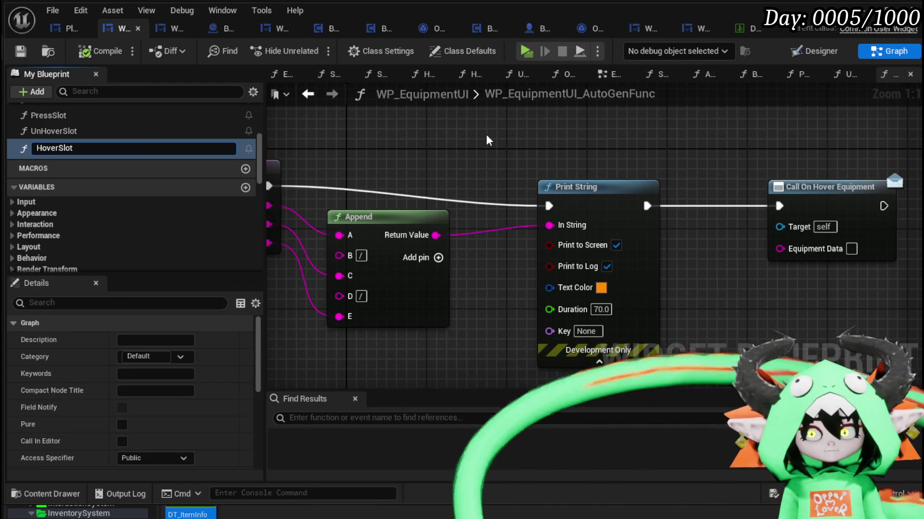
{"action": "key", "text": "Return"}
- Compile and save, check PressSlot's print colour without changing it, and start a play test
{"action": "left_click", "coordinate": [101, 52]}
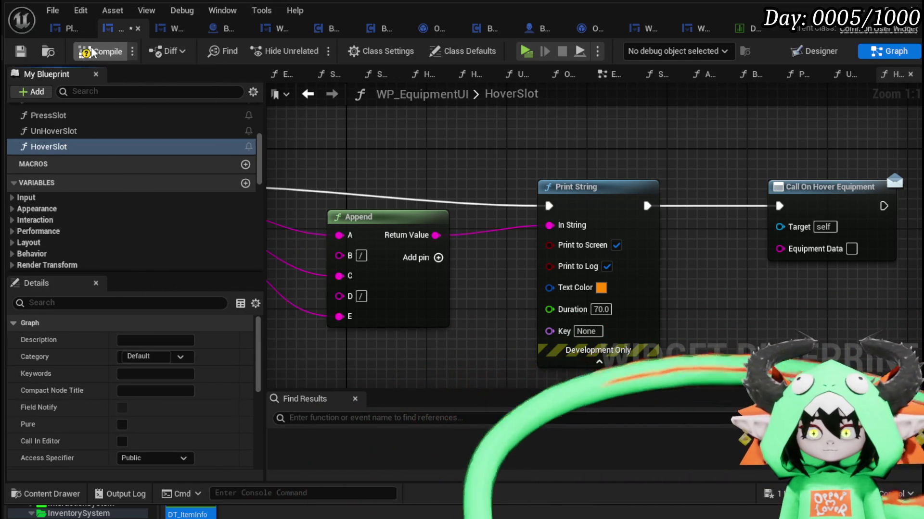
{"action": "left_click", "coordinate": [19, 51]}
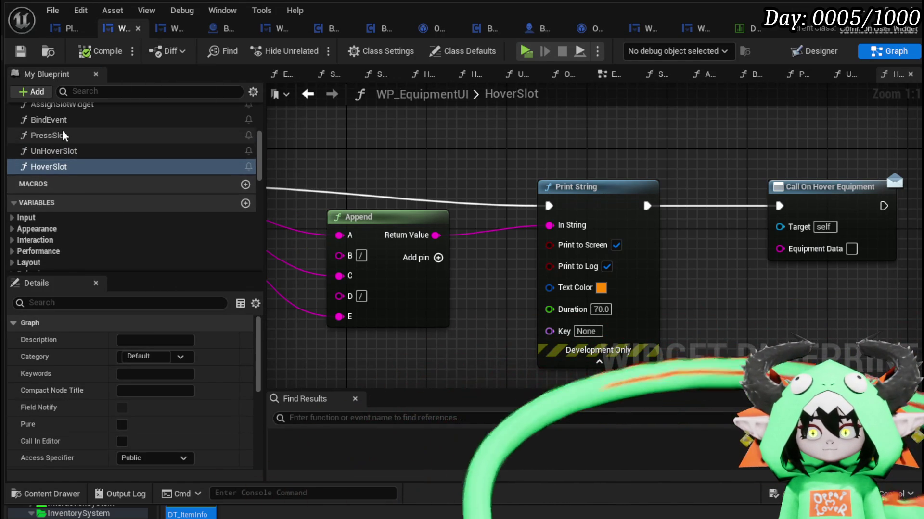
{"action": "double_click", "coordinate": [48, 135]}
{"action": "left_click", "coordinate": [506, 288]}
{"action": "left_click", "coordinate": [489, 243]}
{"action": "left_click_drag", "start_coordinate": [603, 336], "coordinate": [498, 437]}
{"action": "key", "text": "Escape"}
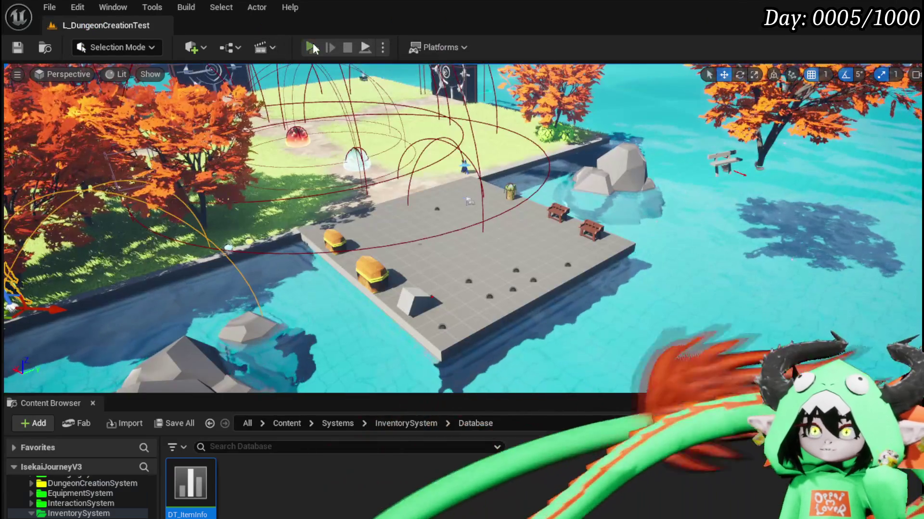
{"action": "left_click", "coordinate": [316, 50]}
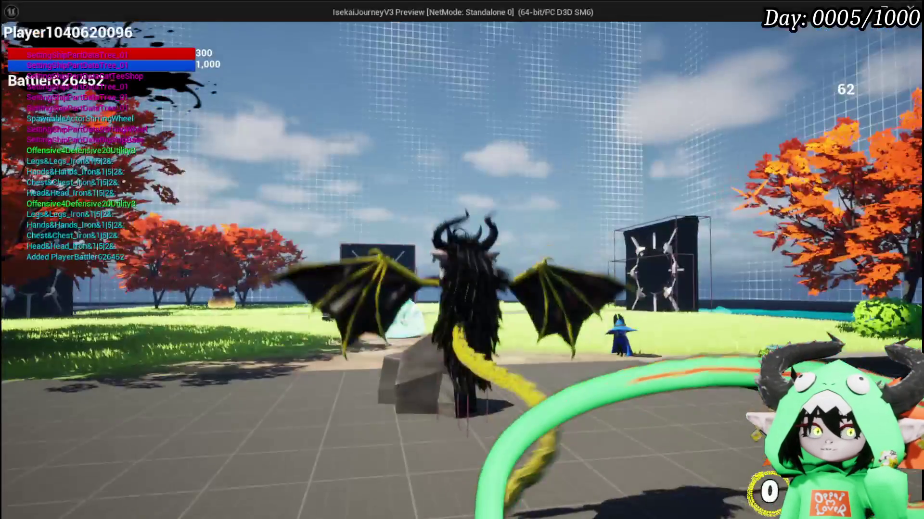
- Open the in-game Equipment panel from the Tab menu, then stop the play test
{"action": "key", "text": "Tab"}
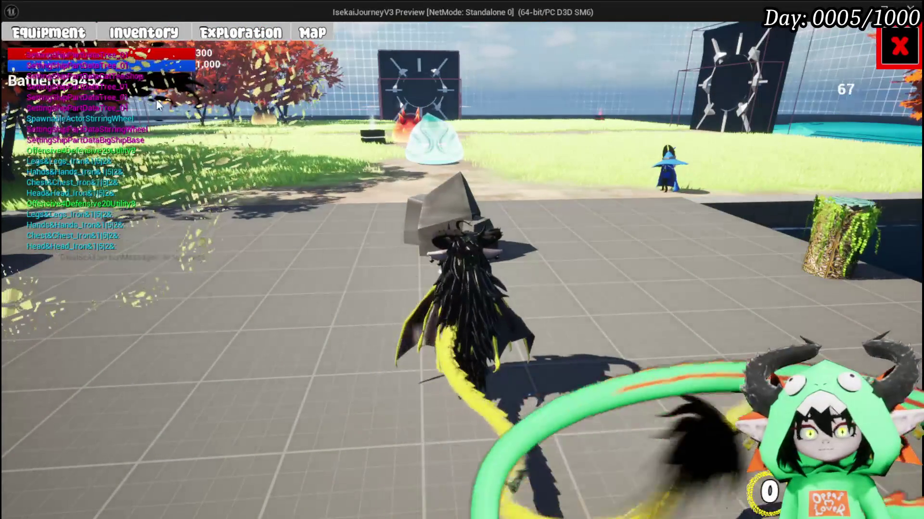
{"action": "left_click", "coordinate": [48, 32]}
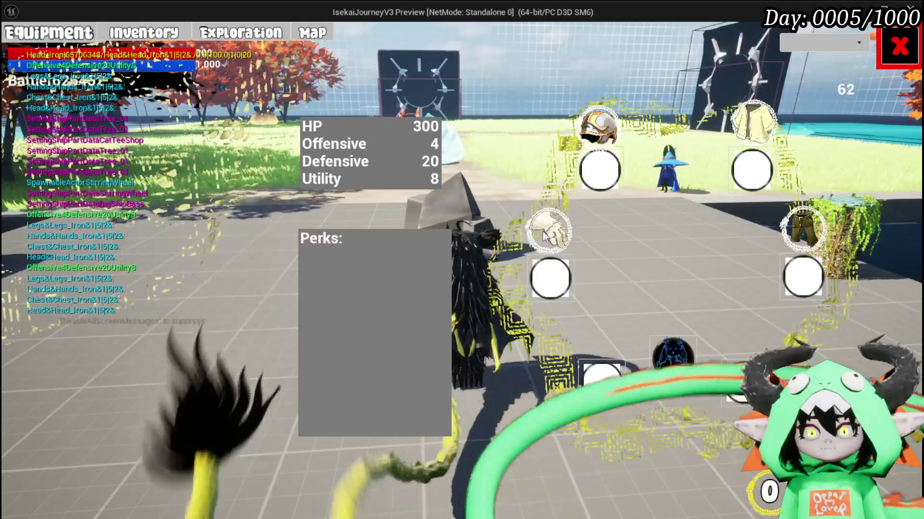
{"action": "key", "text": "Escape"}
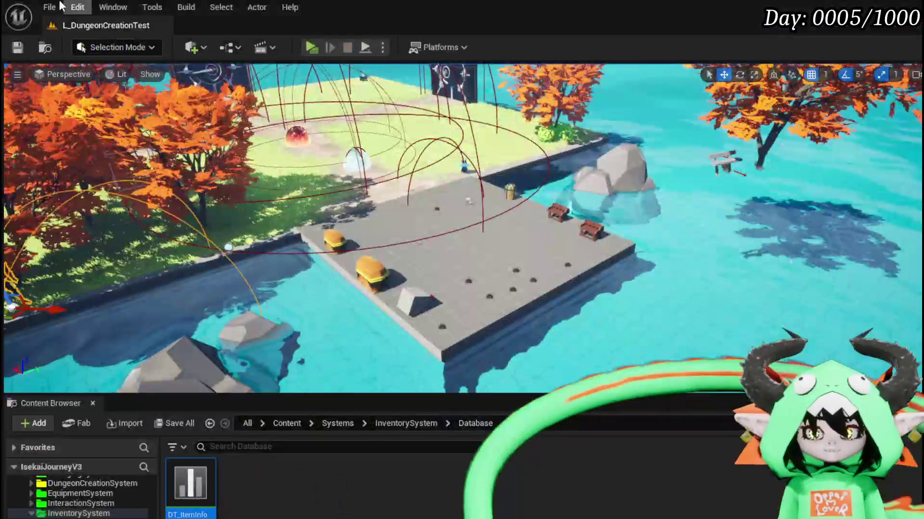
- Save the level, review the widget's BindEvent function graph, then go to the EventGraph
{"action": "key", "text": "ctrl+s"}
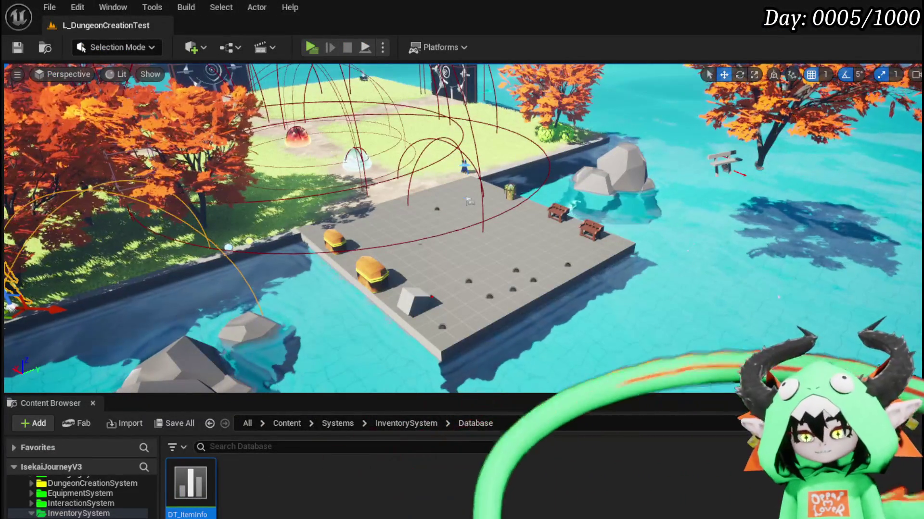
{"action": "key", "text": "alt+Tab"}
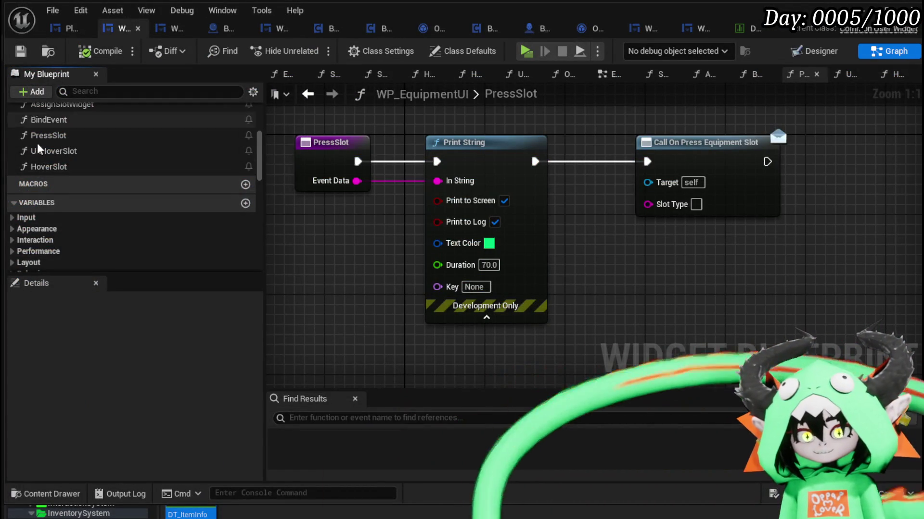
{"action": "scroll", "coordinate": [72, 139], "scroll_direction": "up", "scroll_amount": 3}
{"action": "double_click", "coordinate": [68, 179]}
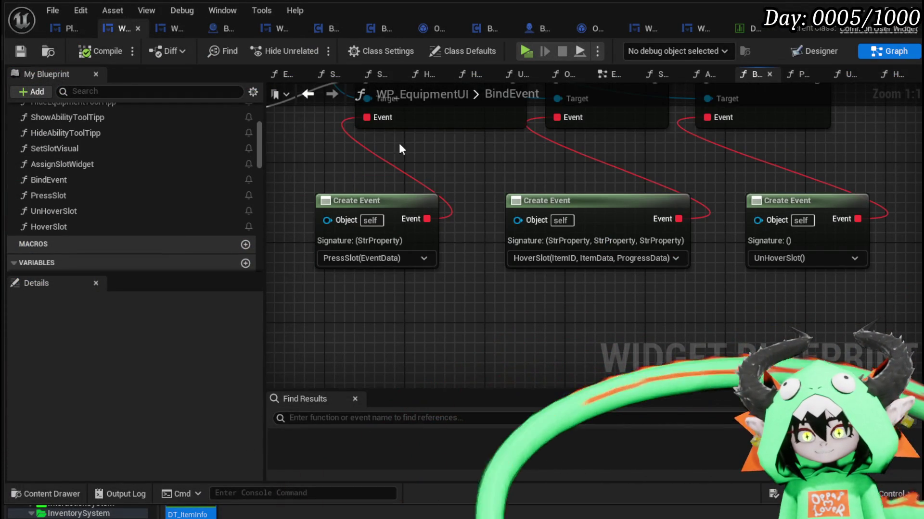
{"action": "left_click_drag", "start_coordinate": [414, 130], "coordinate": [799, 175]}
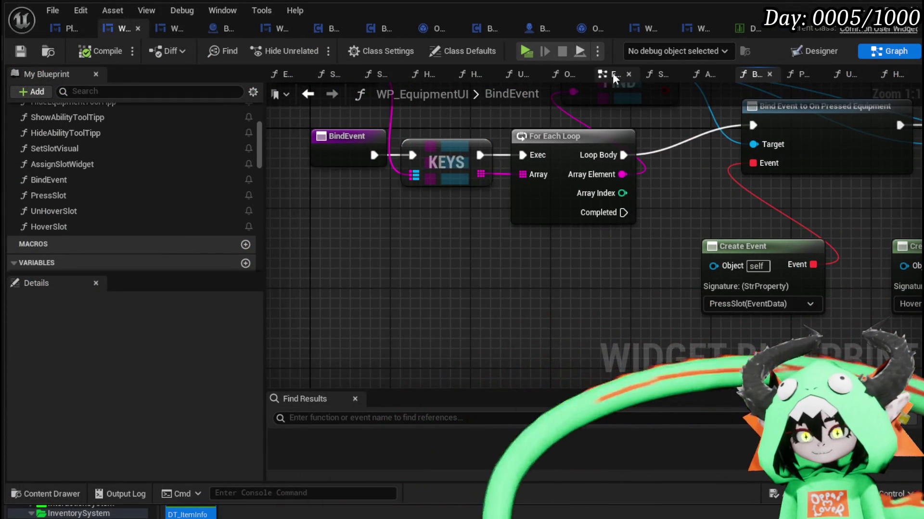
{"action": "left_click", "coordinate": [618, 75]}
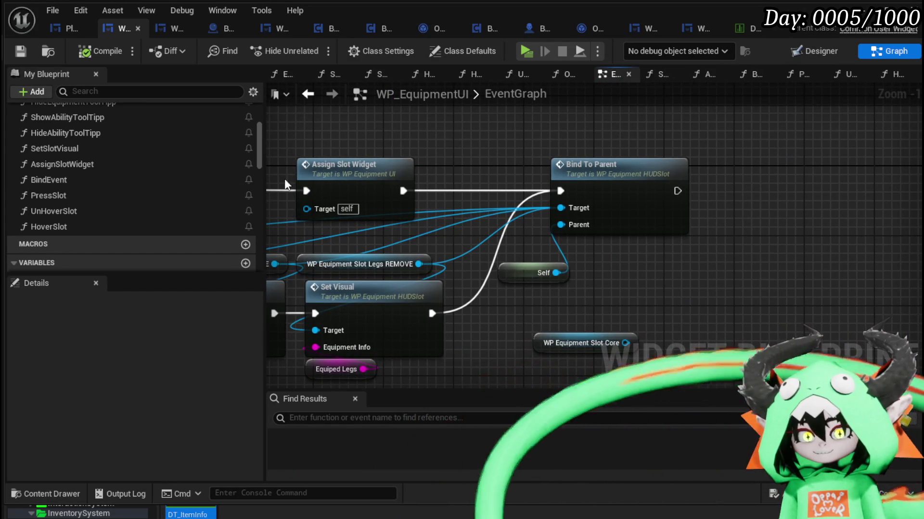
- Drop a BindEvent call into the EventGraph and chain it after Assign Slot Widget
{"action": "left_click_drag", "start_coordinate": [71, 180], "coordinate": [457, 109]}
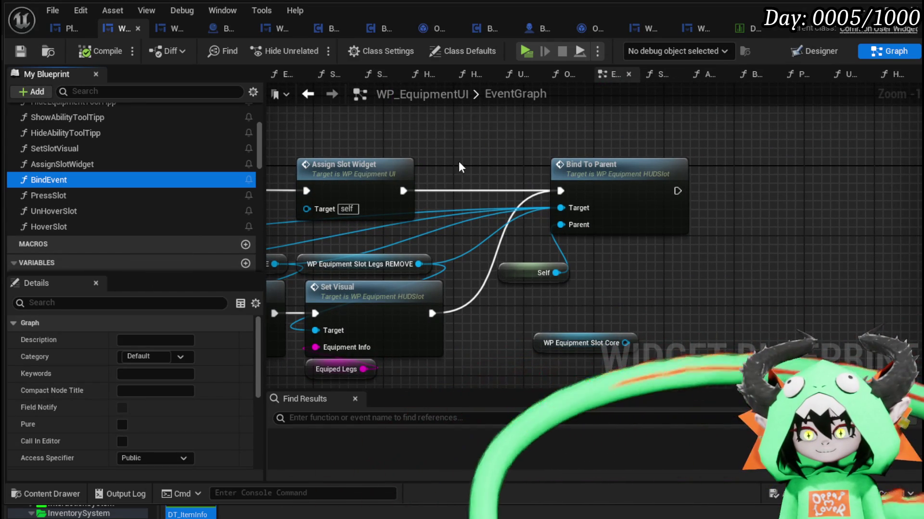
{"action": "left_click_drag", "start_coordinate": [457, 163], "coordinate": [507, 264]}
{"action": "left_click_drag", "start_coordinate": [482, 144], "coordinate": [481, 144]}
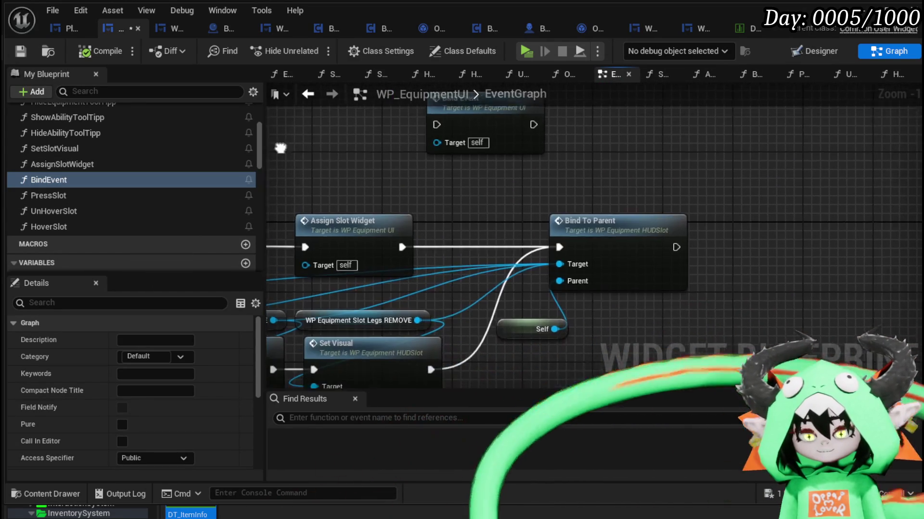
{"action": "left_click_drag", "start_coordinate": [629, 241], "coordinate": [700, 306]}
{"action": "mouse_move", "coordinate": [351, 227]}
{"action": "left_mouse_down"}
{"action": "mouse_move", "coordinate": [587, 240]}
{"action": "mouse_move", "coordinate": [409, 252]}
{"action": "mouse_move", "coordinate": [579, 116]}
{"action": "mouse_move", "coordinate": [555, 128]}
{"action": "left_mouse_up"}
{"action": "mouse_move", "coordinate": [585, 131]}
{"action": "left_mouse_down"}
{"action": "mouse_move", "coordinate": [545, 226]}
{"action": "mouse_move", "coordinate": [513, 242]}
{"action": "mouse_move", "coordinate": [542, 192]}
{"action": "mouse_move", "coordinate": [493, 143]}
{"action": "left_mouse_up"}
{"action": "mouse_move", "coordinate": [696, 230]}
{"action": "left_mouse_down"}
{"action": "mouse_move", "coordinate": [691, 201]}
{"action": "mouse_move", "coordinate": [712, 204]}
{"action": "left_mouse_up"}
{"action": "double_click", "coordinate": [687, 207]}
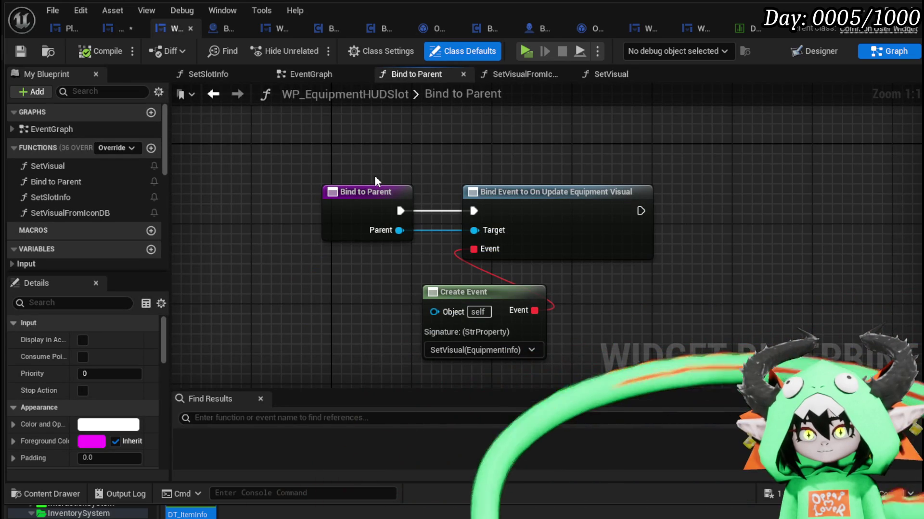
{"action": "left_click_drag", "start_coordinate": [360, 147], "coordinate": [583, 311]}
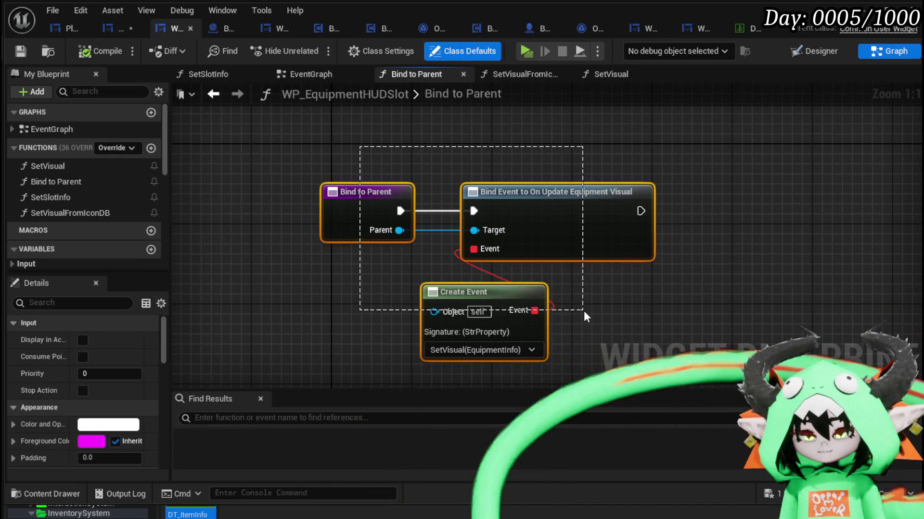
{"action": "left_click", "coordinate": [425, 225]}
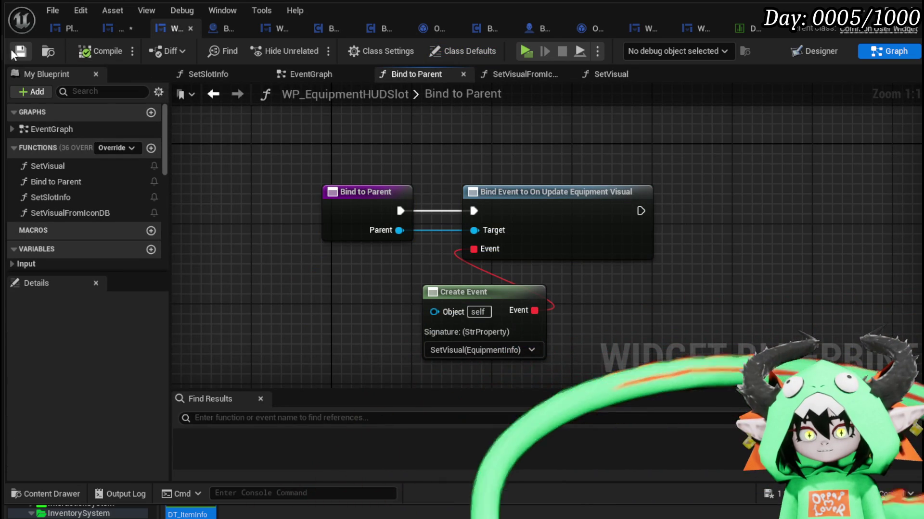
{"action": "left_click", "coordinate": [119, 28]}
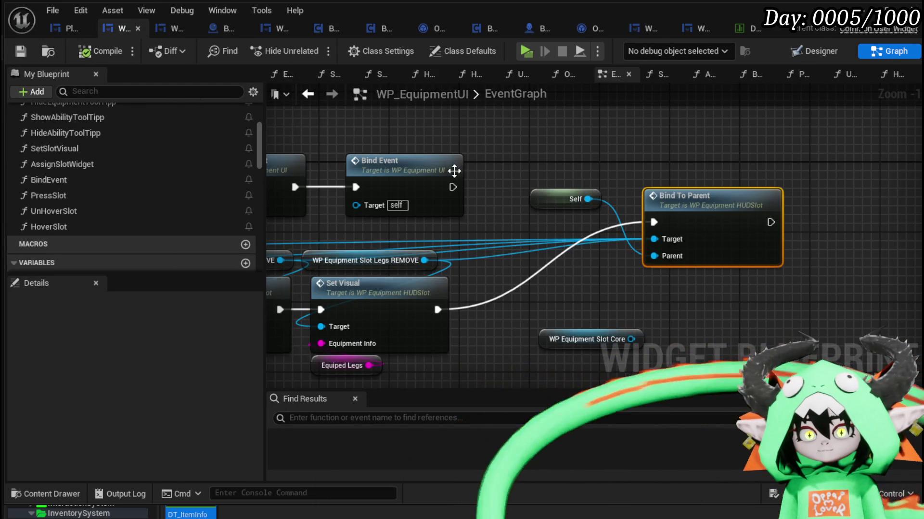
- Move Assign Slot Widget and Bind Event together beside Event Construct, then start a play test
{"action": "left_click_drag", "start_coordinate": [427, 149], "coordinate": [723, 256]}
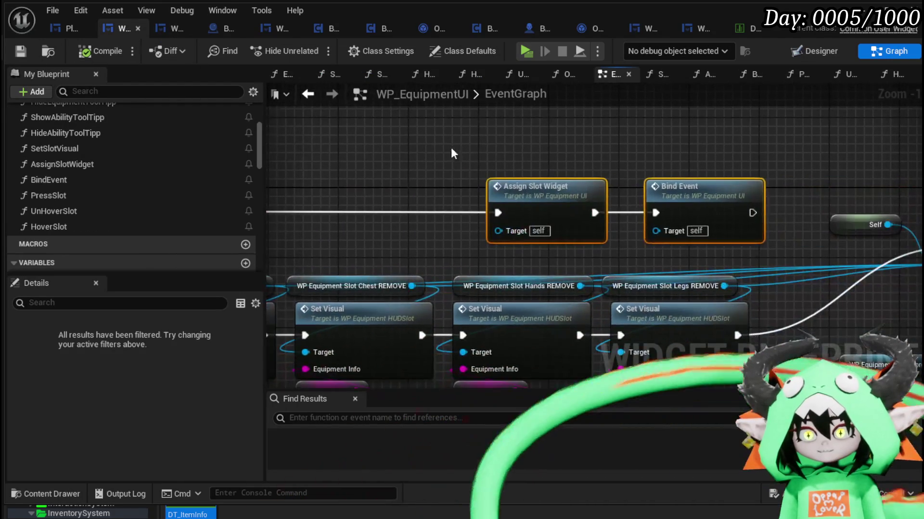
{"action": "left_click_drag", "start_coordinate": [663, 209], "coordinate": [442, 192]}
{"action": "left_click", "coordinate": [282, 106]}
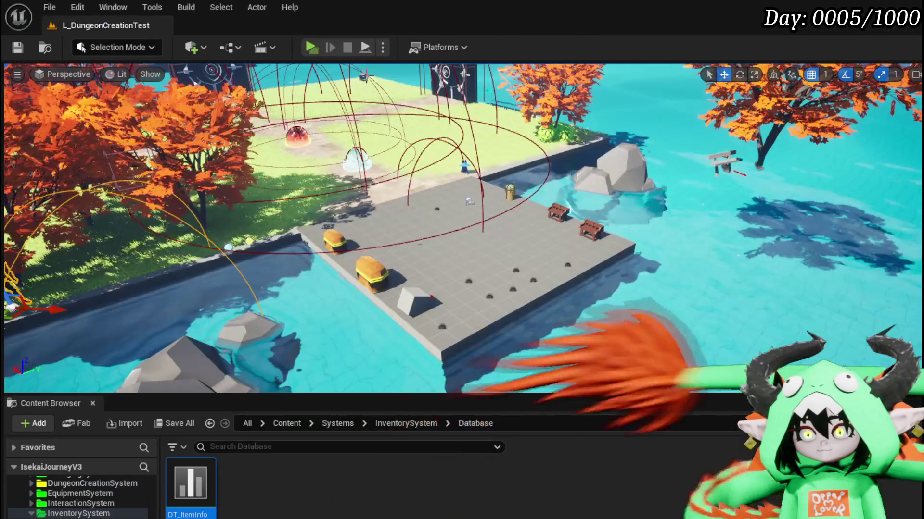
{"action": "left_click", "coordinate": [301, 53]}
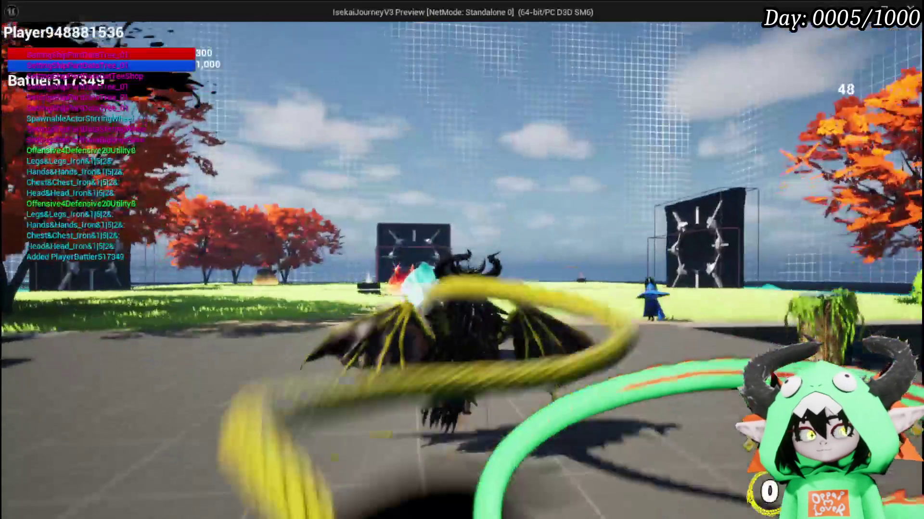
- Bring up the Equipment menu and press the helmet slot repeatedly to test its events
{"action": "key", "text": "Tab"}
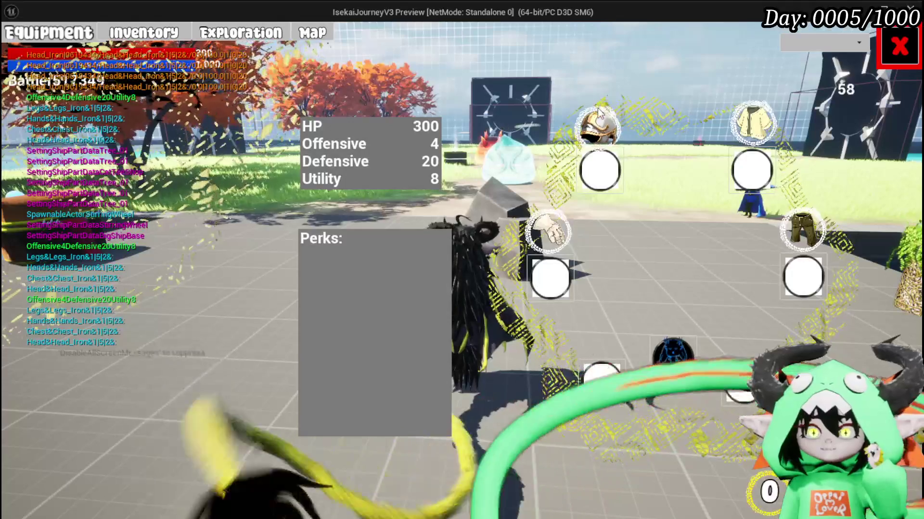
{"action": "left_click", "coordinate": [588, 137]}
{"action": "left_click", "coordinate": [588, 136]}
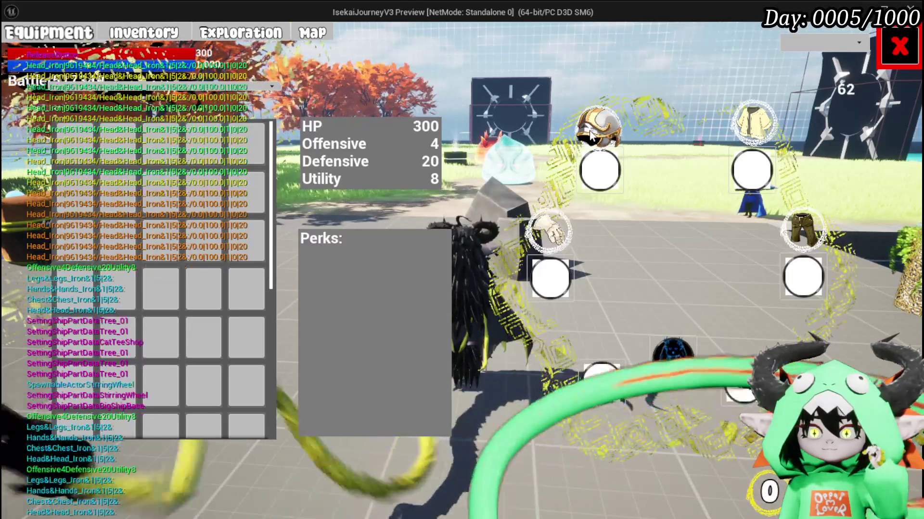
{"action": "left_click", "coordinate": [591, 137]}
{"action": "left_click", "coordinate": [590, 137]}
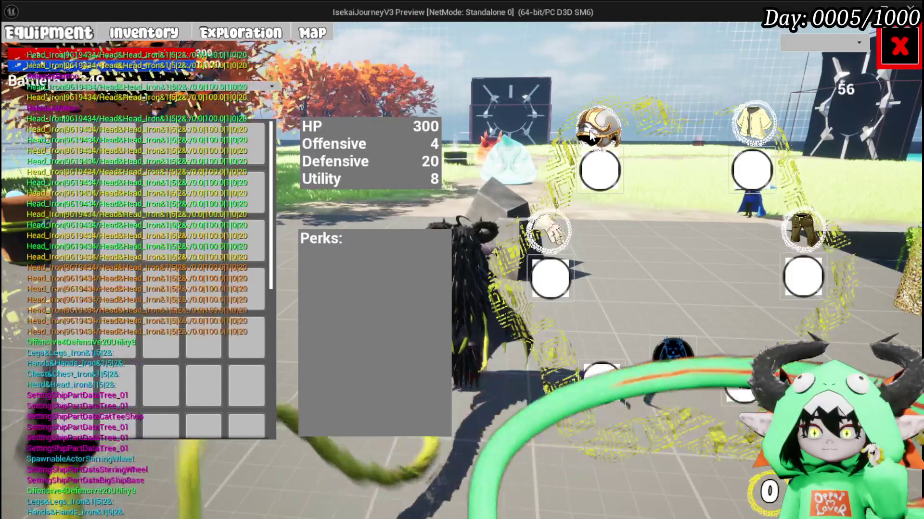
{"action": "left_click", "coordinate": [590, 136]}
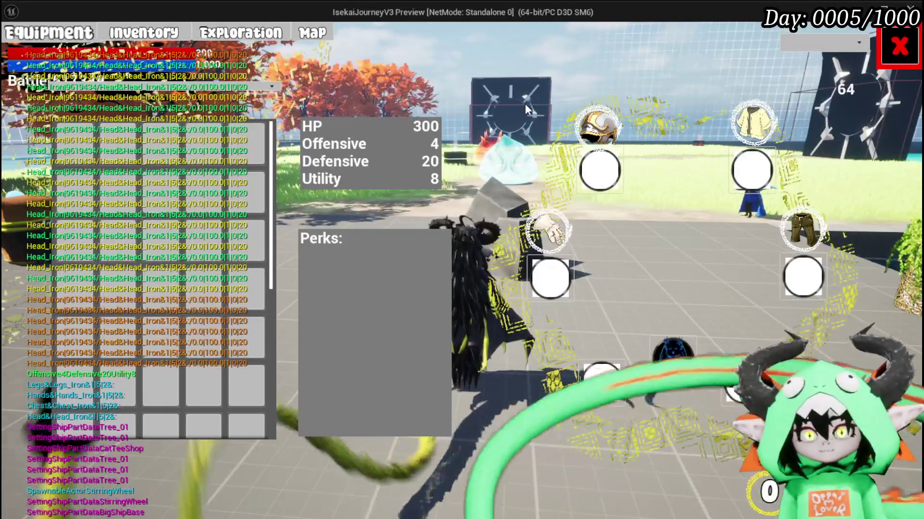
- Test the gloves, chest and legs slots, press the helmet once more, then stop play
{"action": "left_click", "coordinate": [559, 222]}
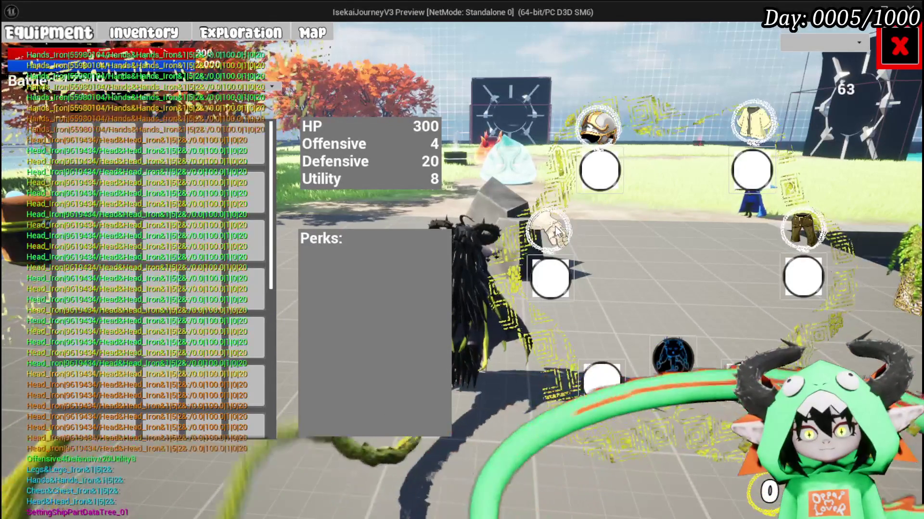
{"action": "left_click", "coordinate": [752, 122]}
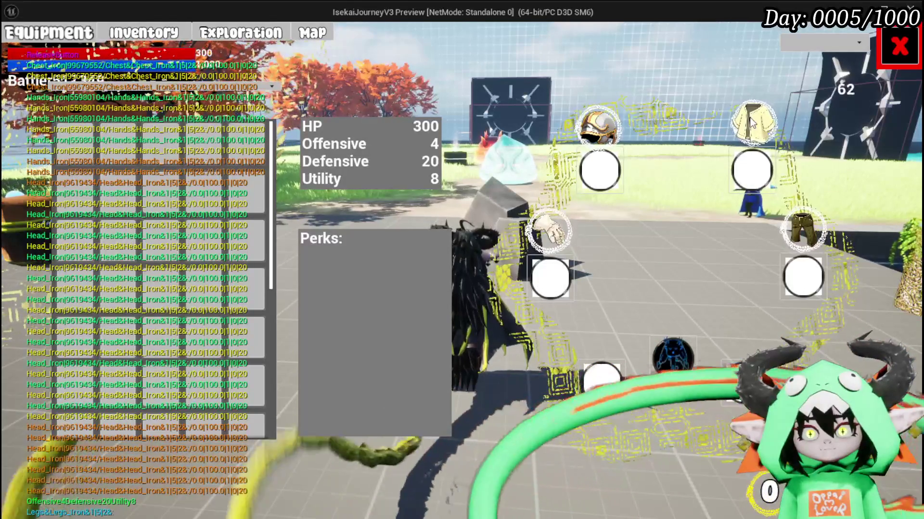
{"action": "left_click", "coordinate": [752, 123]}
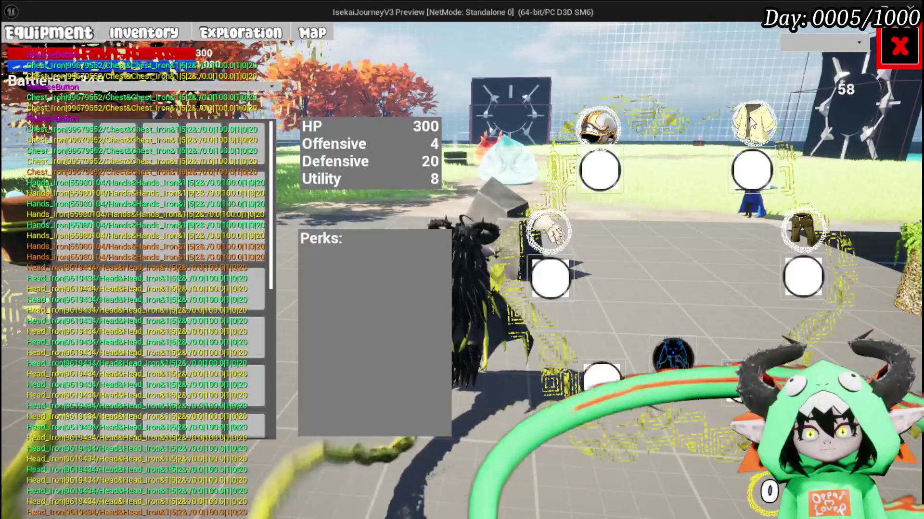
{"action": "left_click", "coordinate": [803, 223]}
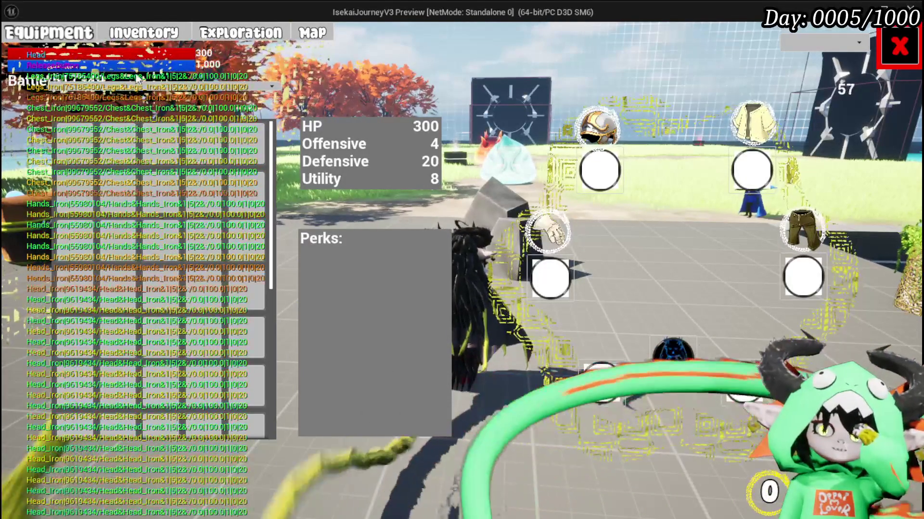
{"action": "left_click", "coordinate": [605, 120]}
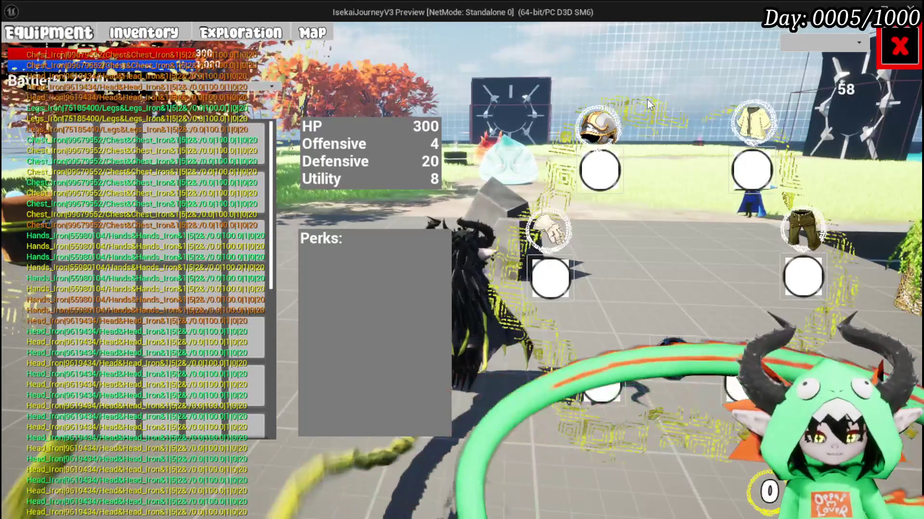
{"action": "key", "text": "Escape"}
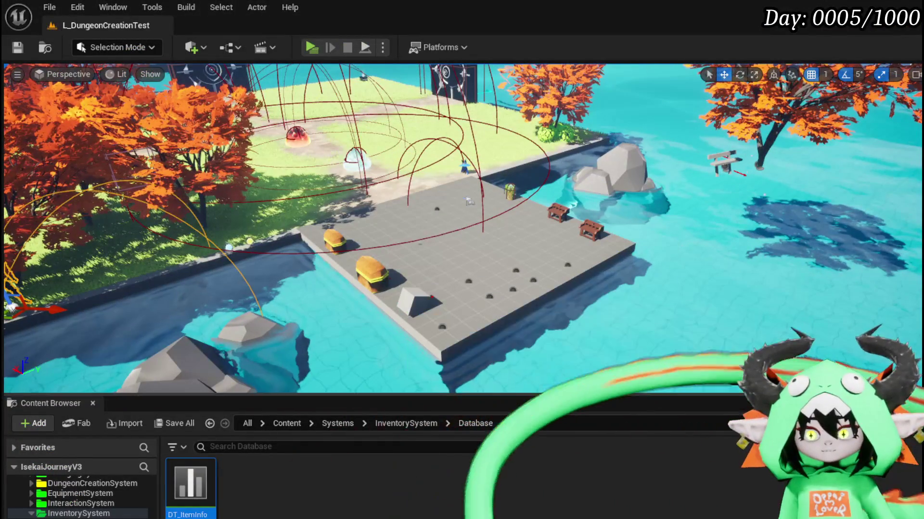
- Return to the WP_EquipmentUI editor and switch to PlayerStatsHUD's LoadEquipment graph
{"action": "key", "text": "alt+Tab"}
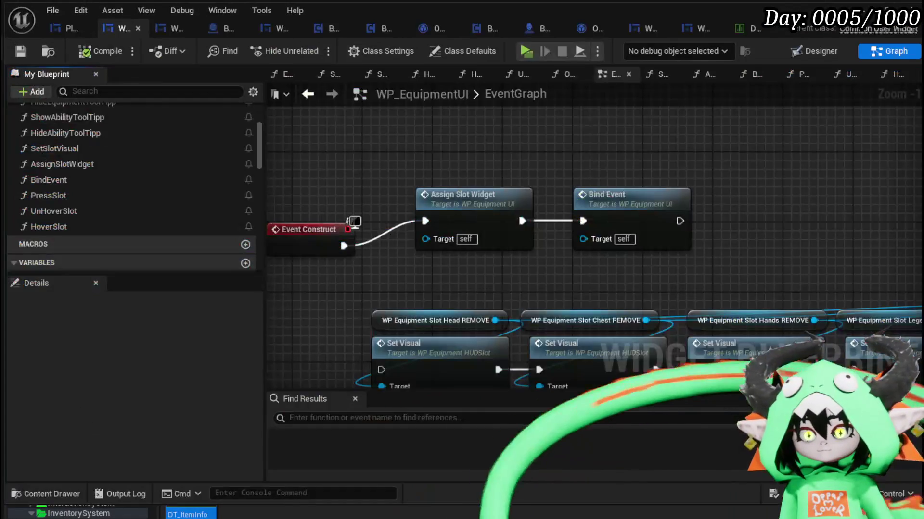
{"action": "left_click_drag", "start_coordinate": [369, 228], "coordinate": [461, 267]}
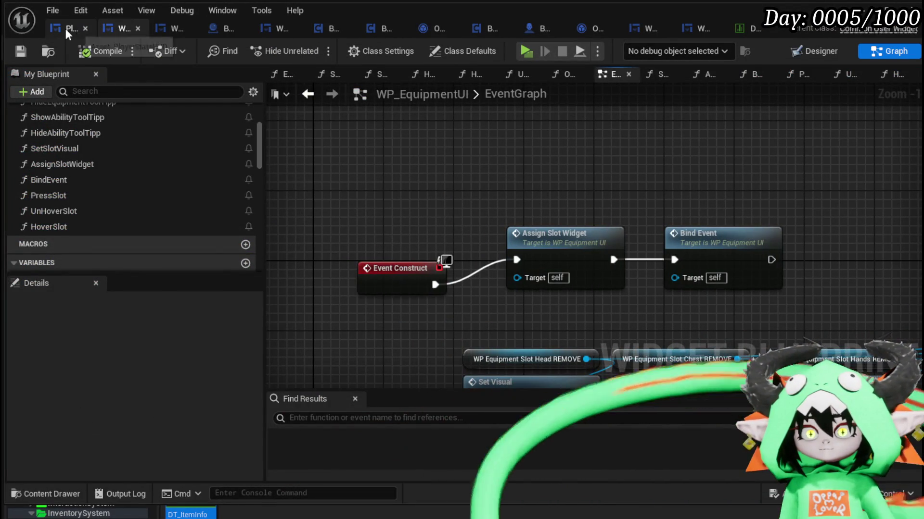
{"action": "left_click", "coordinate": [66, 29]}
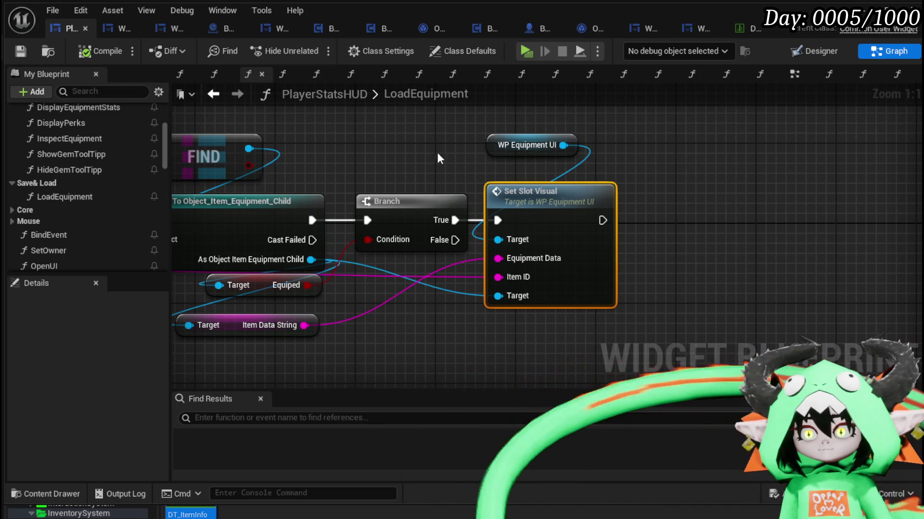
- Open PlayerStatsHUD's BindEvent graph and bring its entry node and first bindings into view
{"action": "left_click_drag", "start_coordinate": [497, 143], "coordinate": [498, 153]}
{"action": "left_click", "coordinate": [364, 139]}
{"action": "scroll", "coordinate": [63, 178], "scroll_direction": "up", "scroll_amount": 5}
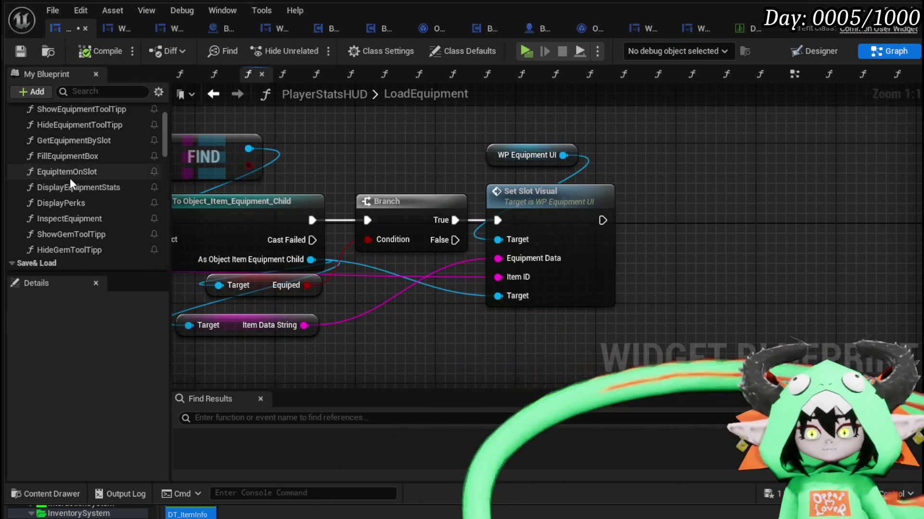
{"action": "scroll", "coordinate": [70, 178], "scroll_direction": "down", "scroll_amount": 4}
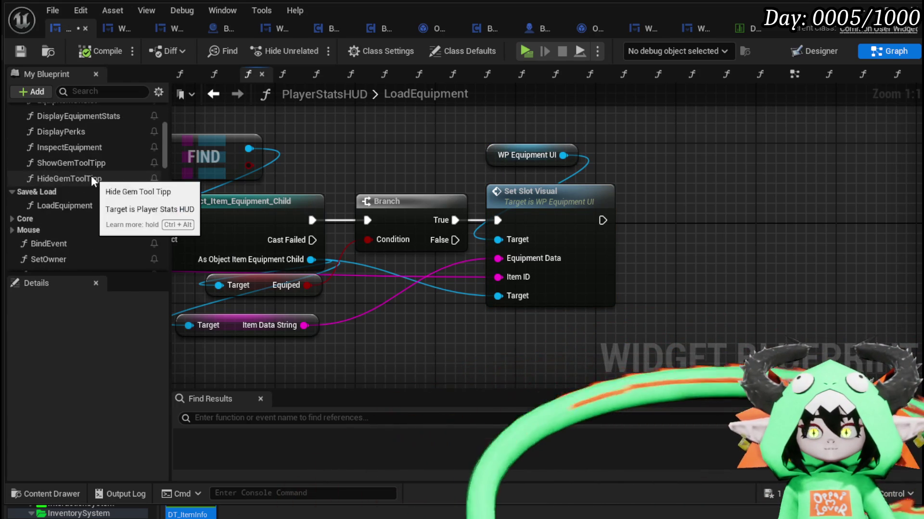
{"action": "scroll", "coordinate": [59, 213], "scroll_direction": "down", "scroll_amount": 1}
{"action": "double_click", "coordinate": [56, 223]}
{"action": "left_click_drag", "start_coordinate": [571, 170], "coordinate": [589, 166]}
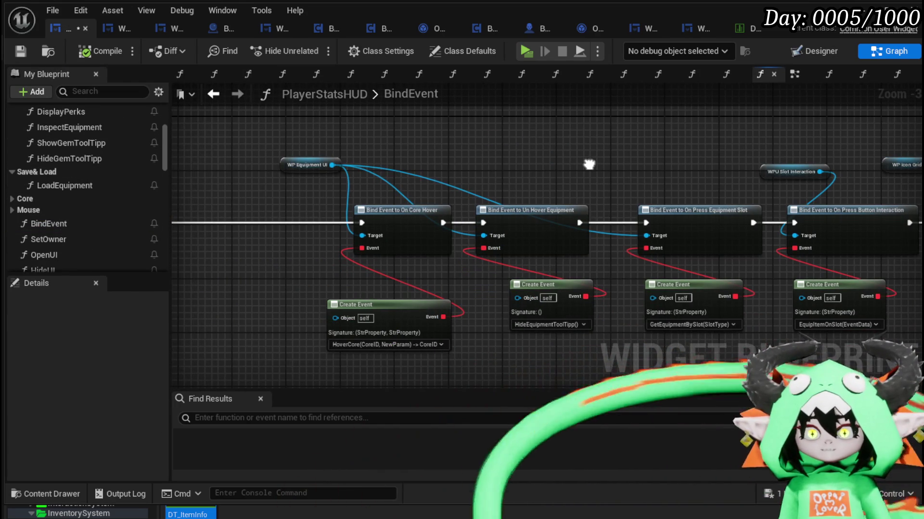
{"action": "left_click_drag", "start_coordinate": [538, 144], "coordinate": [551, 125]}
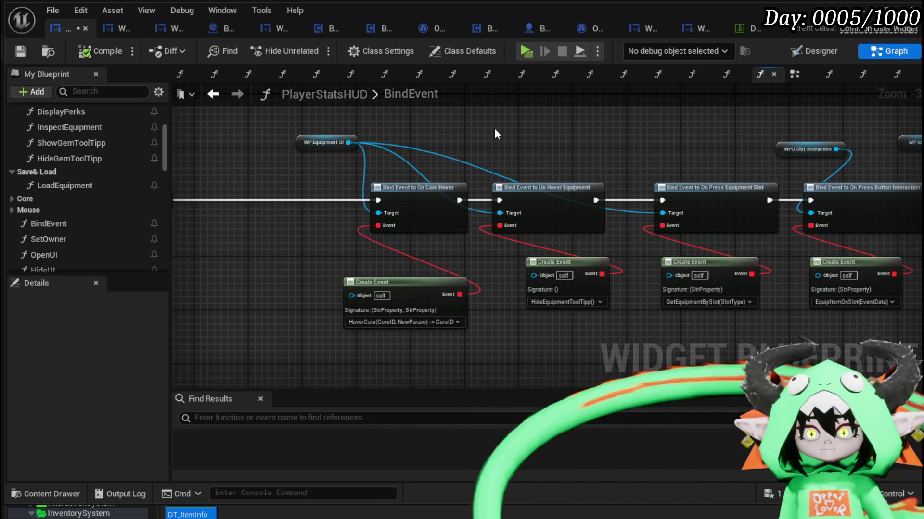
{"action": "left_click_drag", "start_coordinate": [494, 128], "coordinate": [608, 102]}
{"action": "mouse_move", "coordinate": [417, 309]}
{"action": "left_mouse_down"}
{"action": "mouse_move", "coordinate": [582, 161]}
{"action": "mouse_move", "coordinate": [717, 163]}
{"action": "mouse_move", "coordinate": [648, 173]}
{"action": "mouse_move", "coordinate": [556, 325]}
{"action": "mouse_move", "coordinate": [521, 180]}
{"action": "mouse_move", "coordinate": [455, 169]}
{"action": "mouse_move", "coordinate": [343, 217]}
{"action": "mouse_move", "coordinate": [265, 224]}
{"action": "left_mouse_up"}
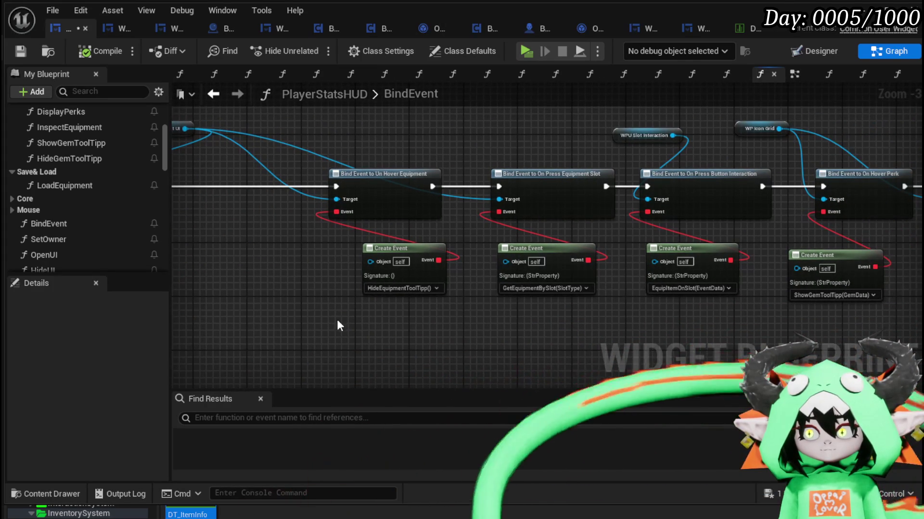
- Move the WP Equipment UI node left beside On Core Hover and drag a wire from it
{"action": "mouse_move", "coordinate": [518, 337]}
{"action": "left_mouse_down"}
{"action": "mouse_move", "coordinate": [321, 315]}
{"action": "mouse_move", "coordinate": [557, 343]}
{"action": "left_mouse_up"}
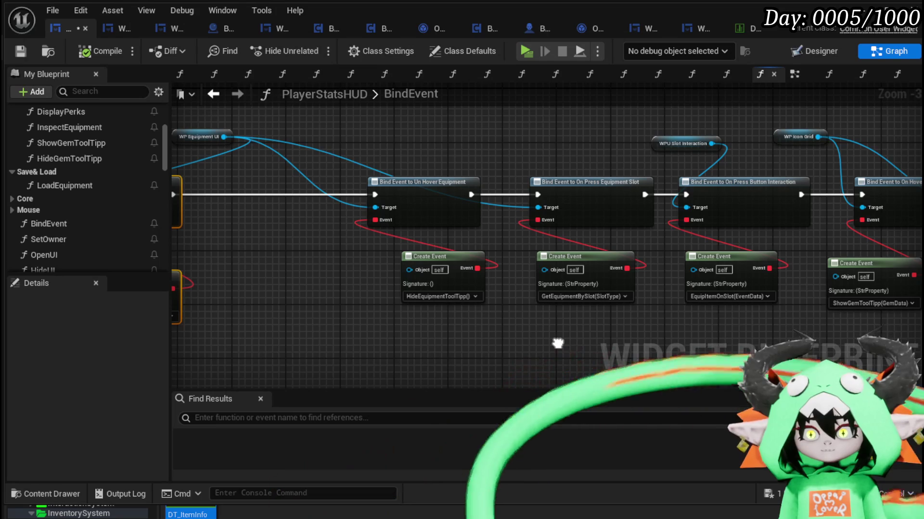
{"action": "mouse_move", "coordinate": [557, 346]}
{"action": "left_mouse_down"}
{"action": "mouse_move", "coordinate": [611, 356]}
{"action": "mouse_move", "coordinate": [287, 322]}
{"action": "mouse_move", "coordinate": [393, 192]}
{"action": "left_mouse_up"}
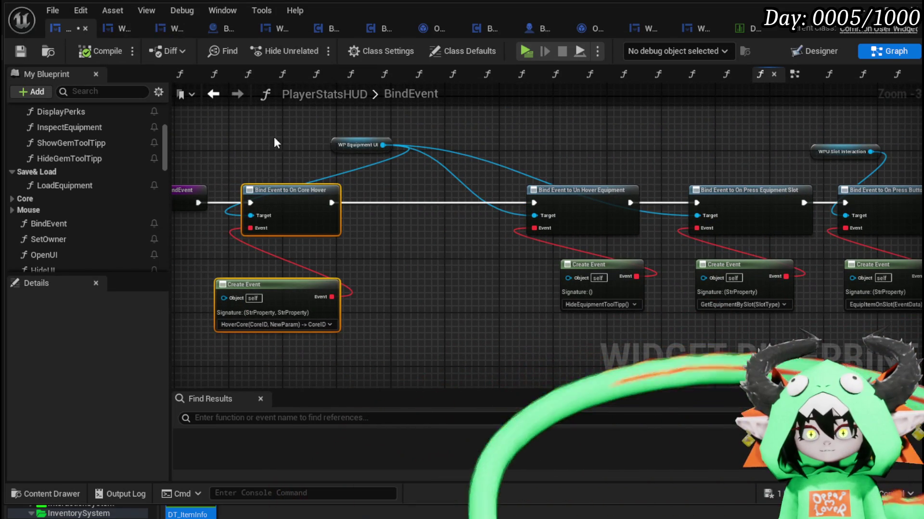
{"action": "scroll", "coordinate": [283, 155], "scroll_direction": "up", "scroll_amount": 2}
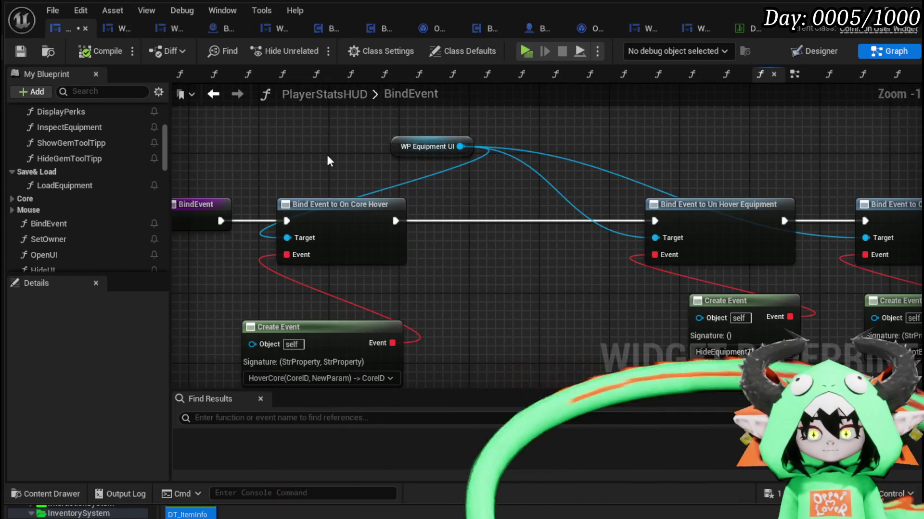
{"action": "scroll", "coordinate": [327, 158], "scroll_direction": "up", "scroll_amount": 1}
{"action": "left_click_drag", "start_coordinate": [406, 147], "coordinate": [194, 127]}
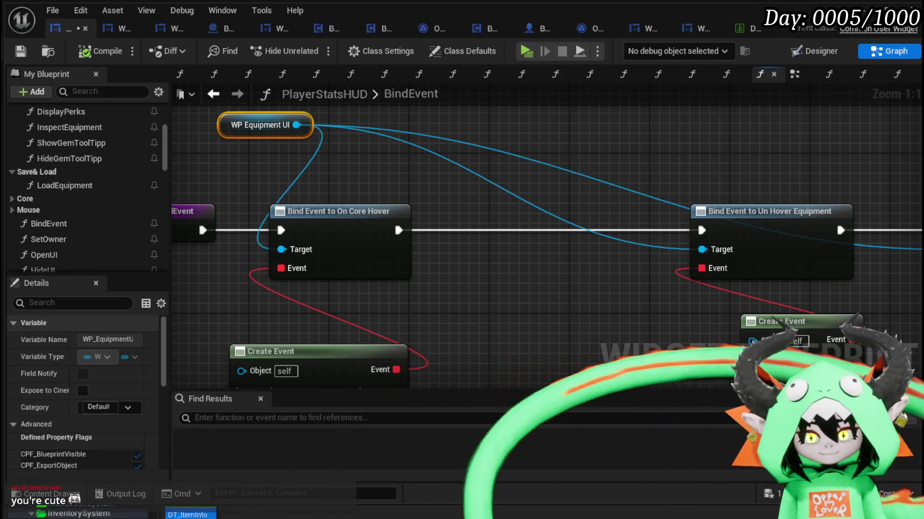
{"action": "mouse_move", "coordinate": [458, 183]}
{"action": "left_mouse_down"}
{"action": "mouse_move", "coordinate": [437, 240]}
{"action": "mouse_move", "coordinate": [379, 203]}
{"action": "mouse_move", "coordinate": [458, 223]}
{"action": "left_mouse_up"}
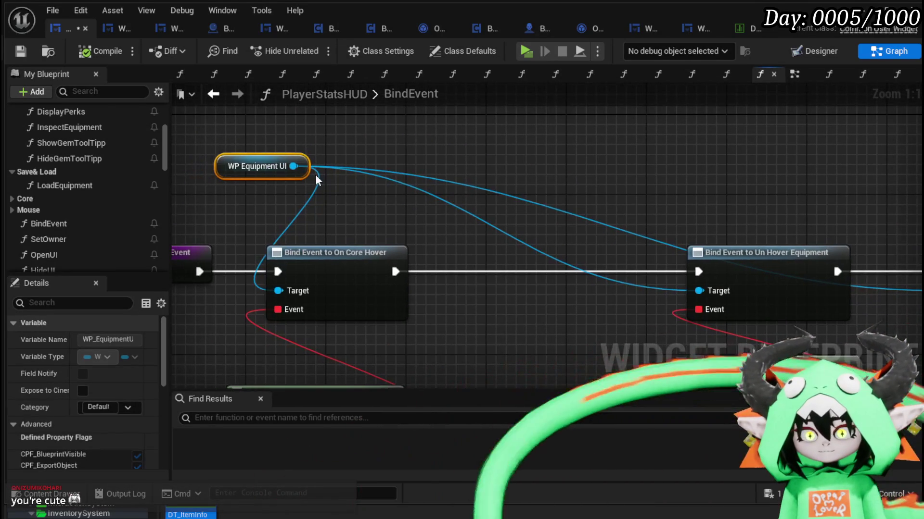
{"action": "mouse_move", "coordinate": [293, 166]}
{"action": "left_mouse_down"}
{"action": "mouse_move", "coordinate": [711, 194]}
{"action": "mouse_move", "coordinate": [456, 346]}
{"action": "mouse_move", "coordinate": [454, 194]}
{"action": "left_mouse_up"}
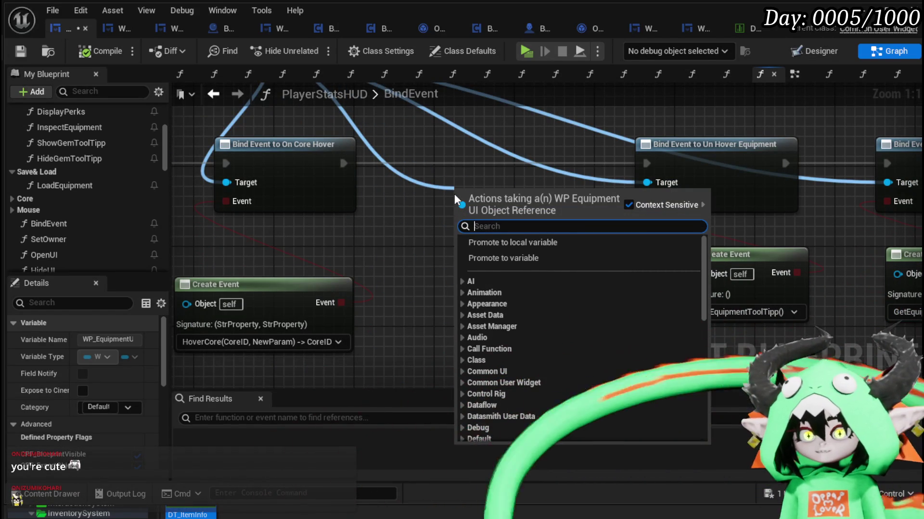
- Search the action menu for 'Hover' and scroll the results toward the Hover Slot binding
{"action": "type", "text": "Hover"}
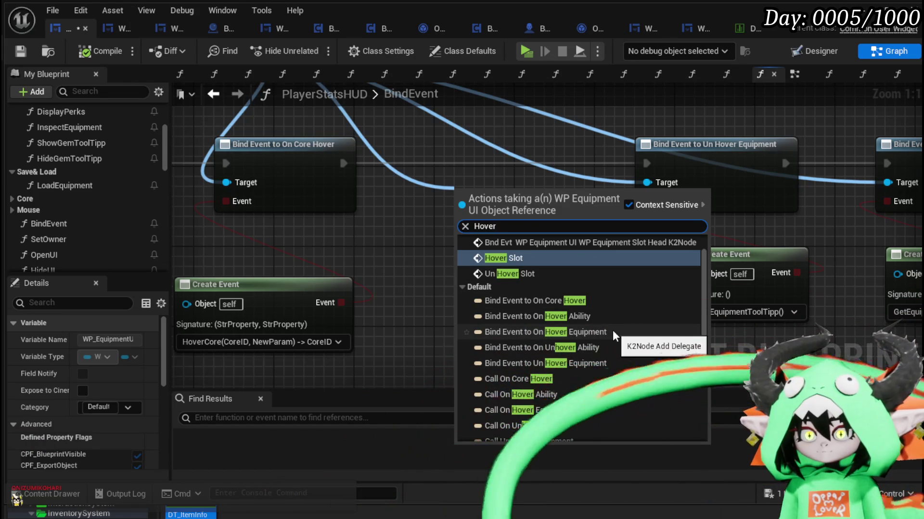
{"action": "scroll", "coordinate": [617, 332], "scroll_direction": "down", "scroll_amount": 2}
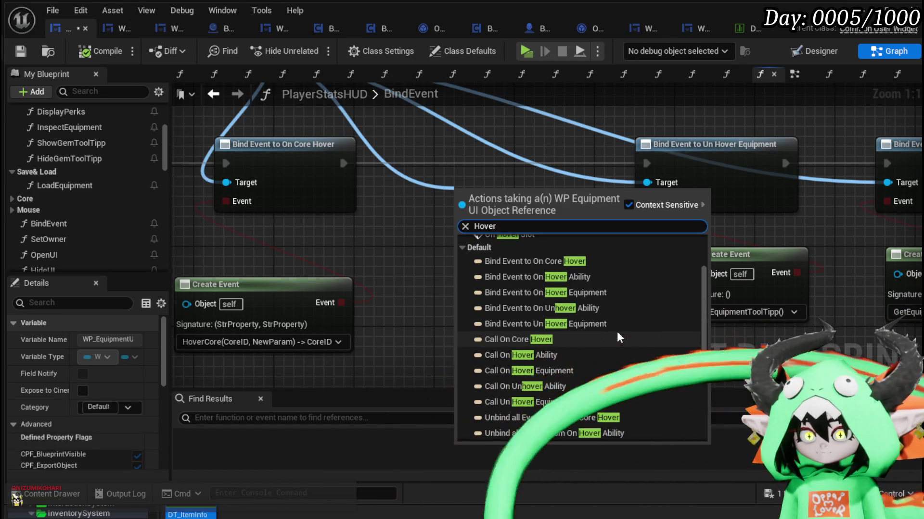
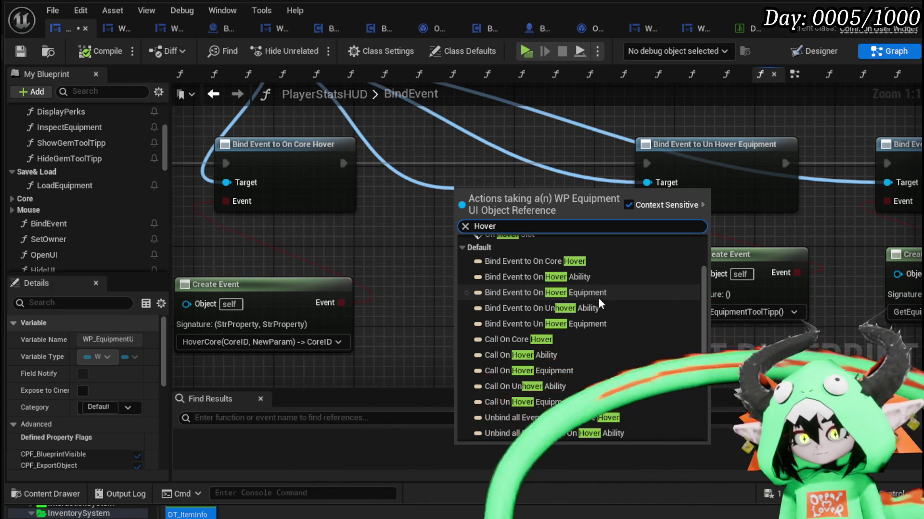
- Place a Bind Event to On Hover Equipment node in BindEvent and compile PlayerStatsHUD
{"action": "left_click", "coordinate": [599, 297]}
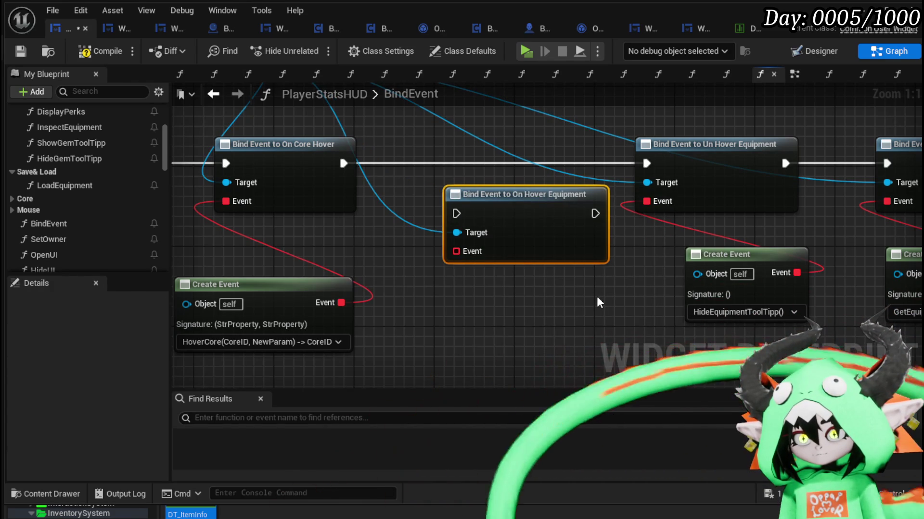
{"action": "left_click", "coordinate": [21, 51]}
{"action": "left_click", "coordinate": [120, 29]}
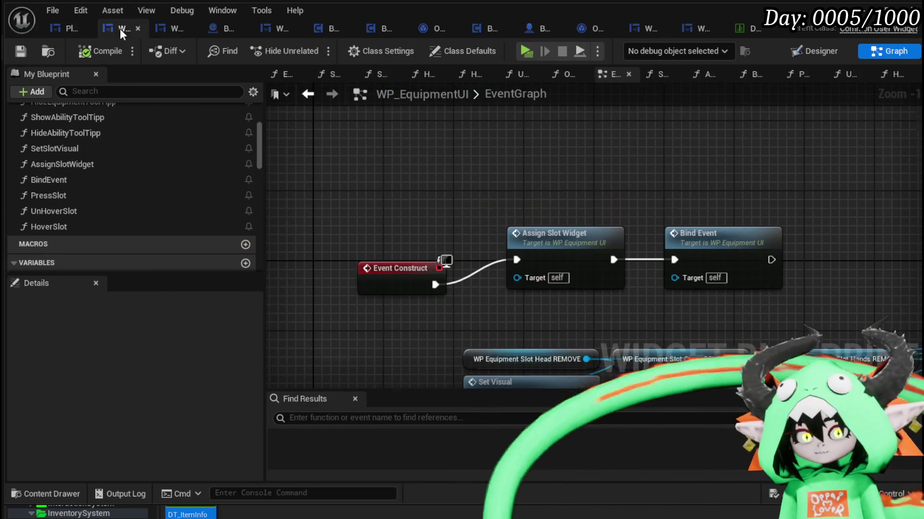
{"action": "scroll", "coordinate": [134, 175], "scroll_direction": "down", "scroll_amount": 6}
{"action": "scroll", "coordinate": [135, 174], "scroll_direction": "down", "scroll_amount": 10}
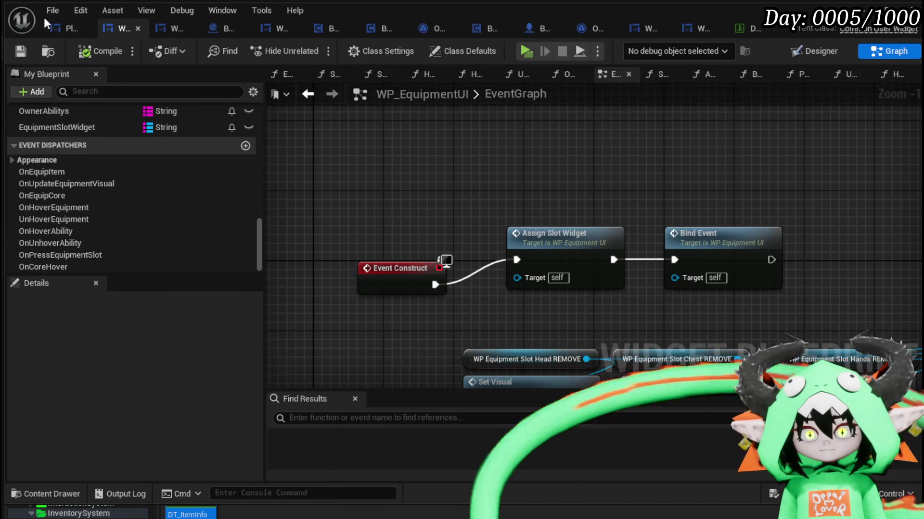
{"action": "left_click", "coordinate": [68, 28]}
- Chain the On Hover Equipment binding's exec after the Core Hover binding
{"action": "left_click_drag", "start_coordinate": [481, 214], "coordinate": [495, 163]}
{"action": "mouse_move", "coordinate": [343, 164]}
{"action": "left_mouse_down"}
{"action": "mouse_move", "coordinate": [372, 185]}
{"action": "mouse_move", "coordinate": [443, 166]}
{"action": "left_mouse_up"}
{"action": "left_click", "coordinate": [515, 243]}
{"action": "left_click", "coordinate": [457, 343], "text": "ctrl"}
{"action": "left_click_drag", "start_coordinate": [826, 216], "coordinate": [616, 199]}
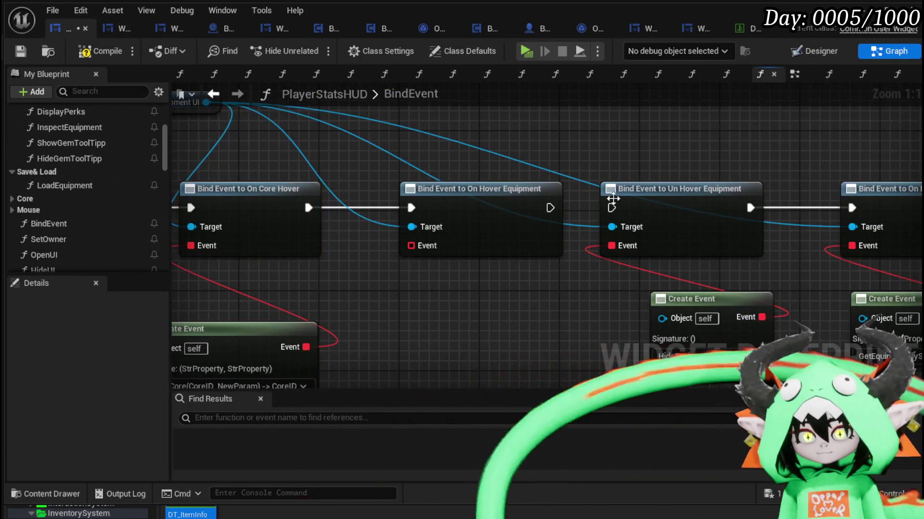
{"action": "mouse_move", "coordinate": [568, 300]}
{"action": "left_mouse_down"}
{"action": "mouse_move", "coordinate": [329, 262]}
{"action": "mouse_move", "coordinate": [308, 229]}
{"action": "mouse_move", "coordinate": [497, 247]}
{"action": "left_mouse_up"}
{"action": "scroll", "coordinate": [66, 200], "scroll_direction": "up", "scroll_amount": 5}
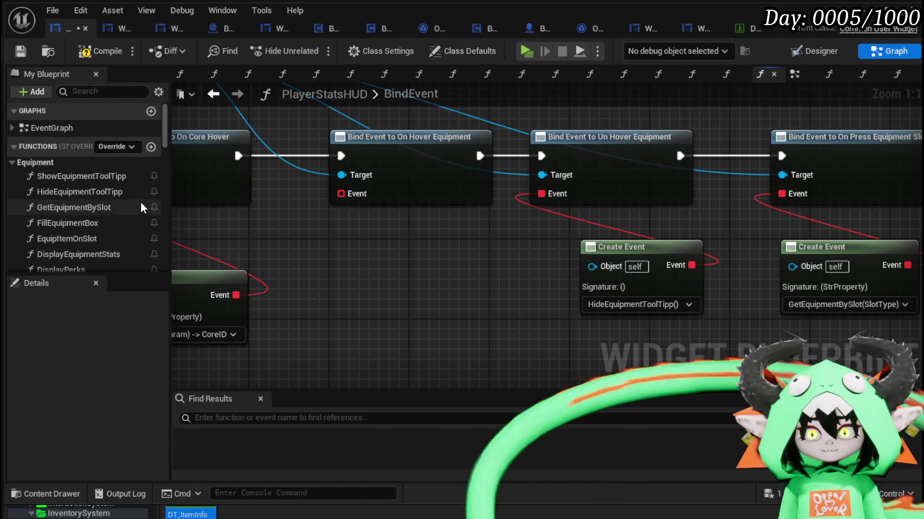
- Add a Create Event off On Hover Equipment's Event pin, leaving its function unset
{"action": "left_click_drag", "start_coordinate": [341, 194], "coordinate": [368, 246]}
{"action": "type", "text": "create"}
{"action": "left_click", "coordinate": [423, 307]}
{"action": "left_click", "coordinate": [398, 308]}
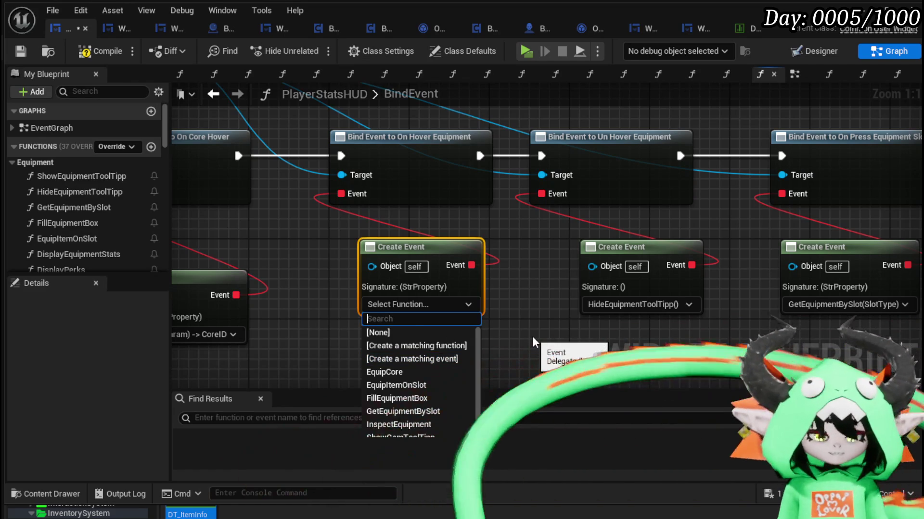
{"action": "type", "text": "sh"}
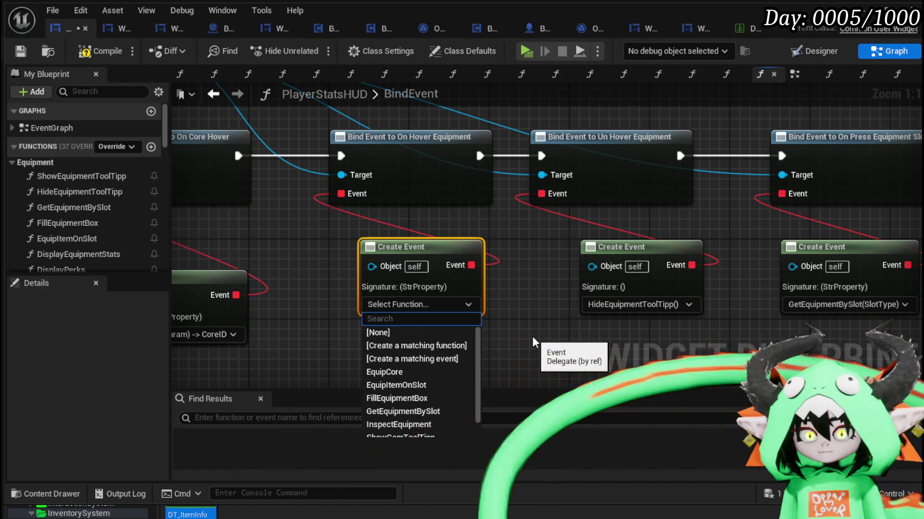
{"action": "left_click", "coordinate": [533, 343]}
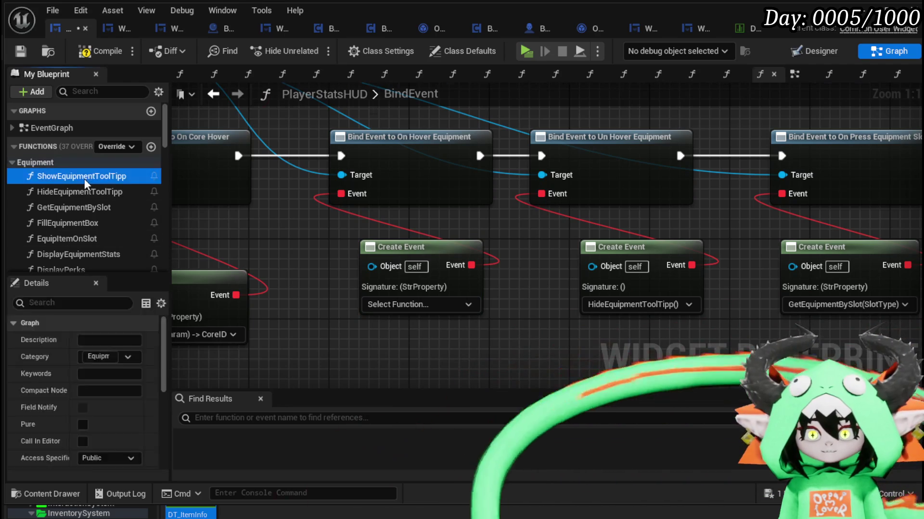
- Check the ShowEquipmentToolTipp function, then compile to locate the Create Event error
{"action": "double_click", "coordinate": [81, 176]}
{"action": "scroll", "coordinate": [292, 244], "scroll_direction": "up", "scroll_amount": 3}
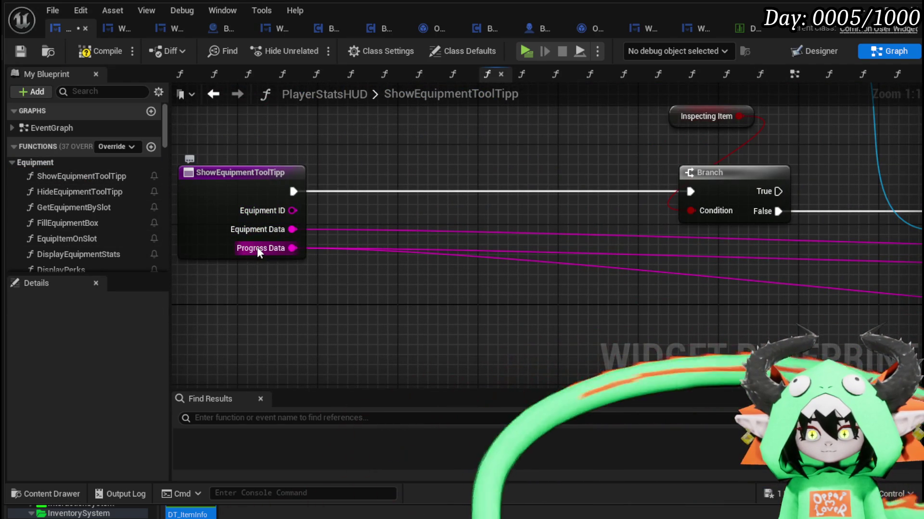
{"action": "left_click", "coordinate": [95, 50]}
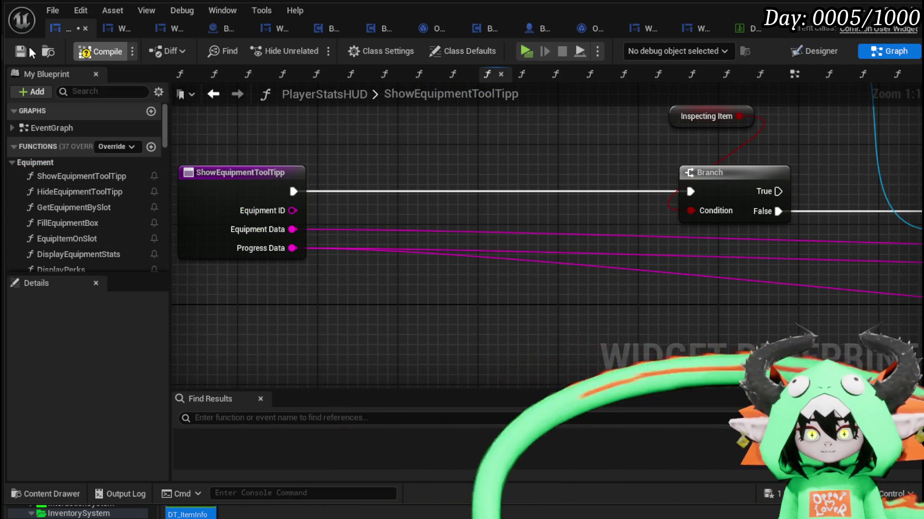
{"action": "left_click", "coordinate": [235, 424]}
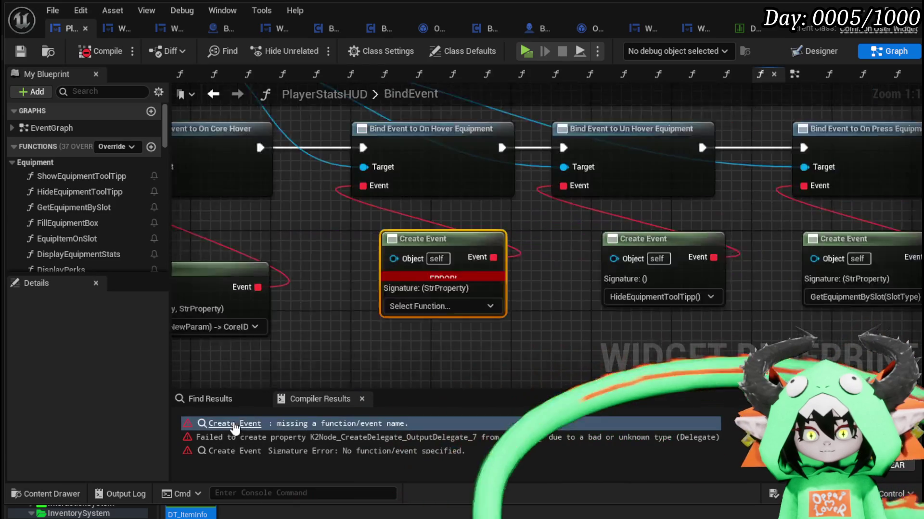
{"action": "left_click", "coordinate": [122, 29]}
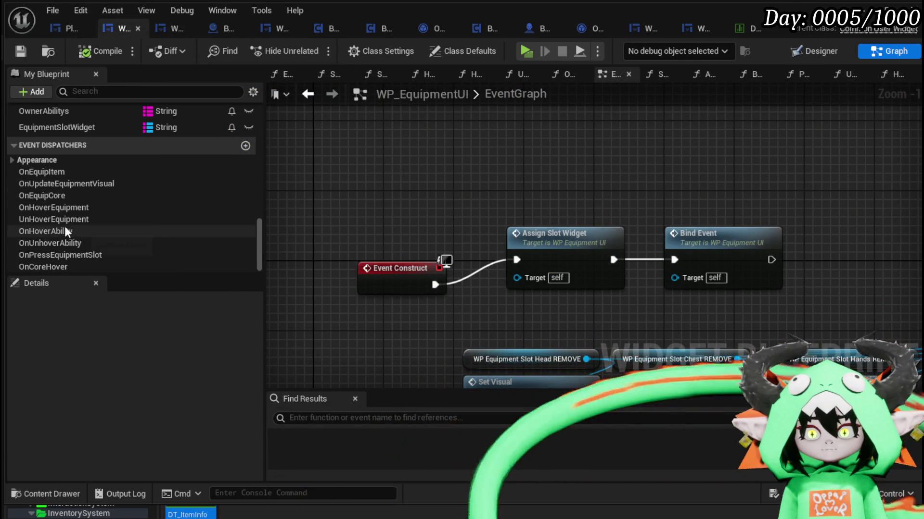
- Add two new String inputs to the OnHoverEquipment dispatcher
{"action": "double_click", "coordinate": [60, 210]}
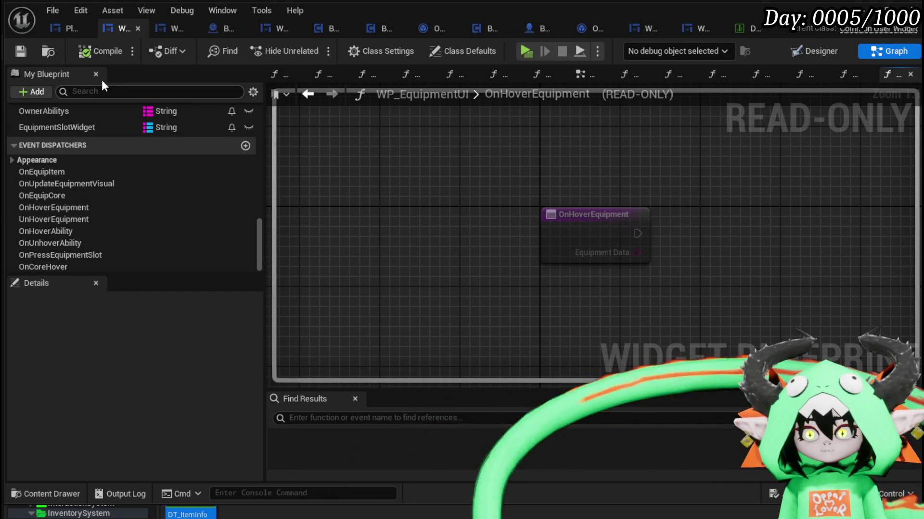
{"action": "left_click", "coordinate": [81, 208]}
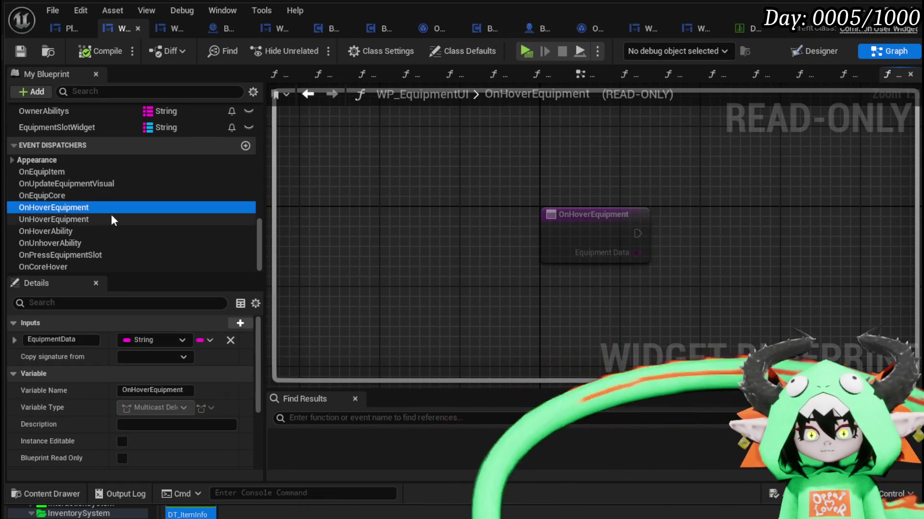
{"action": "scroll", "coordinate": [134, 354], "scroll_direction": "down", "scroll_amount": 3}
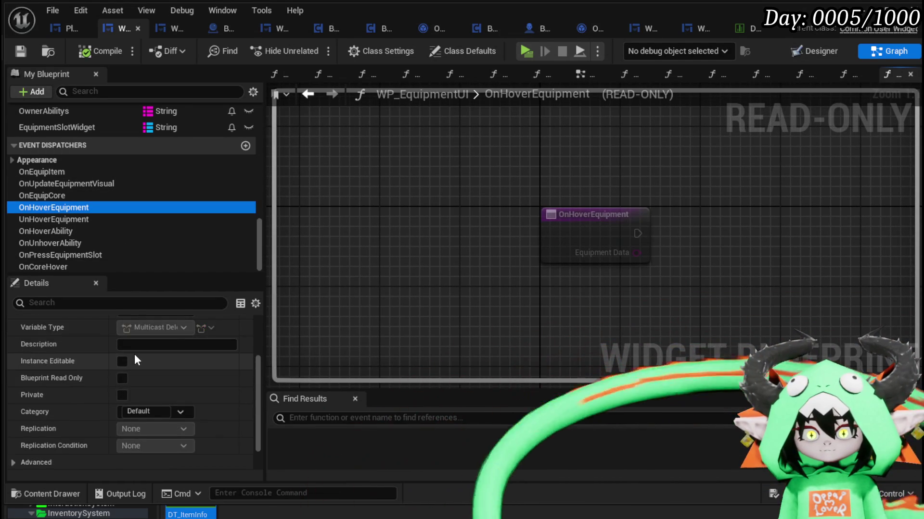
{"action": "scroll", "coordinate": [155, 364], "scroll_direction": "up", "scroll_amount": 3}
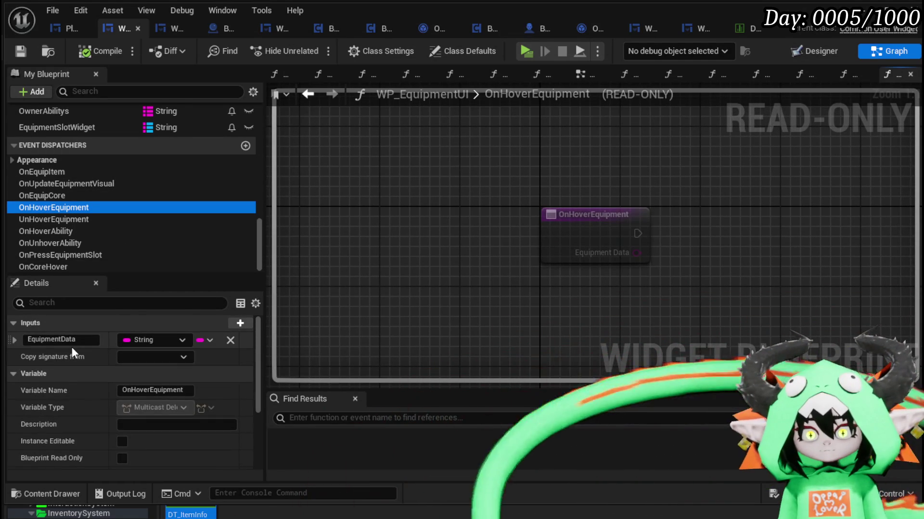
{"action": "scroll", "coordinate": [70, 344], "scroll_direction": "down", "scroll_amount": 5}
{"action": "scroll", "coordinate": [70, 339], "scroll_direction": "up", "scroll_amount": 5}
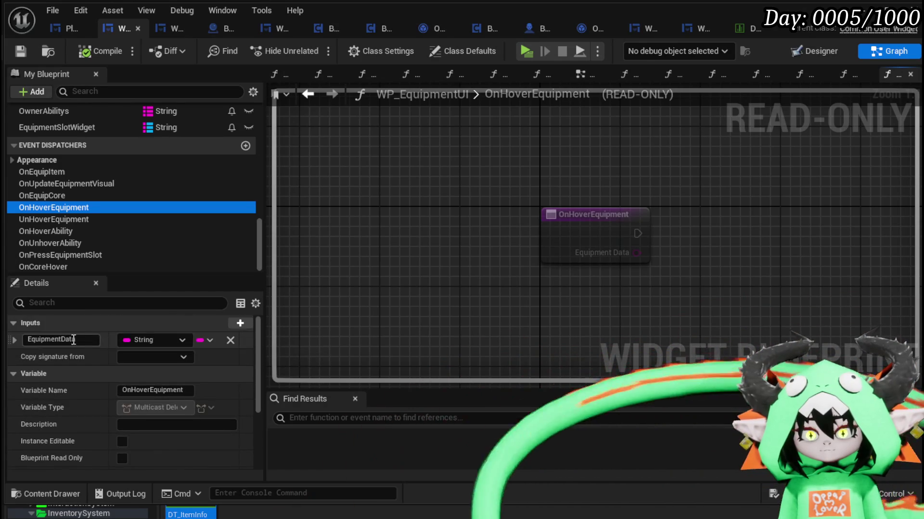
{"action": "left_click", "coordinate": [240, 323]}
{"action": "left_click", "coordinate": [240, 323]}
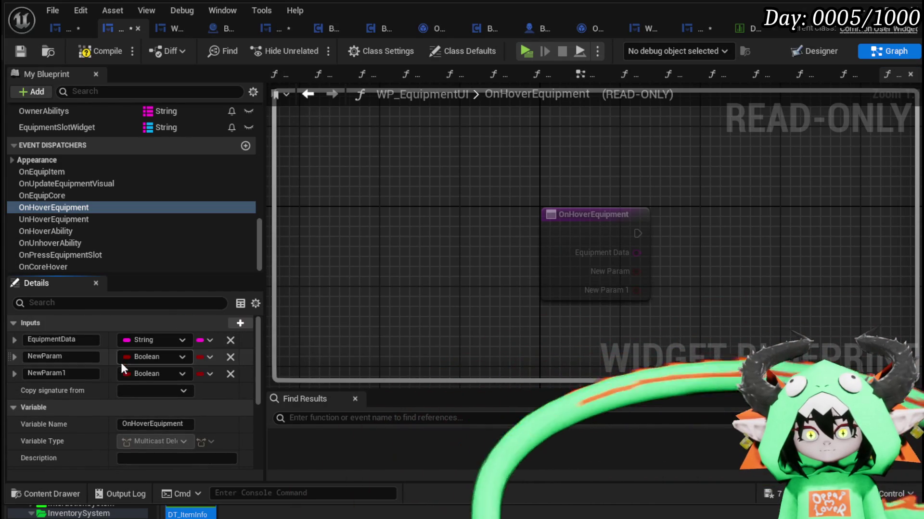
{"action": "left_click", "coordinate": [143, 359]}
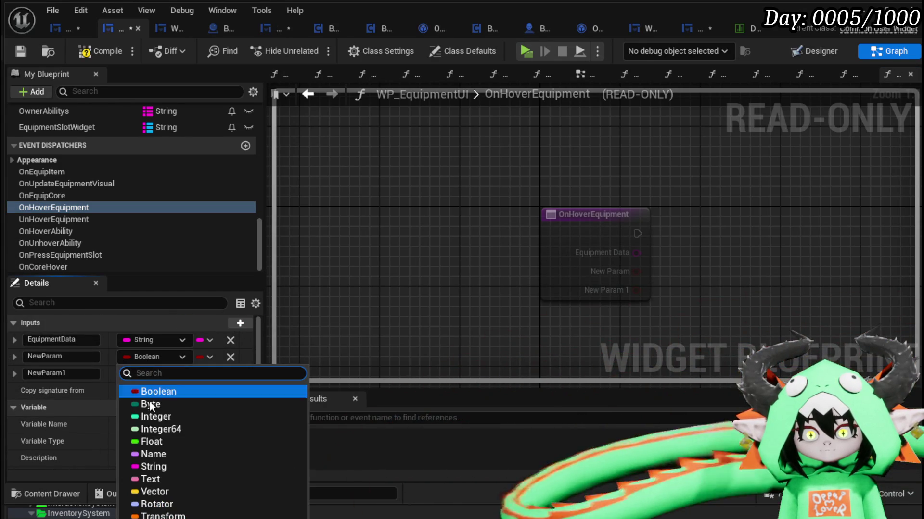
{"action": "left_click", "coordinate": [146, 466]}
{"action": "left_click", "coordinate": [149, 373]}
{"action": "left_click", "coordinate": [174, 483]}
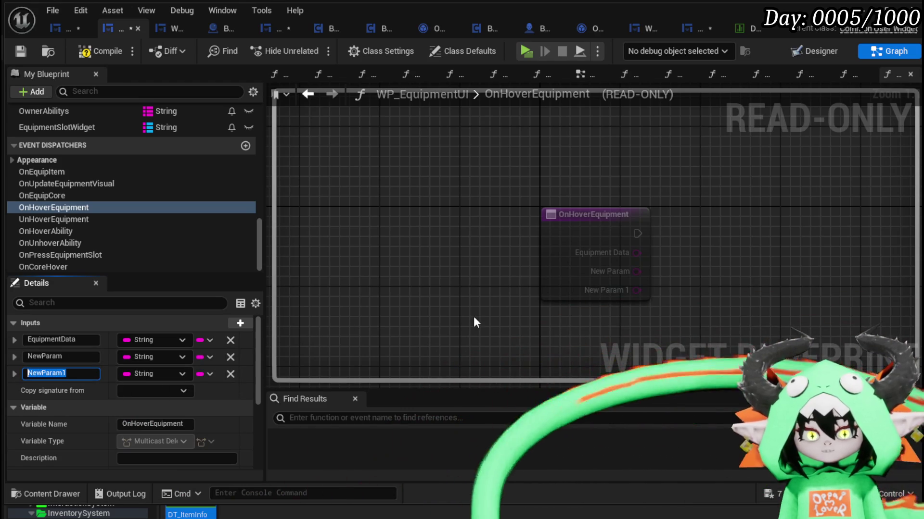
- Rename the dispatcher inputs to ItemID, EquipmentData and ProgressData, then save WP_EquipmentUI
{"action": "type", "text": "ProgressData"}
{"action": "key", "text": "Return"}
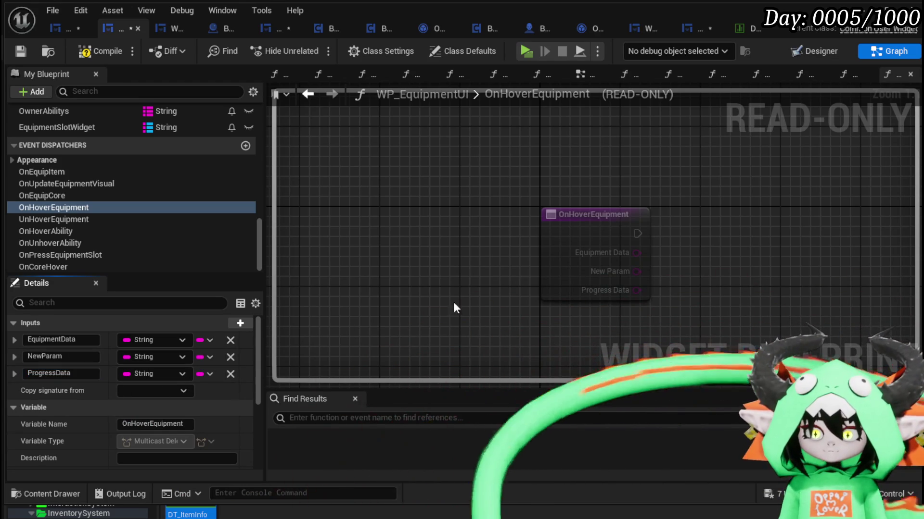
{"action": "left_click", "coordinate": [44, 357]}
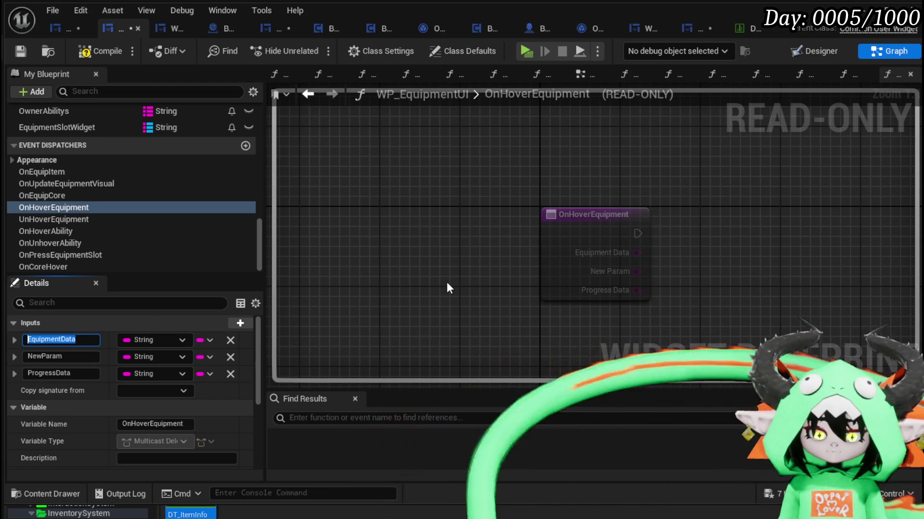
{"action": "type", "text": "ItemID"}
{"action": "key", "text": "Return"}
{"action": "double_click", "coordinate": [58, 357]}
{"action": "type", "text": "Equipment"}
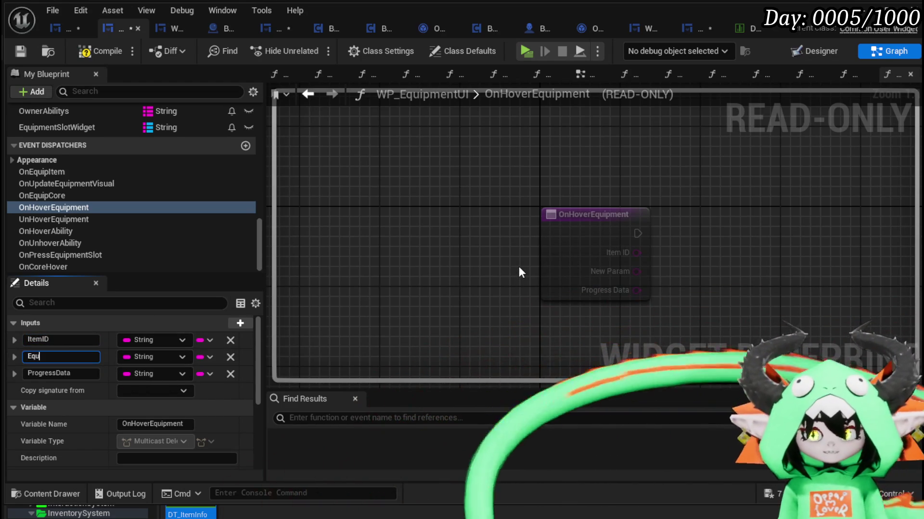
{"action": "type", "text": "Data"}
{"action": "key", "text": "Return"}
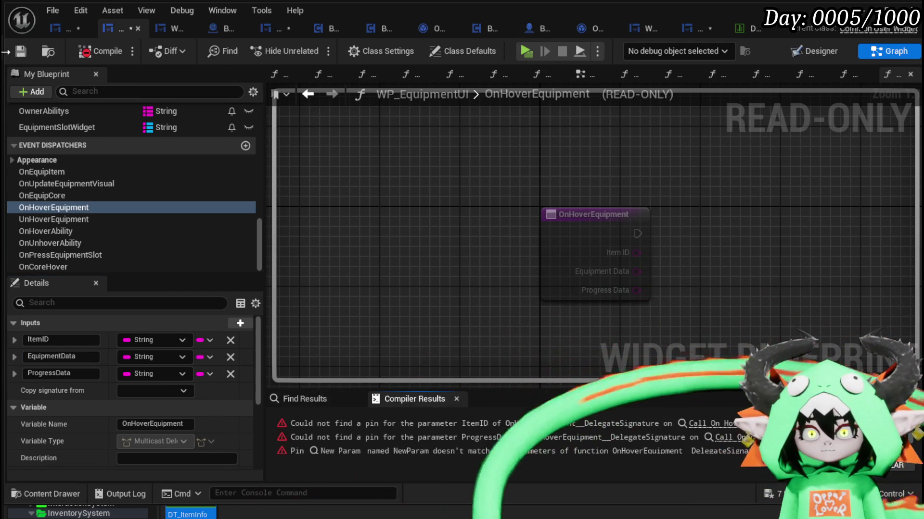
{"action": "left_click", "coordinate": [22, 51]}
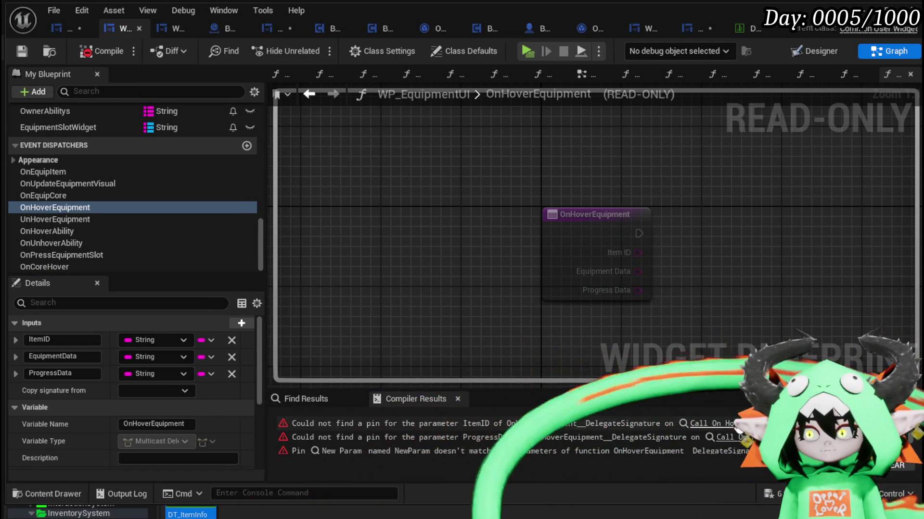
- Refresh the erroring Call On Hover Equipment node, remove a stray Equipment Data wire, and save
{"action": "left_click", "coordinate": [741, 424]}
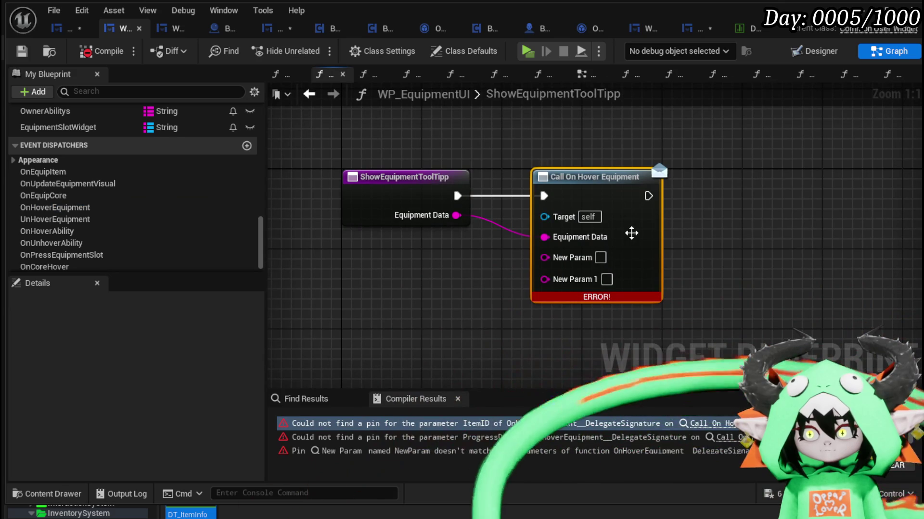
{"action": "right_click", "coordinate": [631, 234]}
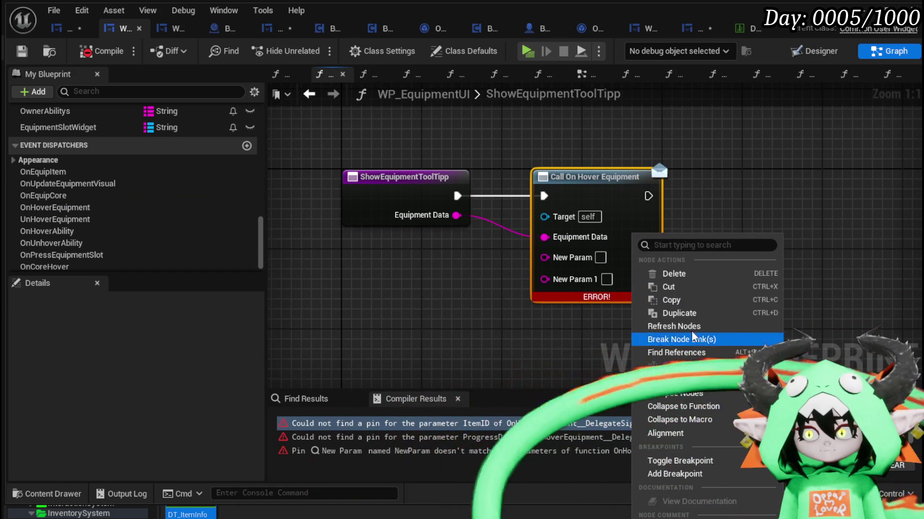
{"action": "left_click", "coordinate": [678, 326]}
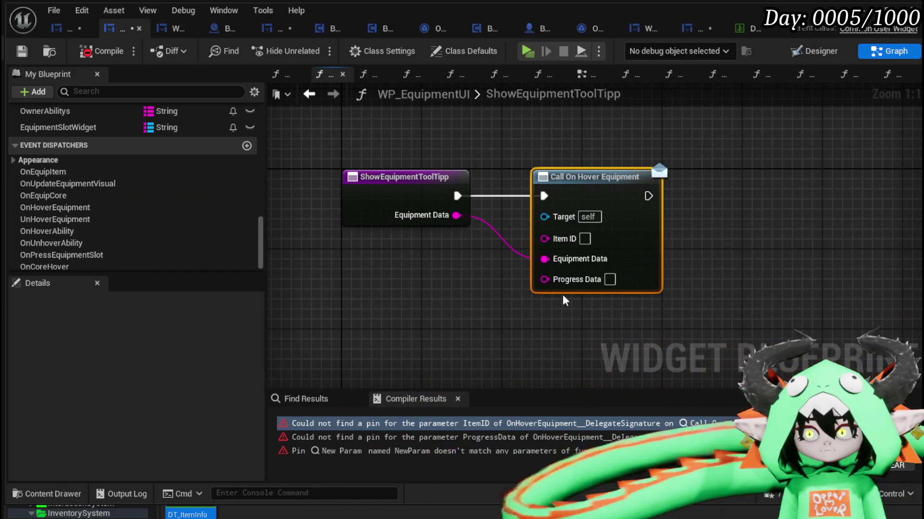
{"action": "left_click", "coordinate": [471, 293]}
{"action": "left_click_drag", "start_coordinate": [457, 215], "coordinate": [545, 238]}
{"action": "left_click_drag", "start_coordinate": [481, 257], "coordinate": [584, 297]}
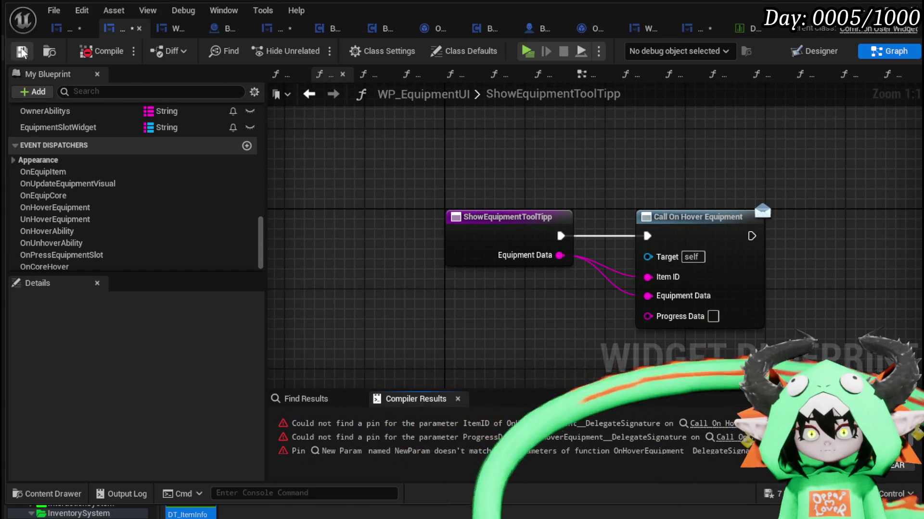
{"action": "left_click", "coordinate": [611, 287], "text": "alt"}
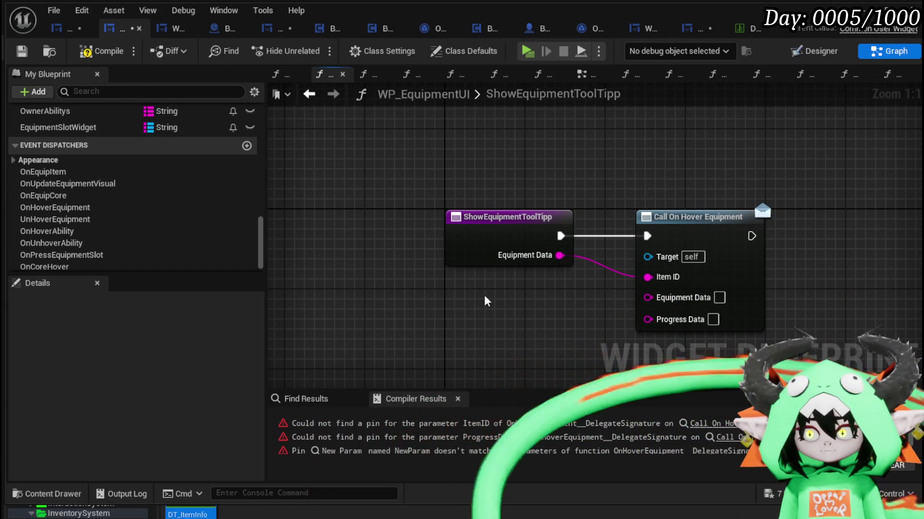
{"action": "left_click", "coordinate": [17, 51]}
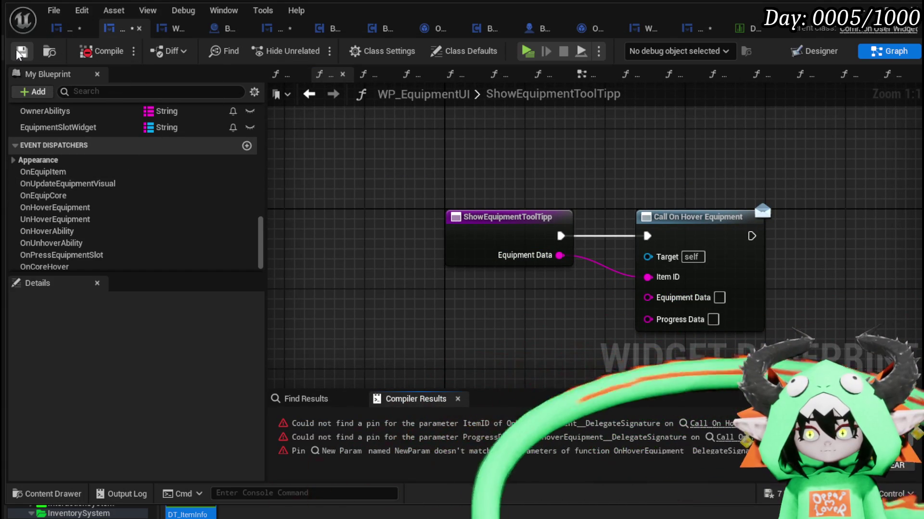
- In the HoverSlot function, refresh Call On Hover Equipment to pick up its new inputs
{"action": "scroll", "coordinate": [173, 150], "scroll_direction": "up", "scroll_amount": 10}
{"action": "scroll", "coordinate": [222, 174], "scroll_direction": "up", "scroll_amount": 3}
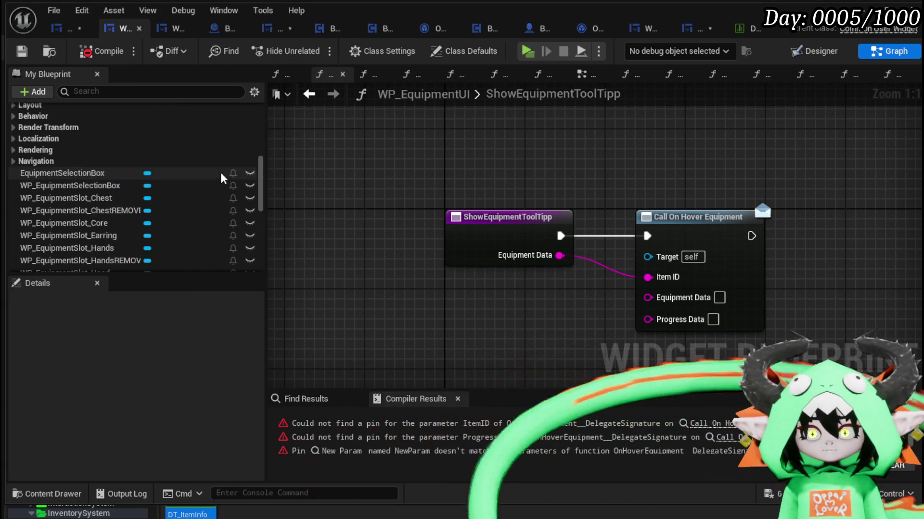
{"action": "scroll", "coordinate": [221, 174], "scroll_direction": "up", "scroll_amount": 8}
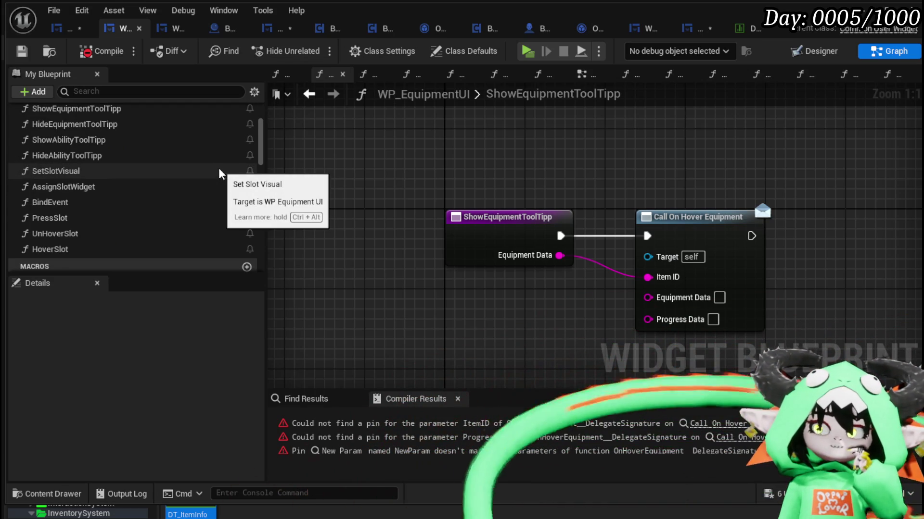
{"action": "scroll", "coordinate": [221, 173], "scroll_direction": "up", "scroll_amount": 2}
{"action": "scroll", "coordinate": [220, 173], "scroll_direction": "down", "scroll_amount": 2}
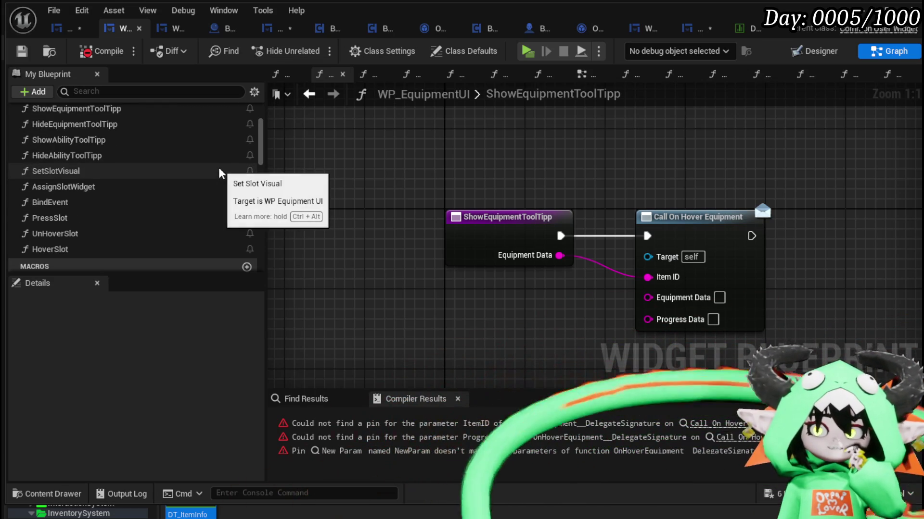
{"action": "left_click", "coordinate": [79, 250]}
{"action": "double_click", "coordinate": [79, 250]}
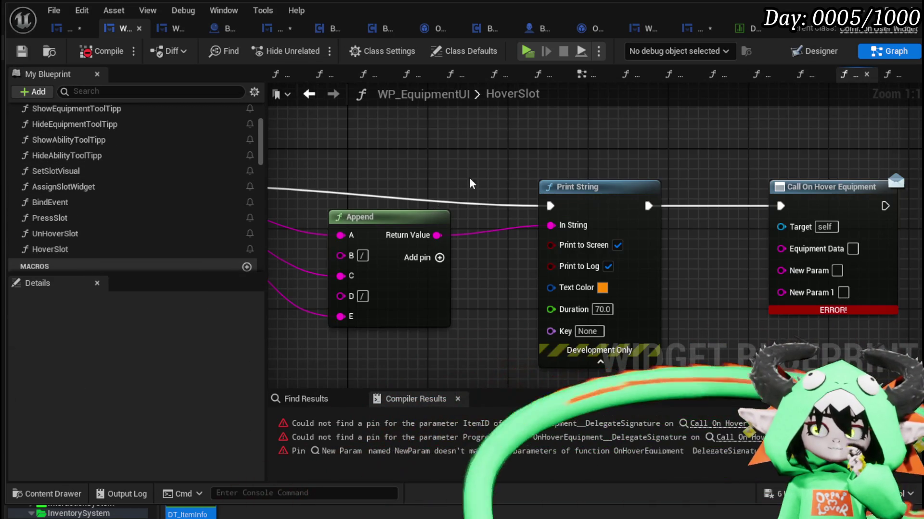
{"action": "scroll", "coordinate": [490, 167], "scroll_direction": "down", "scroll_amount": 2}
{"action": "left_click_drag", "start_coordinate": [340, 193], "coordinate": [815, 228]}
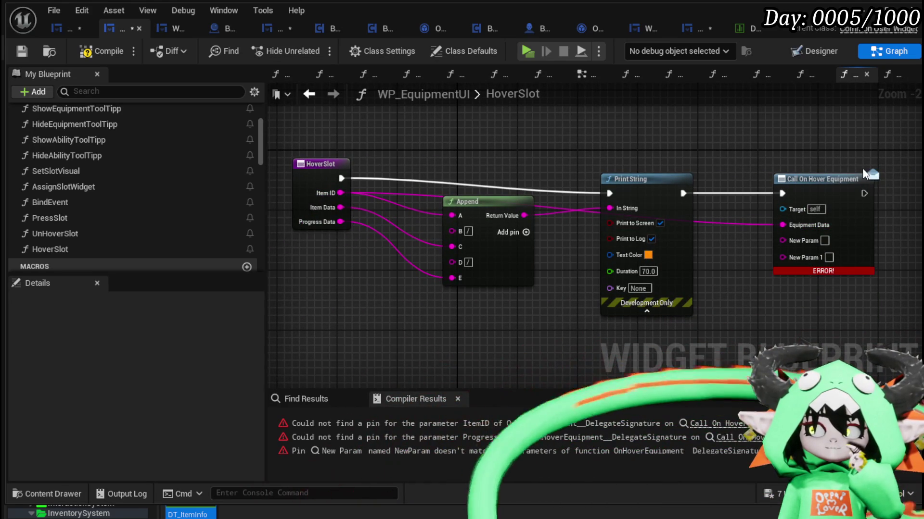
{"action": "right_click", "coordinate": [827, 182]}
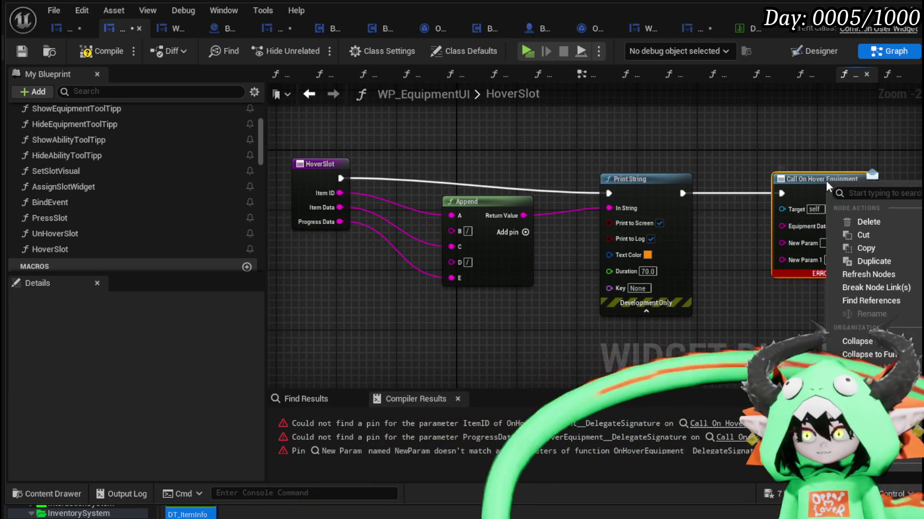
{"action": "left_click", "coordinate": [862, 274]}
- Wire Item ID, Item Data→Equipment Data and Progress Data into the call, then compile and save
{"action": "mouse_move", "coordinate": [344, 194]}
{"action": "left_mouse_down"}
{"action": "mouse_move", "coordinate": [764, 230]}
{"action": "mouse_move", "coordinate": [786, 223]}
{"action": "left_mouse_up"}
{"action": "left_click_drag", "start_coordinate": [340, 208], "coordinate": [782, 236]}
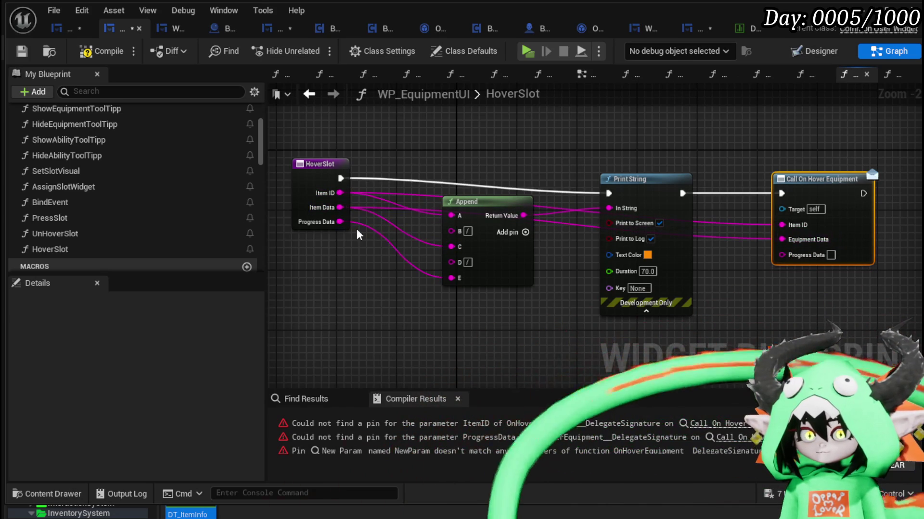
{"action": "mouse_move", "coordinate": [340, 222]}
{"action": "left_mouse_down"}
{"action": "mouse_move", "coordinate": [801, 263]}
{"action": "mouse_move", "coordinate": [789, 254]}
{"action": "left_mouse_up"}
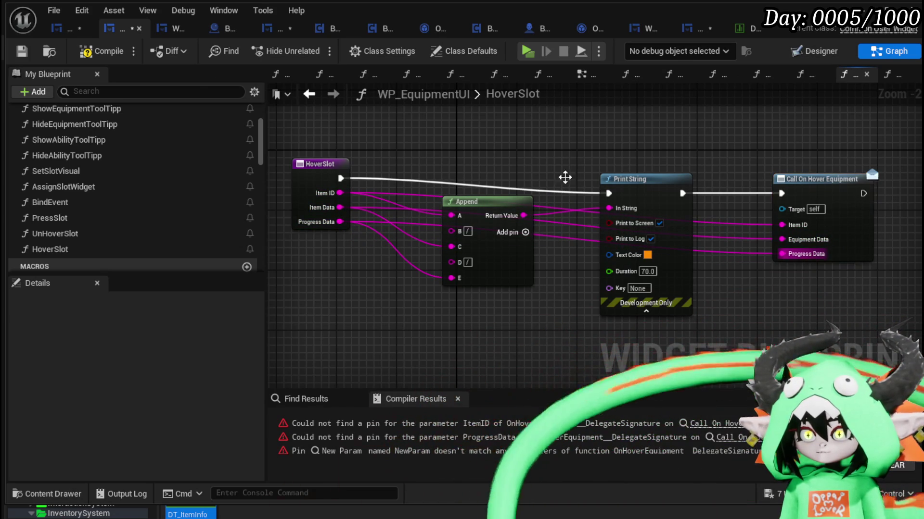
{"action": "left_click", "coordinate": [102, 51]}
{"action": "left_click", "coordinate": [33, 53]}
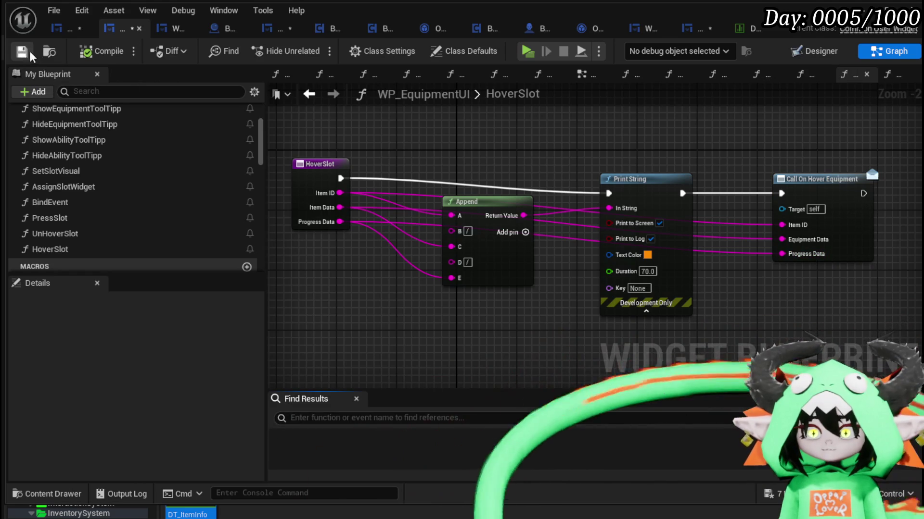
{"action": "left_click", "coordinate": [57, 30]}
{"action": "left_click", "coordinate": [267, 28]}
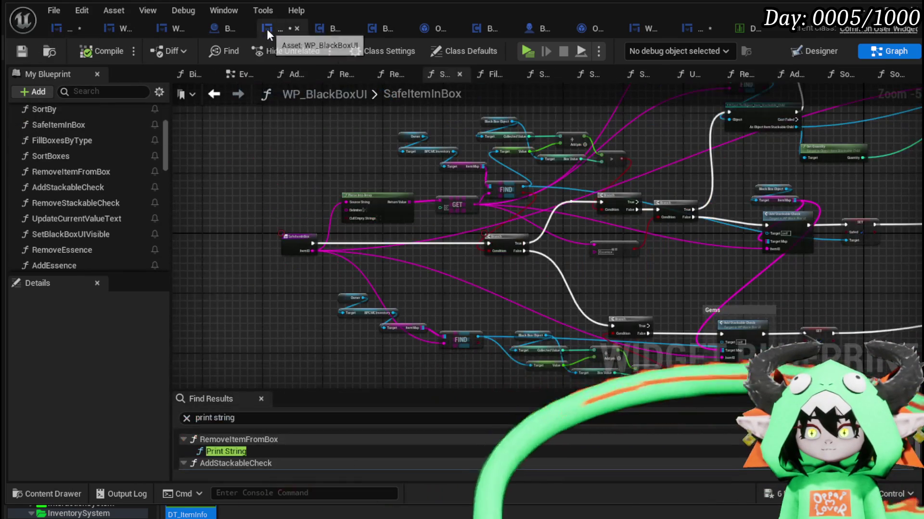
- Bind the broken Create Event to ShowEquipmentToolTipp, then compile and save PlayerStatsHUD
{"action": "left_click", "coordinate": [22, 52]}
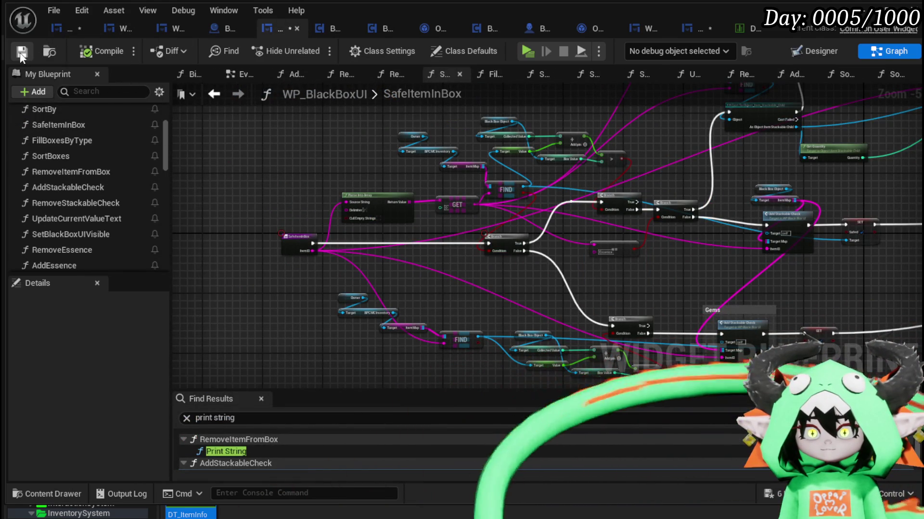
{"action": "left_click", "coordinate": [63, 27]}
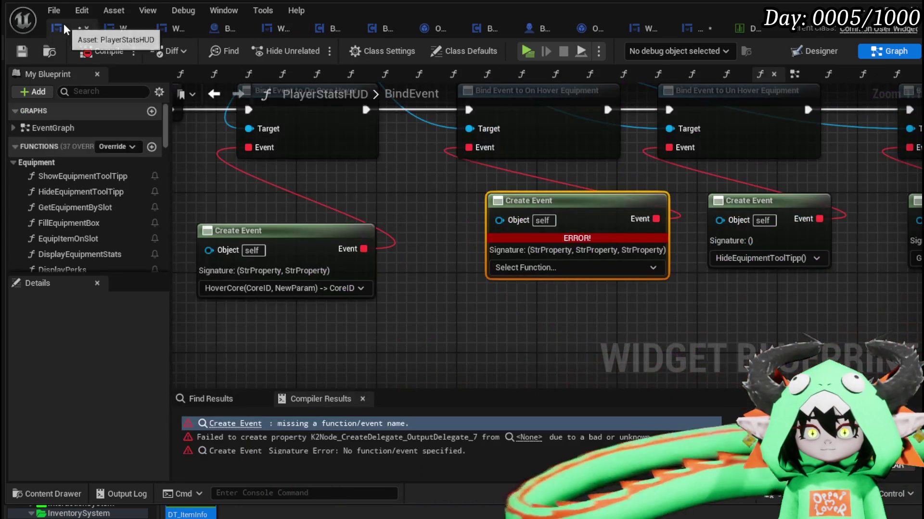
{"action": "left_click", "coordinate": [557, 267]}
{"action": "left_click", "coordinate": [495, 335]}
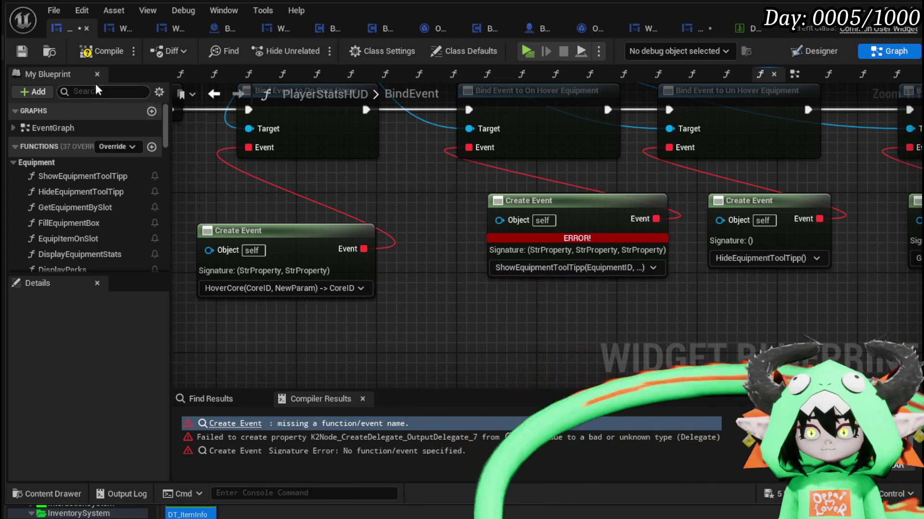
{"action": "left_click", "coordinate": [99, 51]}
{"action": "left_click", "coordinate": [22, 51]}
- Tidy the ShowEquipmentToolTipp and HideEquipmentToolTipp event nodes, then open GetEquipmentBySlot
{"action": "left_click_drag", "start_coordinate": [534, 203], "coordinate": [502, 176]}
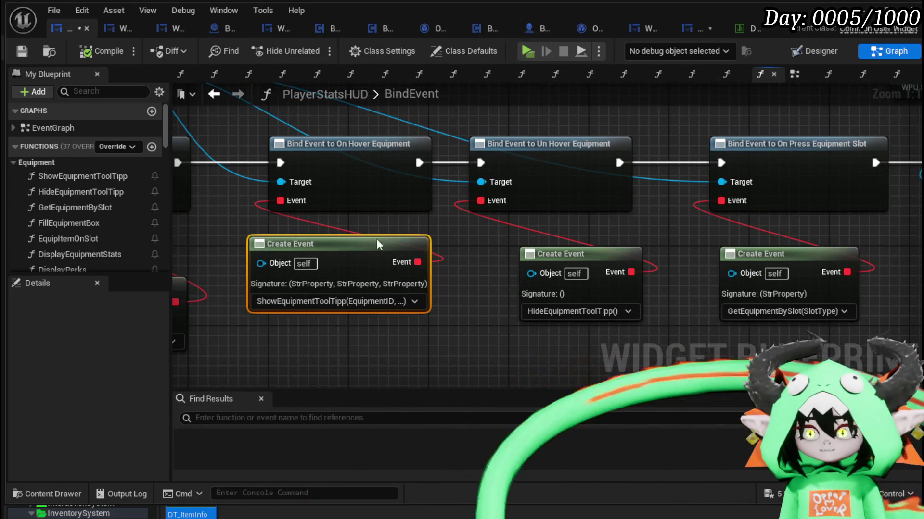
{"action": "left_click_drag", "start_coordinate": [470, 238], "coordinate": [402, 234]}
{"action": "left_click_drag", "start_coordinate": [472, 248], "coordinate": [449, 226]}
{"action": "left_click_drag", "start_coordinate": [572, 232], "coordinate": [443, 242]}
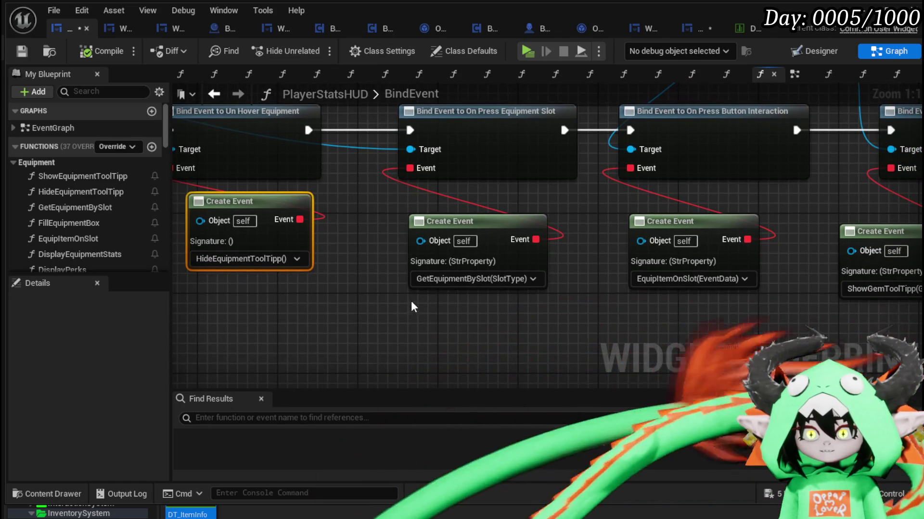
{"action": "left_click_drag", "start_coordinate": [400, 306], "coordinate": [557, 202]}
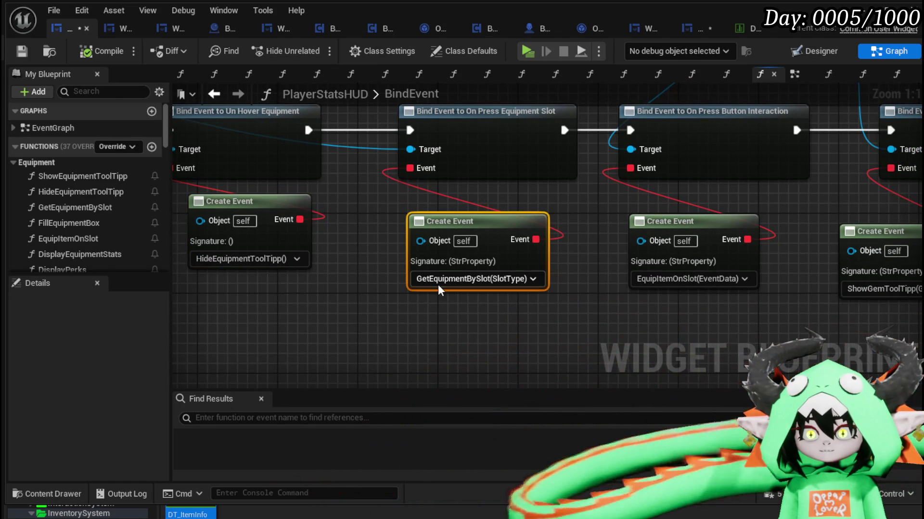
{"action": "left_click", "coordinate": [434, 336]}
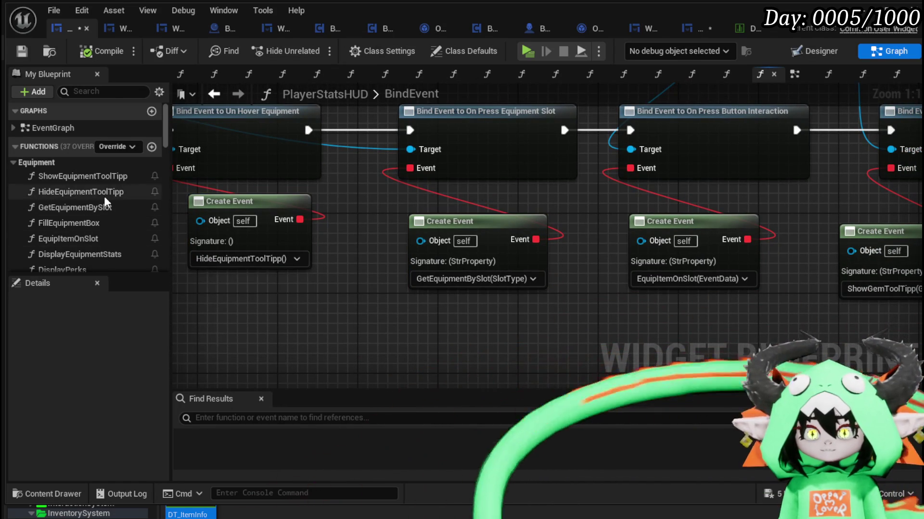
{"action": "scroll", "coordinate": [104, 196], "scroll_direction": "down", "scroll_amount": 2}
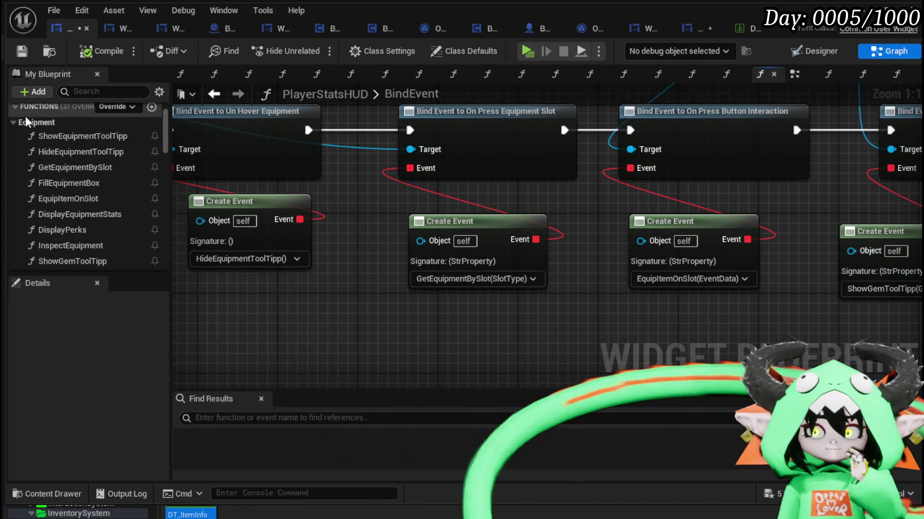
{"action": "double_click", "coordinate": [97, 173]}
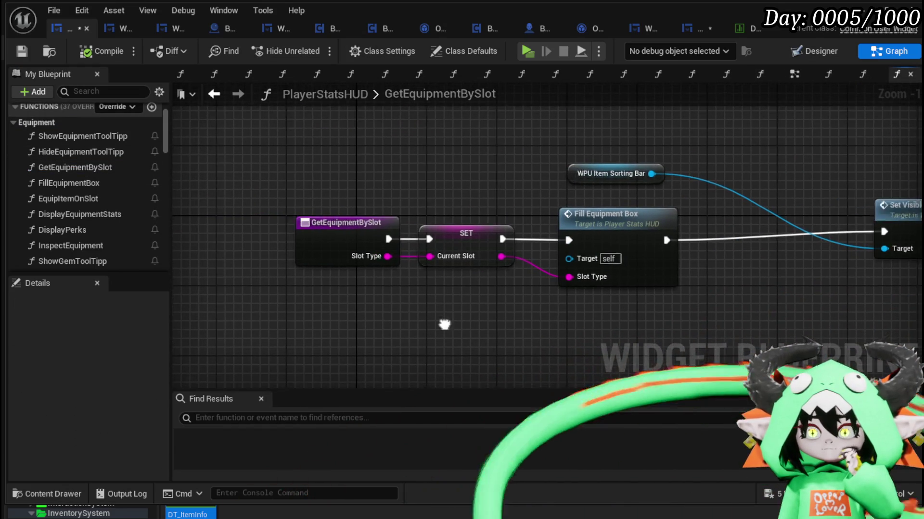
- Add a Parse Into Array node on Slot Type and edit its delimiter
{"action": "mouse_move", "coordinate": [412, 274]}
{"action": "left_mouse_down"}
{"action": "mouse_move", "coordinate": [250, 268]}
{"action": "mouse_move", "coordinate": [382, 274]}
{"action": "mouse_move", "coordinate": [308, 257]}
{"action": "mouse_move", "coordinate": [350, 289]}
{"action": "left_mouse_up"}
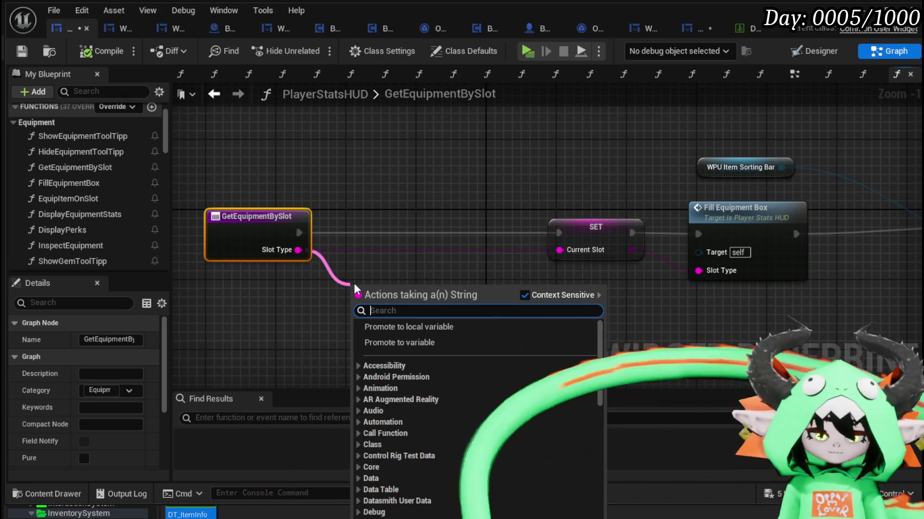
{"action": "type", "text": "Parse"}
{"action": "key", "text": "Return"}
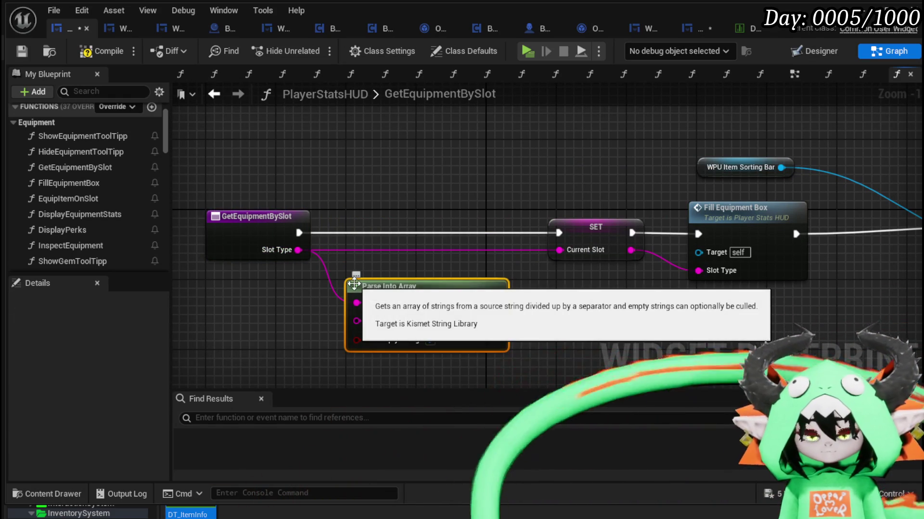
{"action": "left_click_drag", "start_coordinate": [365, 353], "coordinate": [352, 193]}
{"action": "left_click", "coordinate": [377, 233]}
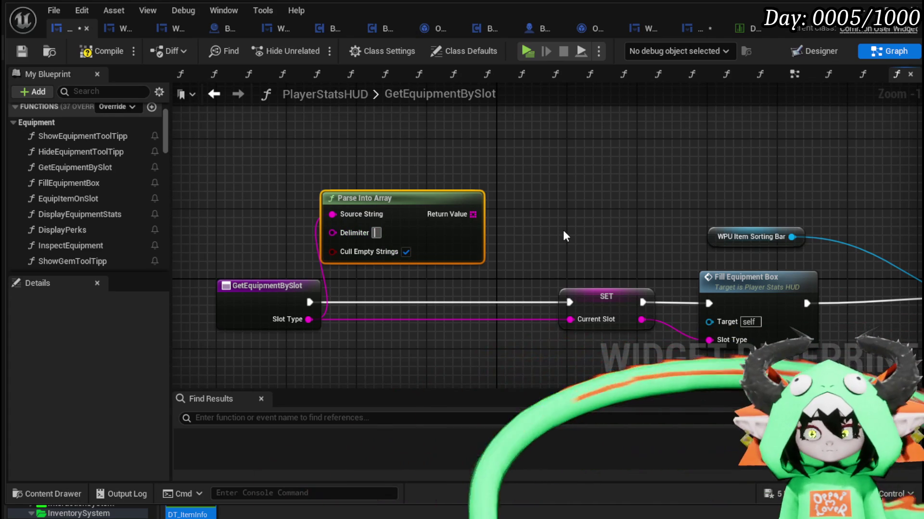
- Set Current Slot from parsed element 0 with Cull Empty Strings off, then compile and save all
{"action": "mouse_move", "coordinate": [473, 214]}
{"action": "left_mouse_down"}
{"action": "mouse_move", "coordinate": [484, 177]}
{"action": "mouse_move", "coordinate": [399, 142]}
{"action": "left_mouse_up"}
{"action": "type", "text": "get"}
{"action": "left_click", "coordinate": [461, 233]}
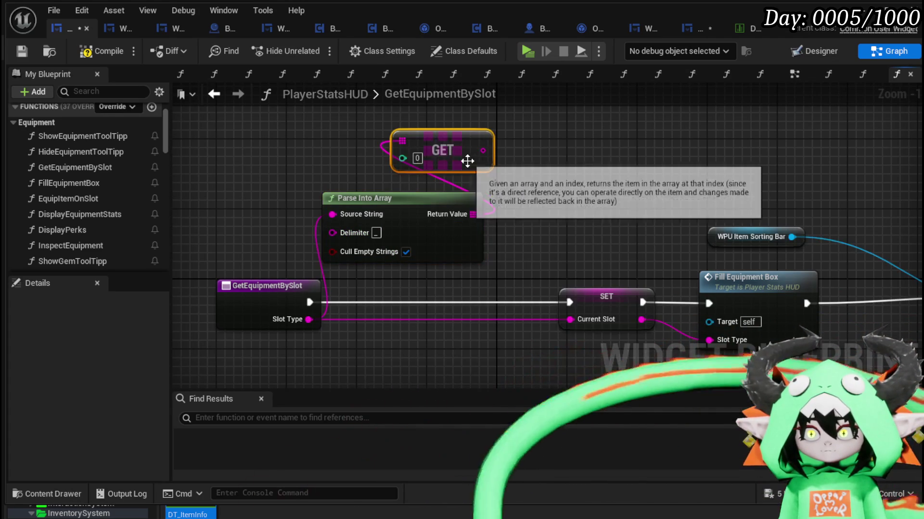
{"action": "mouse_move", "coordinate": [482, 150]}
{"action": "left_mouse_down"}
{"action": "mouse_move", "coordinate": [590, 329]}
{"action": "mouse_move", "coordinate": [570, 319]}
{"action": "left_mouse_up"}
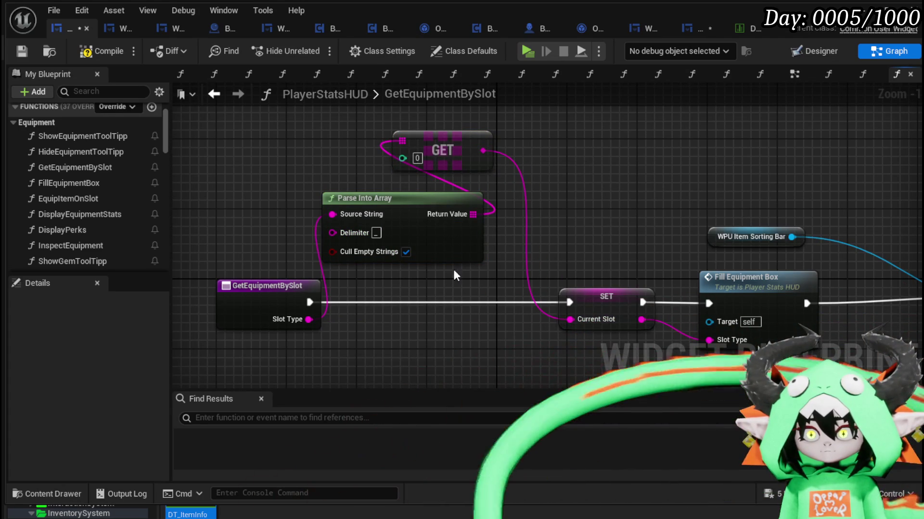
{"action": "left_click", "coordinate": [406, 252]}
{"action": "left_click", "coordinate": [98, 51]}
{"action": "left_click", "coordinate": [21, 51]}
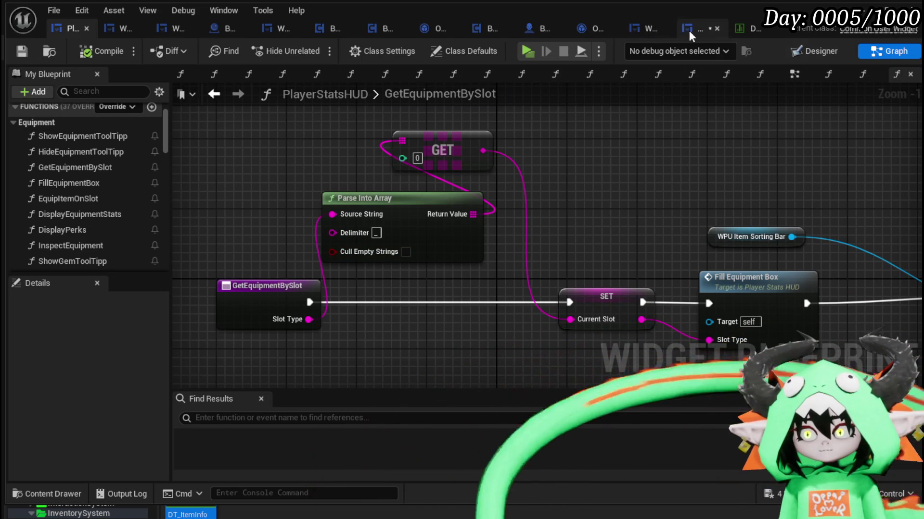
{"action": "left_click", "coordinate": [688, 30]}
{"action": "left_click", "coordinate": [21, 51]}
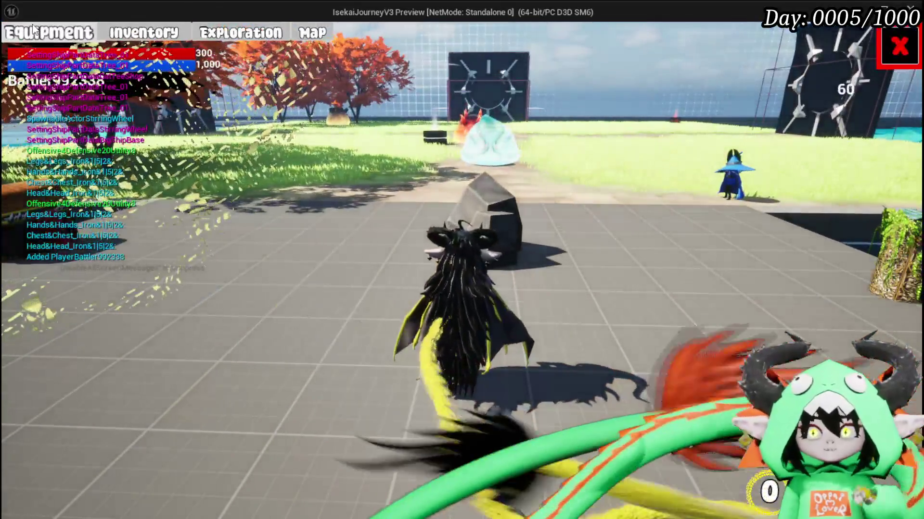
{"action": "left_click", "coordinate": [33, 28]}
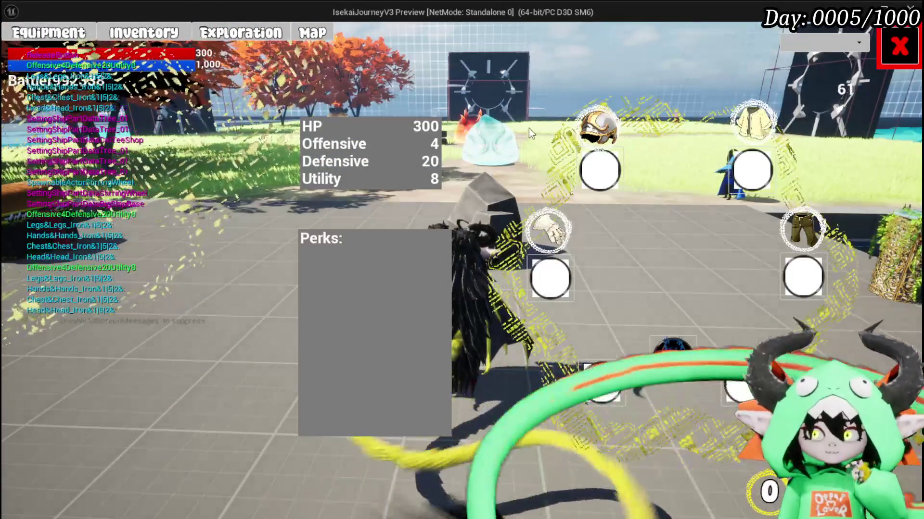
{"action": "left_click", "coordinate": [620, 134]}
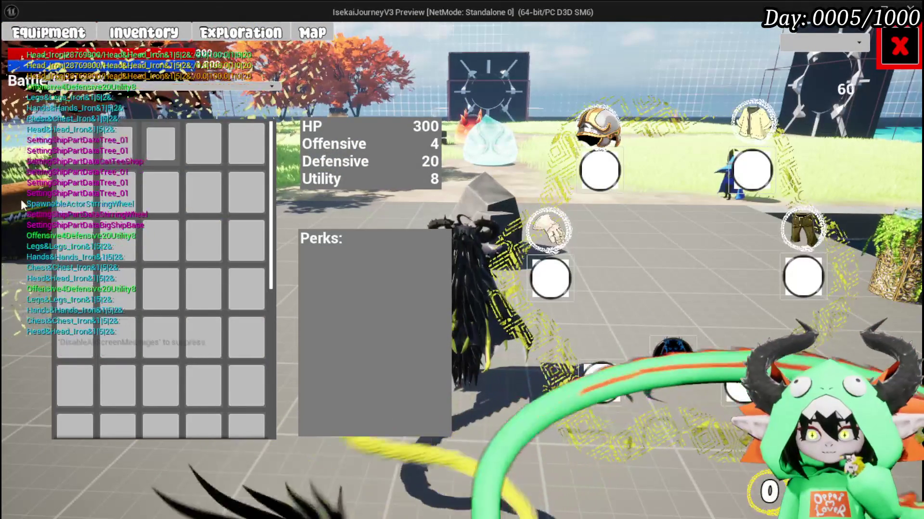
{"action": "left_click", "coordinate": [566, 238]}
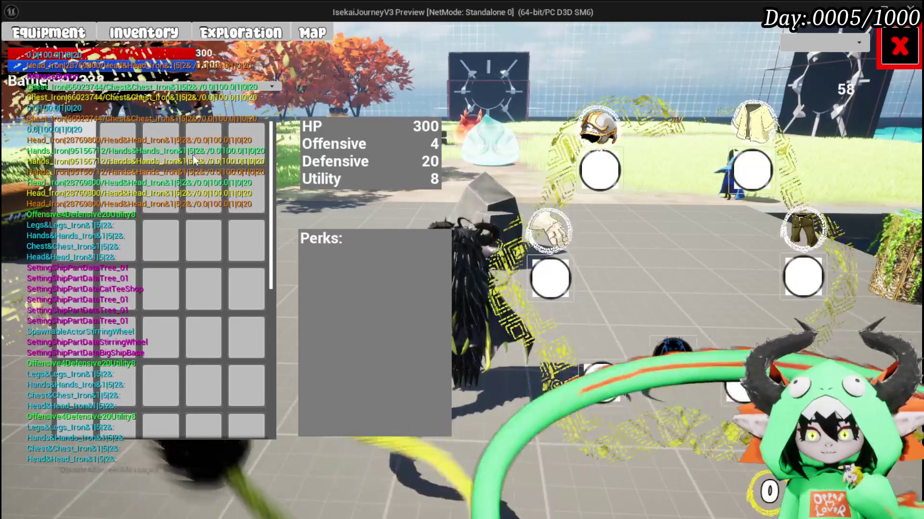
{"action": "left_click", "coordinate": [804, 230]}
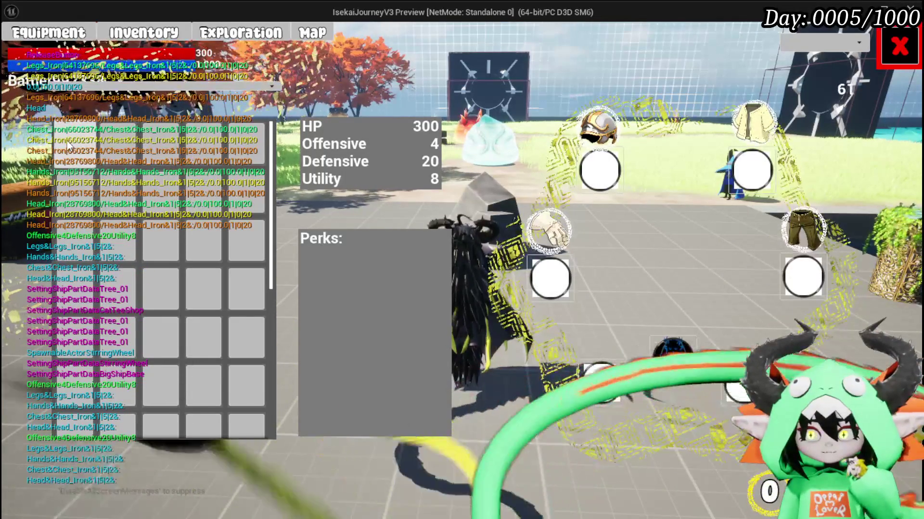
{"action": "mouse_move", "coordinate": [591, 126]}
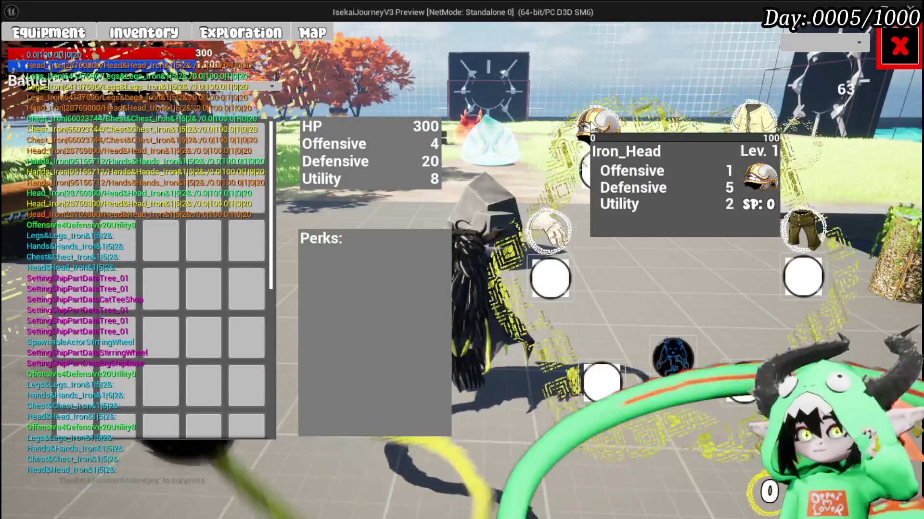
{"action": "mouse_move", "coordinate": [749, 115]}
{"action": "mouse_move", "coordinate": [813, 217]}
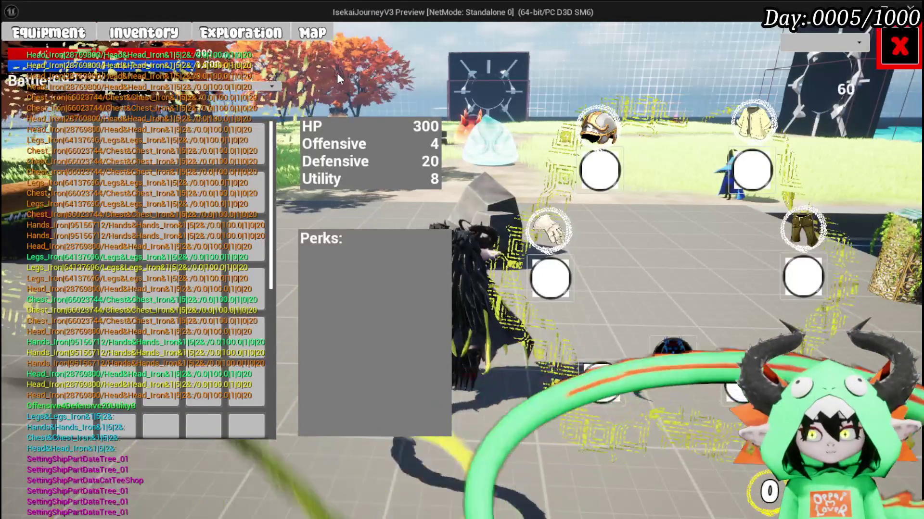
{"action": "key", "text": "Escape"}
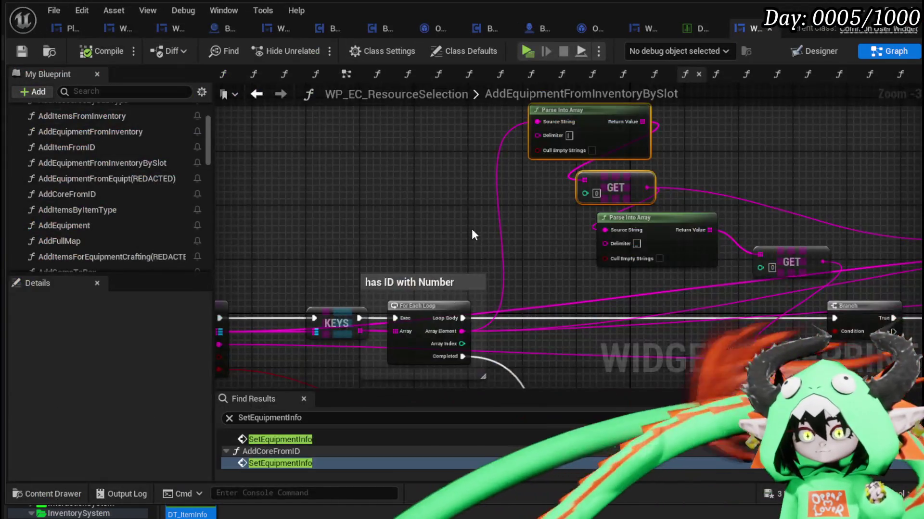
- Pan the graph to inspect the FIND, Cast, Create Widget, KEYS and GET nodes
{"action": "mouse_move", "coordinate": [474, 235]}
{"action": "left_mouse_down"}
{"action": "mouse_move", "coordinate": [792, 193]}
{"action": "mouse_move", "coordinate": [482, 190]}
{"action": "mouse_move", "coordinate": [481, 175]}
{"action": "mouse_move", "coordinate": [418, 127]}
{"action": "left_mouse_up"}
{"action": "scroll", "coordinate": [618, 147], "scroll_direction": "down", "scroll_amount": 2}
{"action": "mouse_move", "coordinate": [481, 192]}
{"action": "left_mouse_down"}
{"action": "mouse_move", "coordinate": [240, 230]}
{"action": "mouse_move", "coordinate": [466, 243]}
{"action": "left_mouse_up"}
{"action": "scroll", "coordinate": [466, 243], "scroll_direction": "up", "scroll_amount": 3}
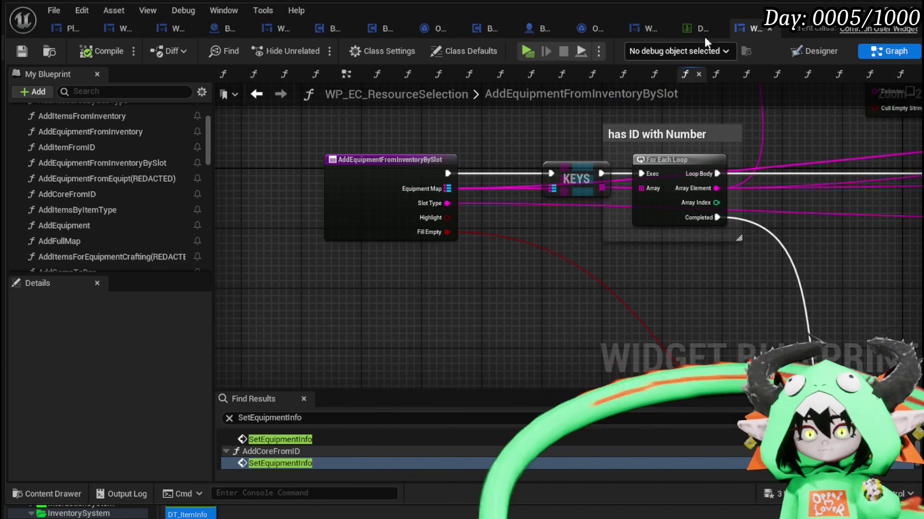
- Rearrange GetEquipmentBySlot's nodes in PlayerStatsHUD and open the FillEquipmentBox function graph
{"action": "left_click", "coordinate": [69, 33]}
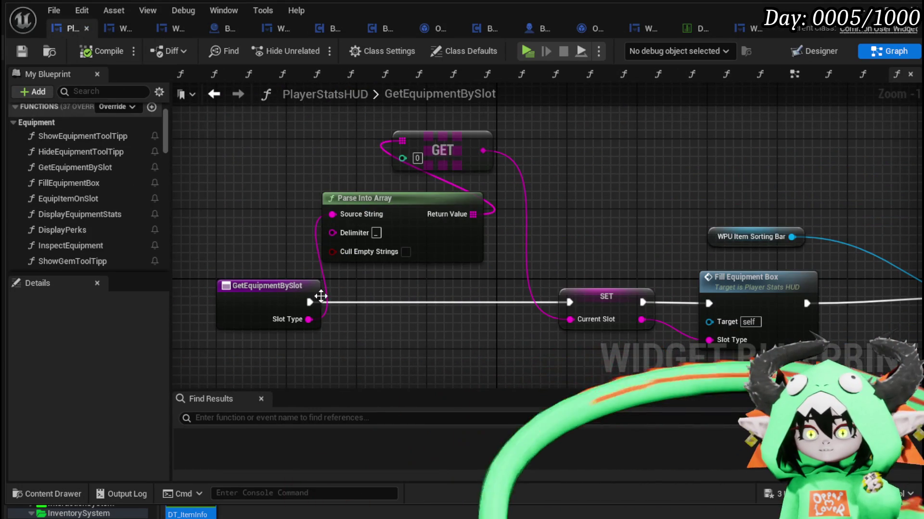
{"action": "left_click_drag", "start_coordinate": [297, 295], "coordinate": [225, 200]}
{"action": "left_click", "coordinate": [525, 221]}
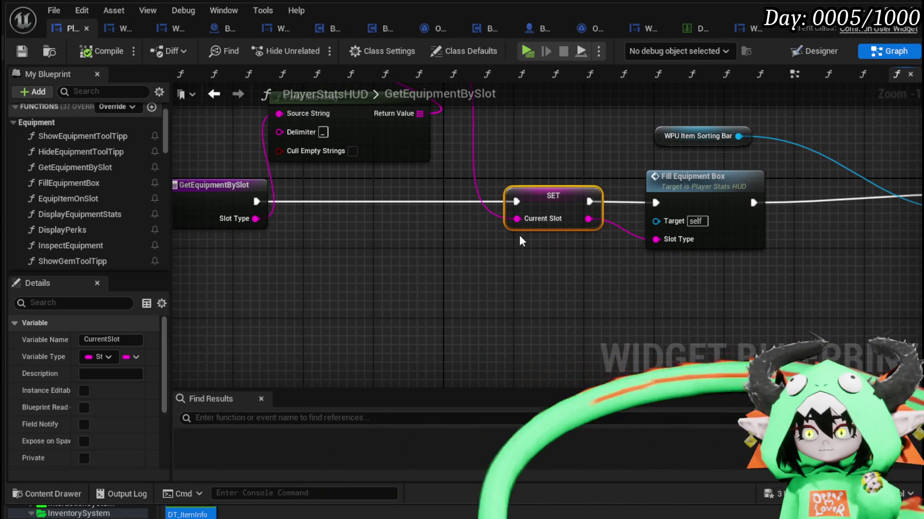
{"action": "left_click_drag", "start_coordinate": [294, 217], "coordinate": [398, 229]}
{"action": "left_click", "coordinate": [306, 209]}
{"action": "left_click_drag", "start_coordinate": [307, 210], "coordinate": [227, 209]}
{"action": "mouse_move", "coordinate": [426, 218]}
{"action": "left_mouse_down"}
{"action": "mouse_move", "coordinate": [391, 221]}
{"action": "mouse_move", "coordinate": [452, 187]}
{"action": "left_mouse_up"}
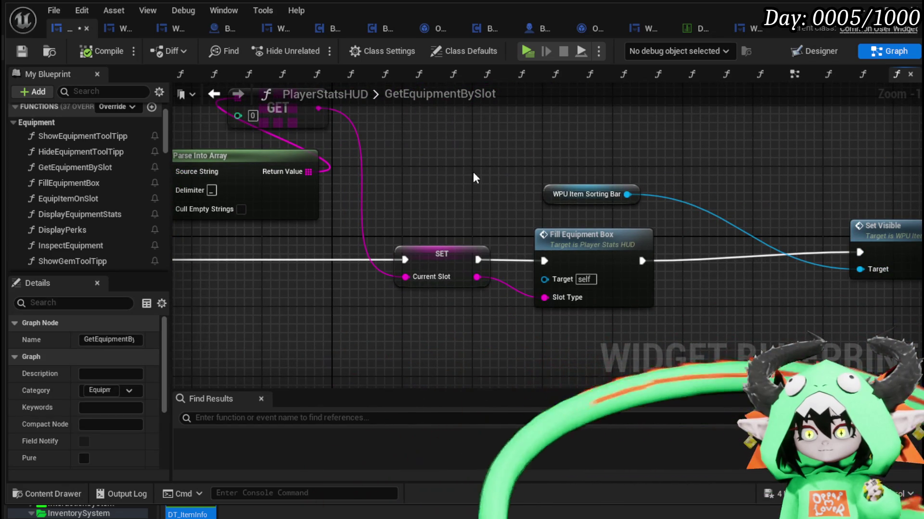
{"action": "double_click", "coordinate": [596, 242]}
{"action": "left_click_drag", "start_coordinate": [263, 166], "coordinate": [501, 125]}
{"action": "scroll", "coordinate": [512, 162], "scroll_direction": "down", "scroll_amount": 3}
{"action": "scroll", "coordinate": [512, 162], "scroll_direction": "up", "scroll_amount": 5}
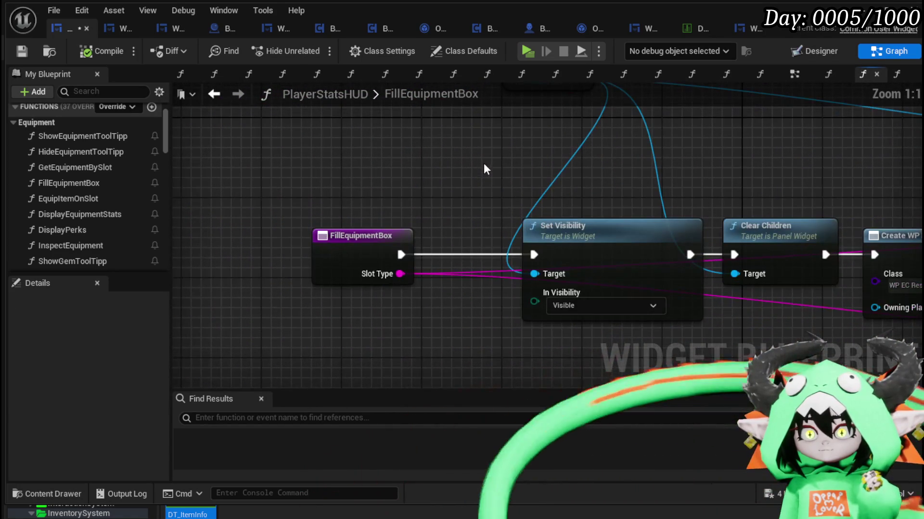
- Pan through the FillEquipmentBox chain and move the Owner node upward
{"action": "scroll", "coordinate": [767, 165], "scroll_direction": "down", "scroll_amount": 2}
{"action": "left_click_drag", "start_coordinate": [767, 165], "coordinate": [410, 129]}
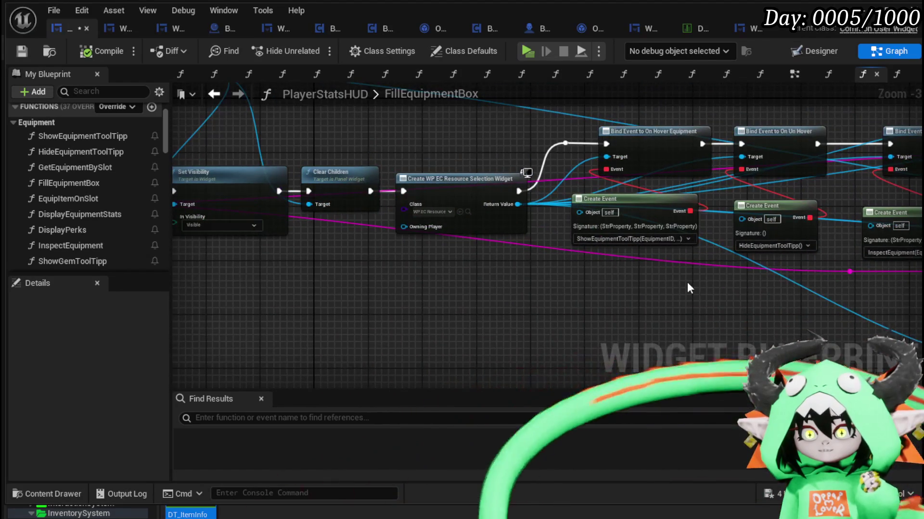
{"action": "left_click_drag", "start_coordinate": [657, 272], "coordinate": [311, 263]}
{"action": "mouse_move", "coordinate": [680, 281]}
{"action": "left_mouse_down"}
{"action": "mouse_move", "coordinate": [313, 268]}
{"action": "mouse_move", "coordinate": [370, 337]}
{"action": "mouse_move", "coordinate": [362, 386]}
{"action": "mouse_move", "coordinate": [341, 326]}
{"action": "mouse_move", "coordinate": [361, 261]}
{"action": "mouse_move", "coordinate": [377, 295]}
{"action": "mouse_move", "coordinate": [324, 326]}
{"action": "left_mouse_up"}
{"action": "left_click_drag", "start_coordinate": [435, 227], "coordinate": [435, 186]}
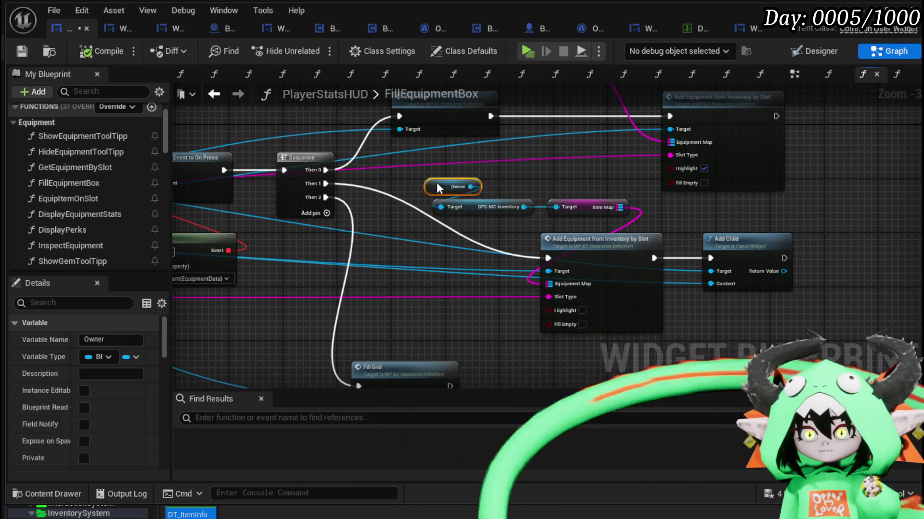
{"action": "left_click_drag", "start_coordinate": [395, 112], "coordinate": [364, 222]}
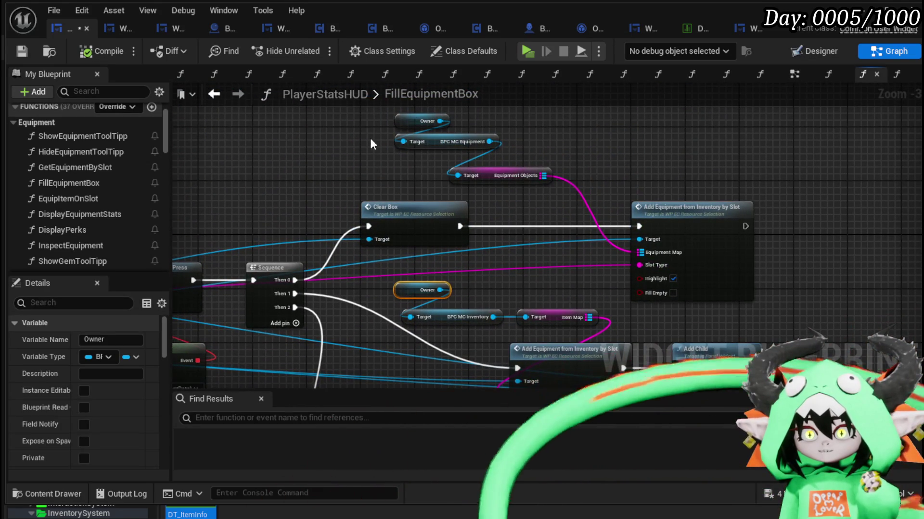
{"action": "mouse_move", "coordinate": [447, 212]}
{"action": "left_mouse_down"}
{"action": "mouse_move", "coordinate": [456, 186]}
{"action": "mouse_move", "coordinate": [434, 207]}
{"action": "left_mouse_up"}
- Inspect both Add Equipment from Inventory by Slot nodes and compile PlayerStatsHUD
{"action": "left_click", "coordinate": [642, 204]}
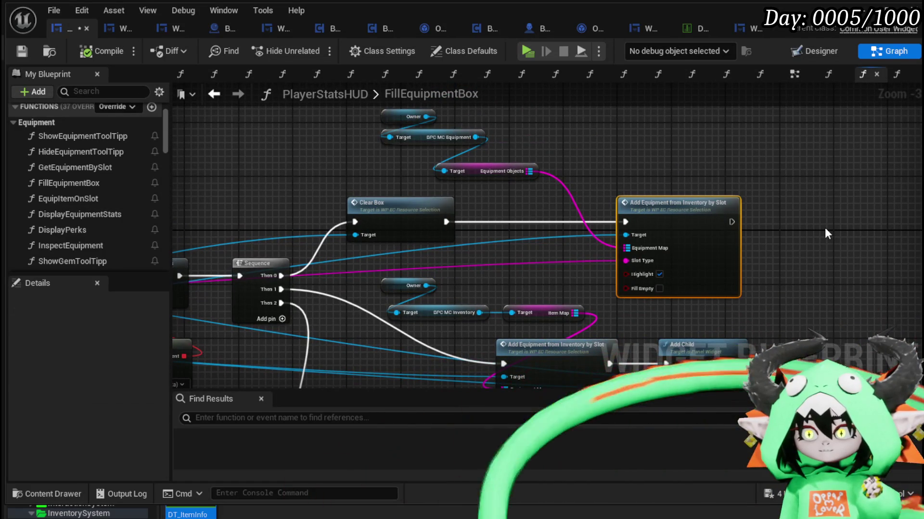
{"action": "mouse_move", "coordinate": [815, 227]}
{"action": "left_mouse_down"}
{"action": "mouse_move", "coordinate": [806, 192]}
{"action": "mouse_move", "coordinate": [823, 210]}
{"action": "mouse_move", "coordinate": [749, 304]}
{"action": "left_mouse_up"}
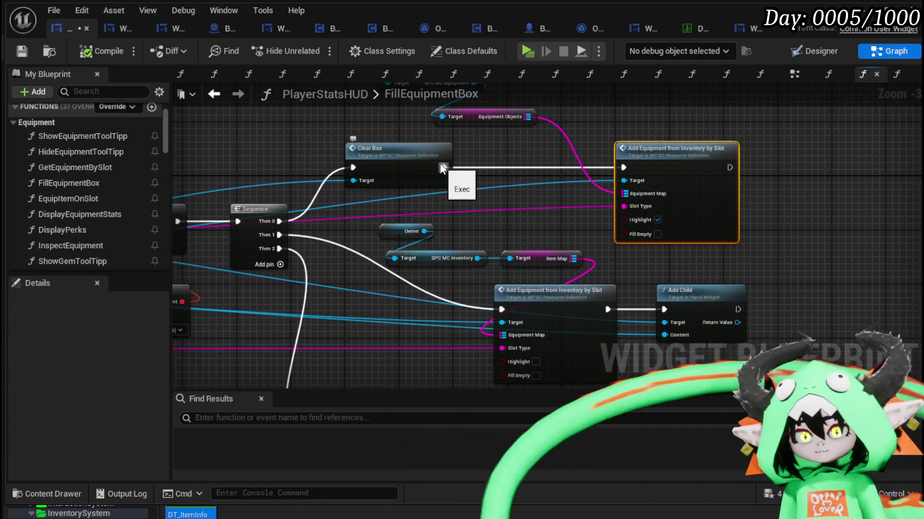
{"action": "left_click_drag", "start_coordinate": [493, 236], "coordinate": [500, 206]}
{"action": "left_click", "coordinate": [548, 298]}
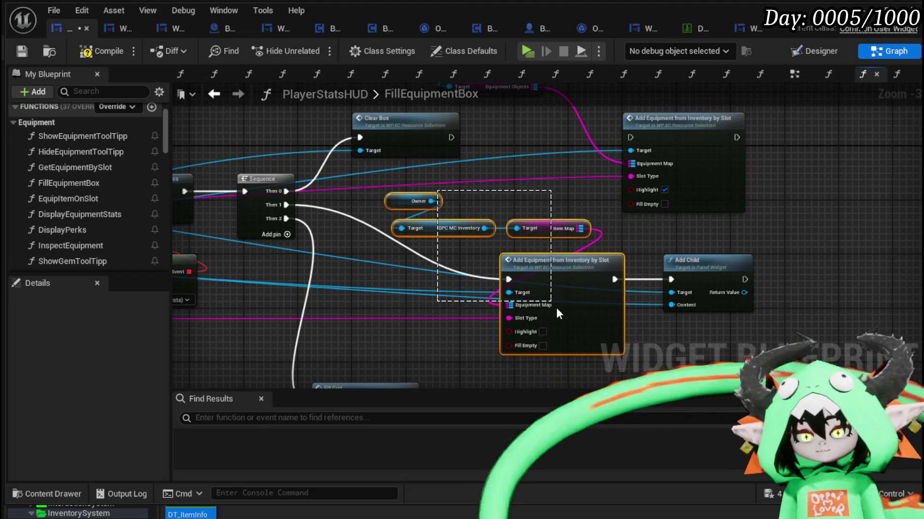
{"action": "scroll", "coordinate": [414, 308], "scroll_direction": "down", "scroll_amount": 2}
{"action": "scroll", "coordinate": [409, 308], "scroll_direction": "up", "scroll_amount": 2}
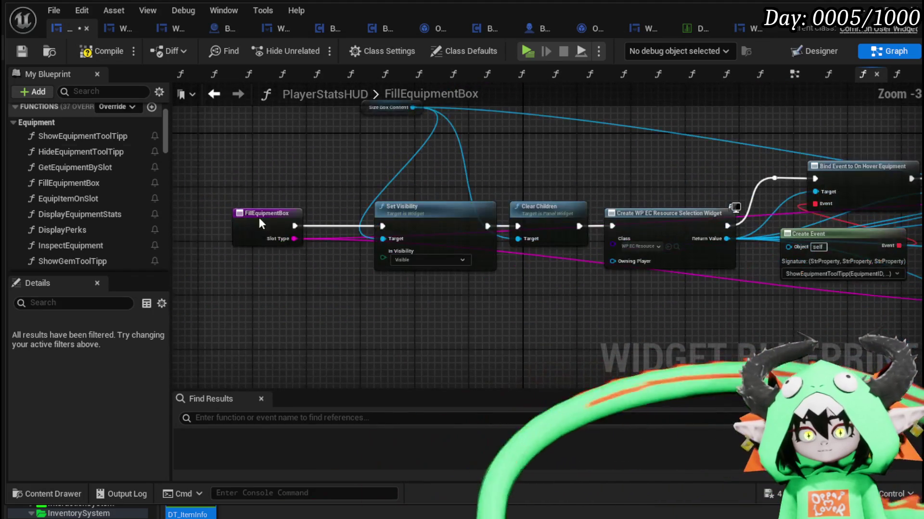
{"action": "left_click", "coordinate": [82, 58]}
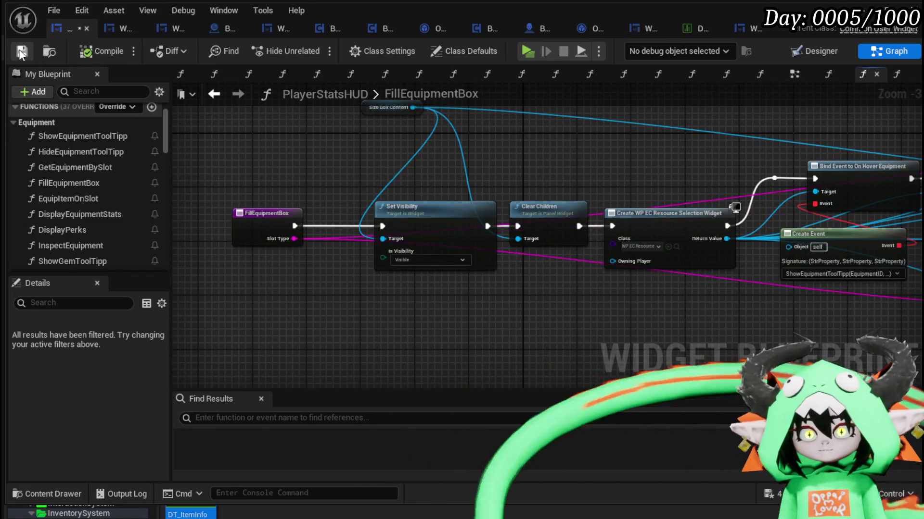
- Insert a Print String of Slot Type right after the FillEquipmentBox entry, in magenta text
{"action": "mouse_move", "coordinate": [270, 239]}
{"action": "left_mouse_down"}
{"action": "mouse_move", "coordinate": [433, 237]}
{"action": "mouse_move", "coordinate": [361, 260]}
{"action": "mouse_move", "coordinate": [249, 261]}
{"action": "mouse_move", "coordinate": [339, 215]}
{"action": "left_mouse_up"}
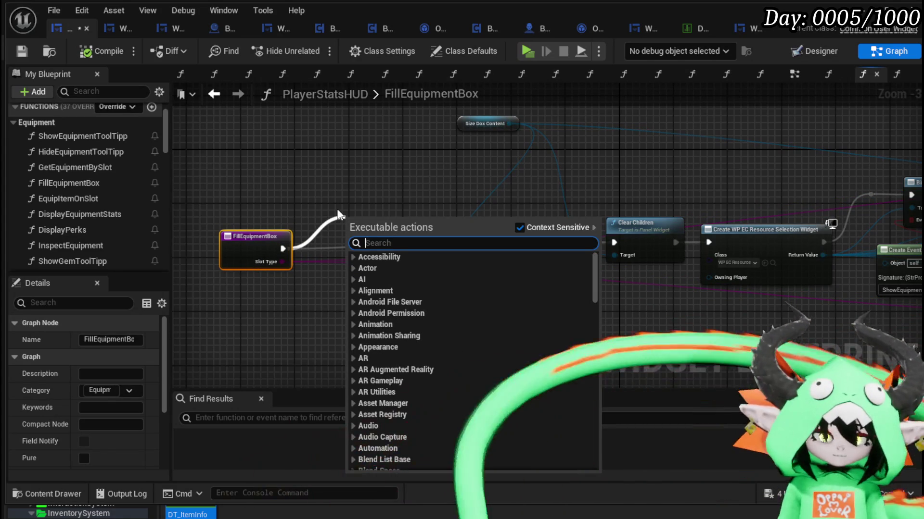
{"action": "type", "text": "Print"}
{"action": "type", "text": "tring"}
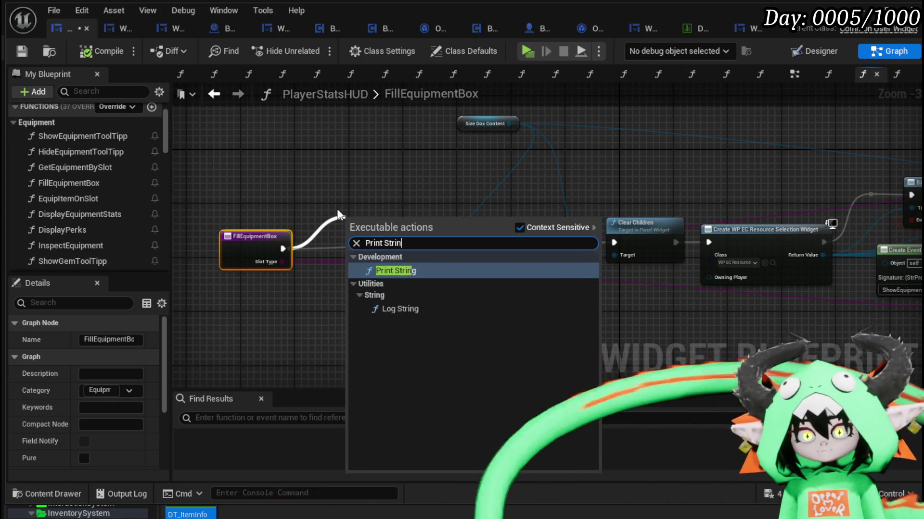
{"action": "key", "text": "Return"}
{"action": "left_click_drag", "start_coordinate": [282, 262], "coordinate": [349, 235]}
{"action": "left_click", "coordinate": [351, 309]}
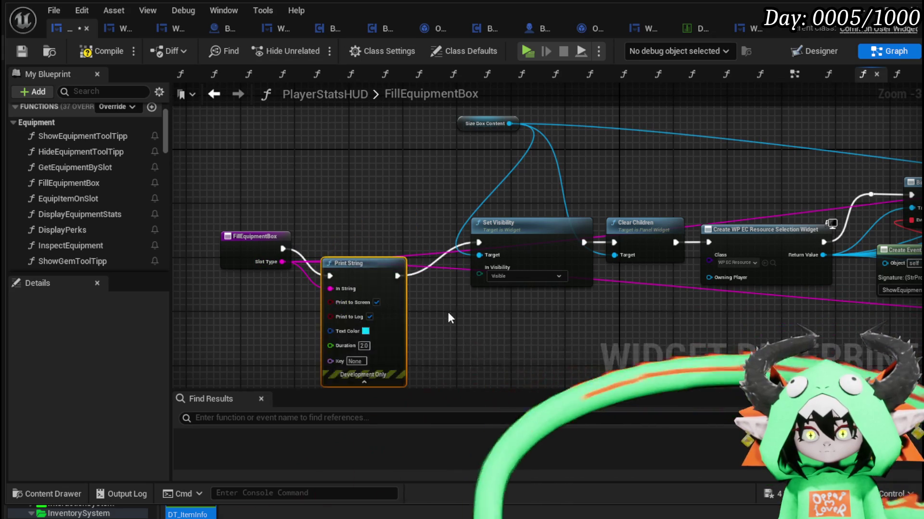
{"action": "left_click", "coordinate": [320, 297]}
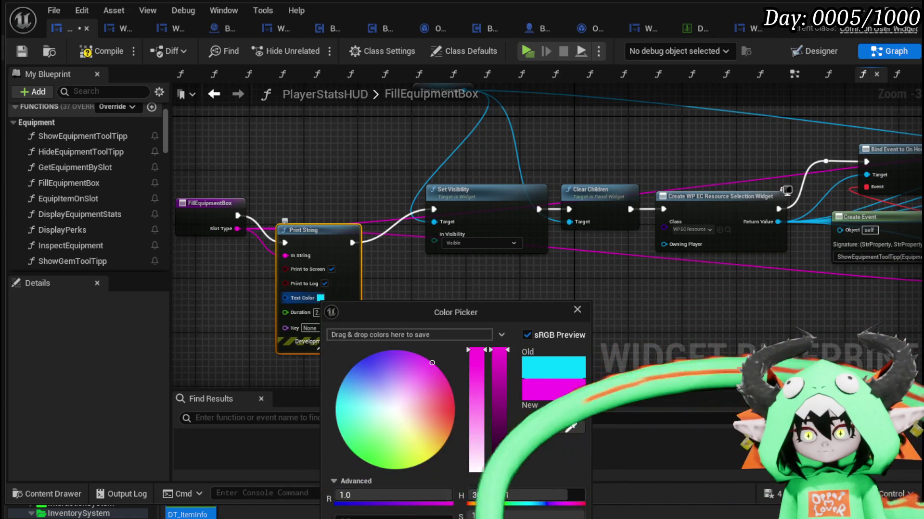
{"action": "left_click", "coordinate": [288, 299]}
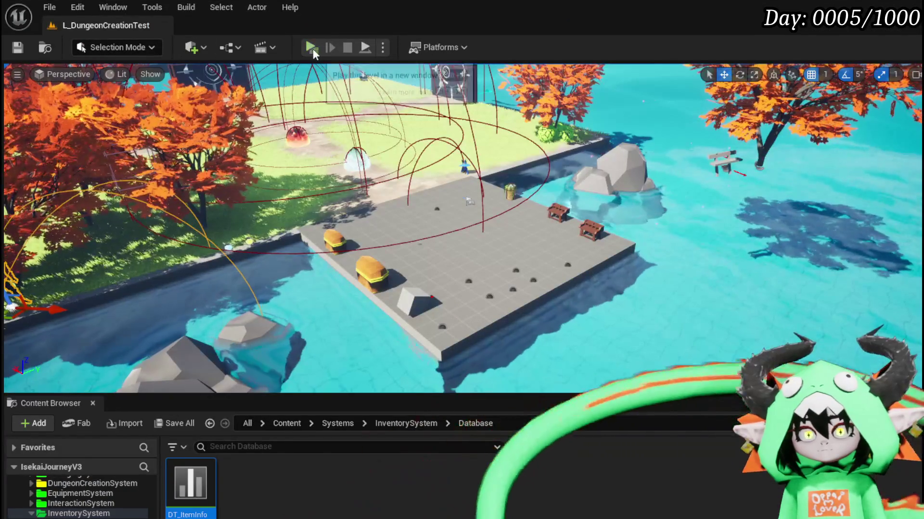
- Play, open the equipment screen with Tab to see magenta slot strings, then stop and save
{"action": "left_click", "coordinate": [313, 48]}
{"action": "key", "text": "Tab"}
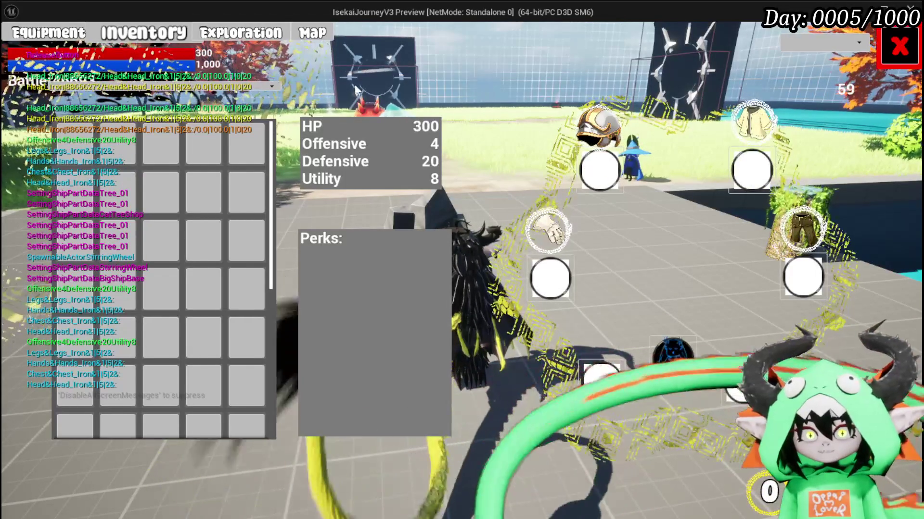
{"action": "key", "text": "Escape"}
{"action": "key", "text": "ctrl+s"}
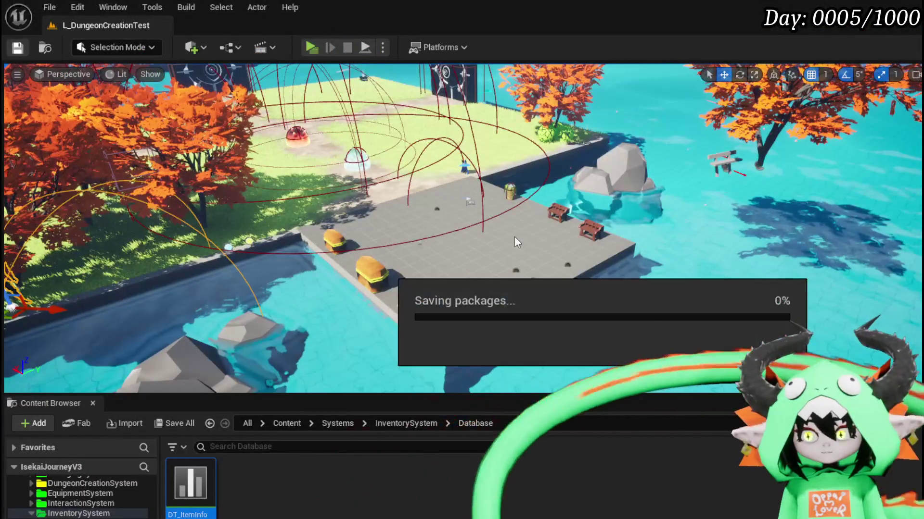
{"action": "key", "text": "alt+Tab"}
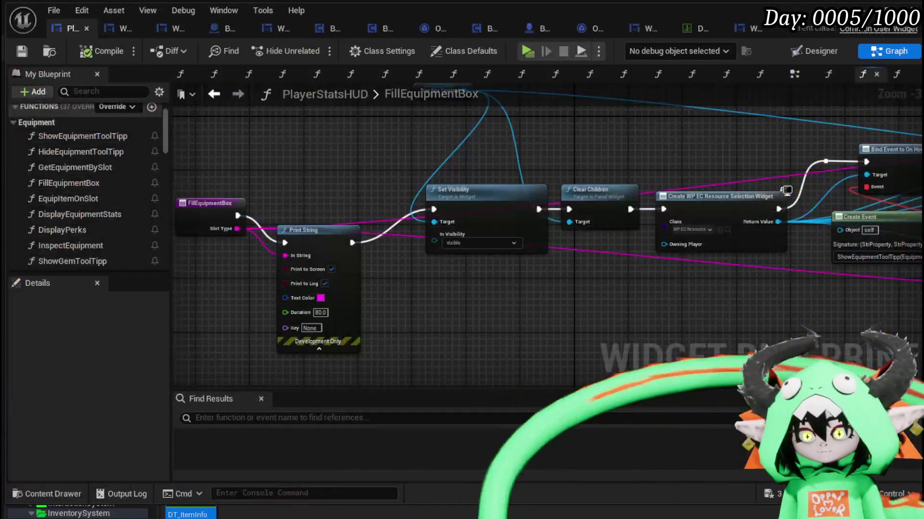
- Remove Print String from FillEquipmentBox, wiring the entry straight to Set Visibility, and save PlayerStatsHUD
{"action": "left_click_drag", "start_coordinate": [466, 311], "coordinate": [522, 312]}
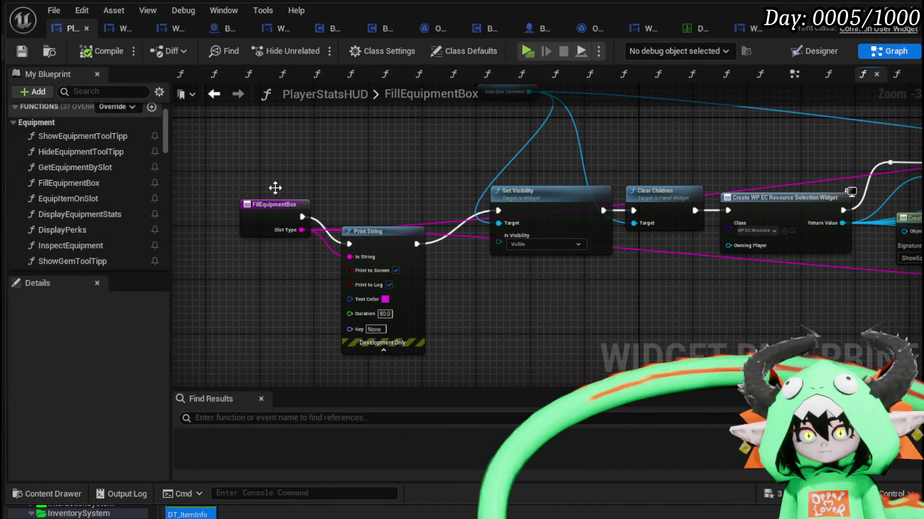
{"action": "left_click", "coordinate": [217, 93]}
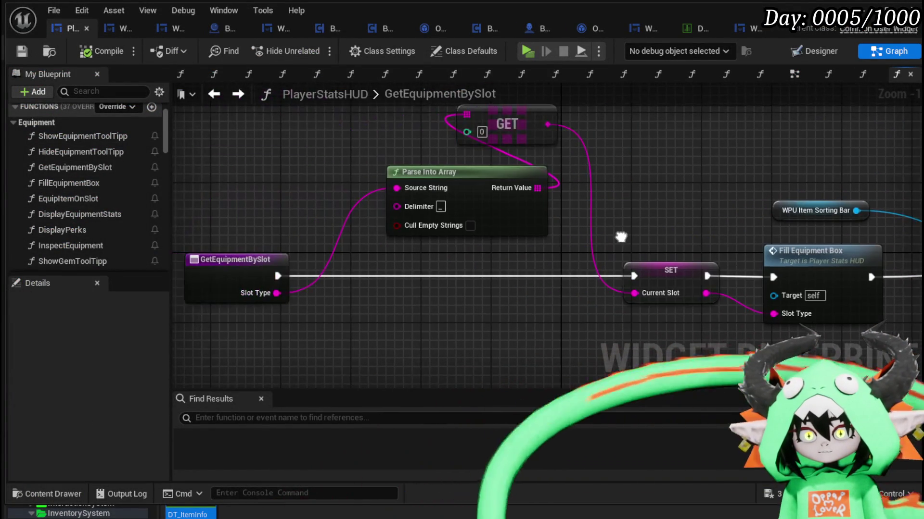
{"action": "left_click", "coordinate": [237, 94]}
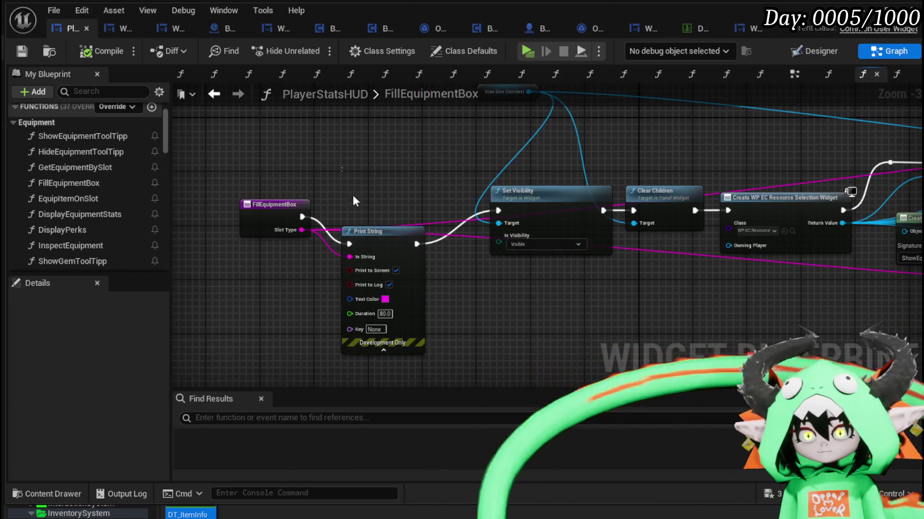
{"action": "left_click_drag", "start_coordinate": [524, 222], "coordinate": [498, 211]}
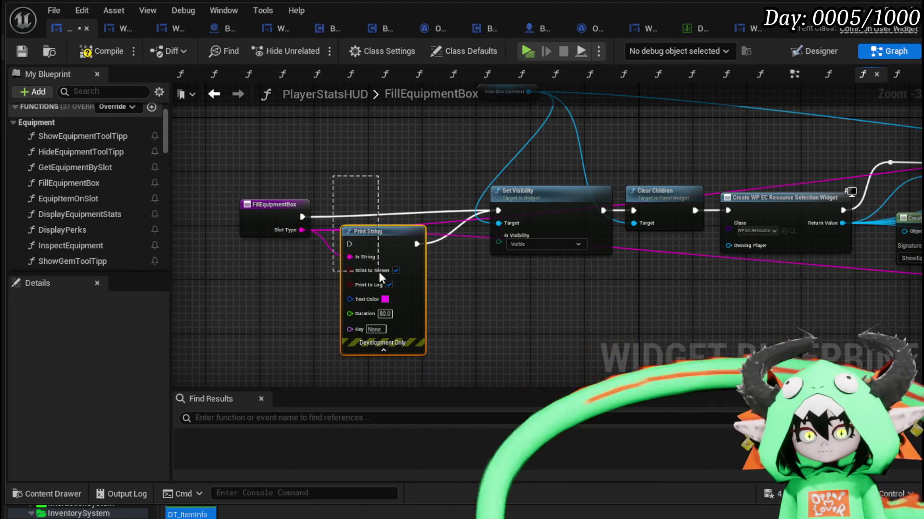
{"action": "left_click_drag", "start_coordinate": [379, 273], "coordinate": [379, 272]}
{"action": "key", "text": "Delete"}
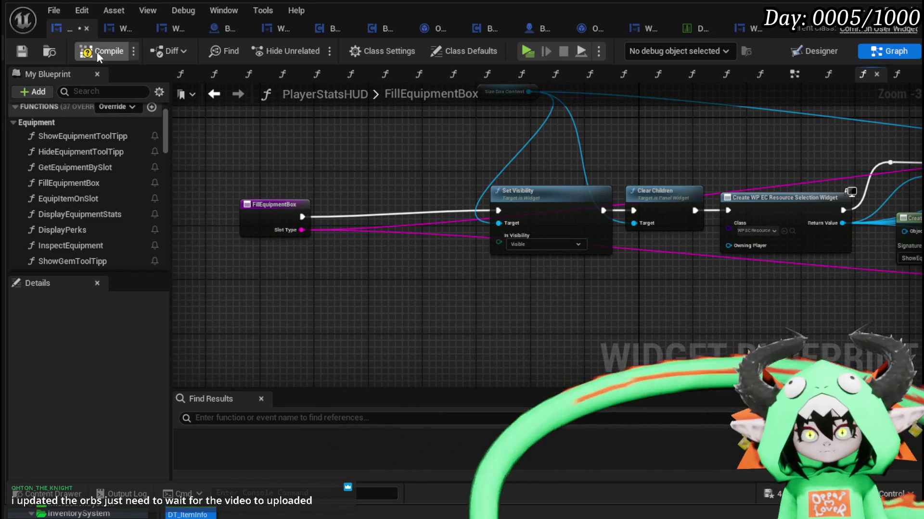
{"action": "left_click", "coordinate": [20, 50]}
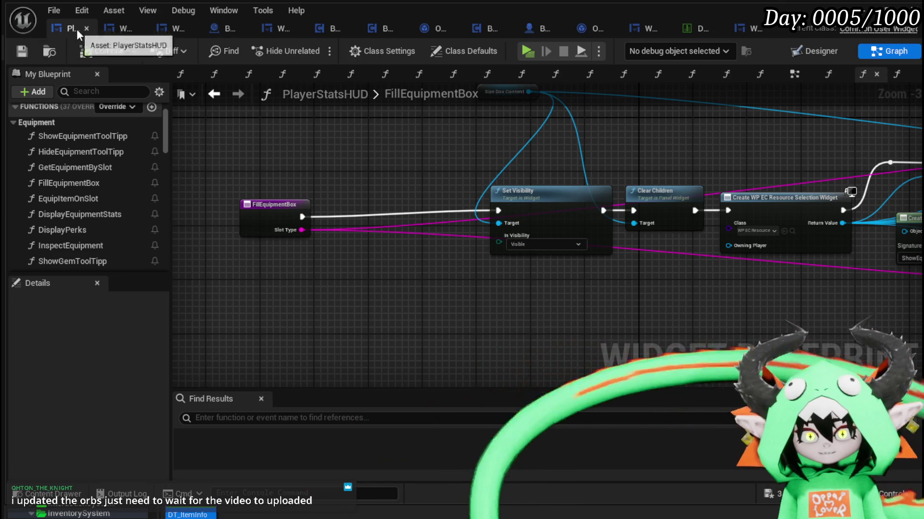
- In GetEquipmentBySlot, insert a Print String of Current Slot between SET and Fill Equipment Box
{"action": "left_click", "coordinate": [208, 97]}
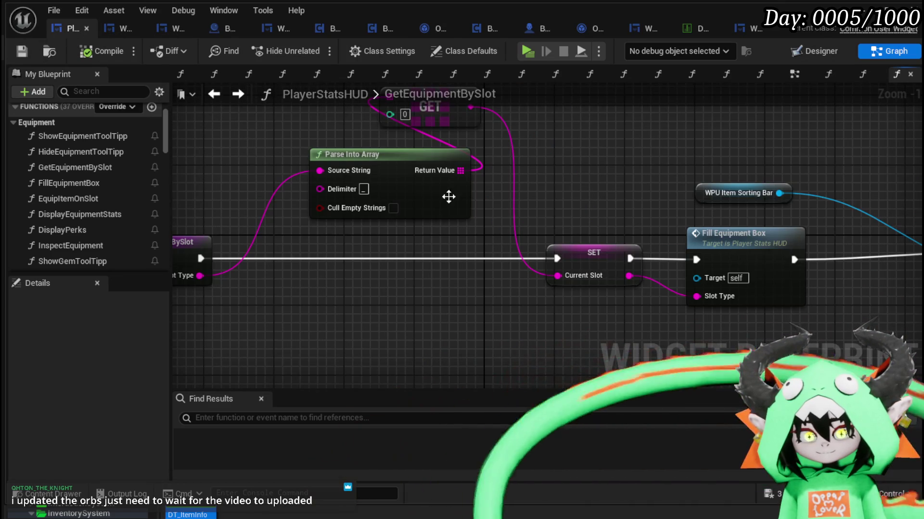
{"action": "key", "text": "ctrl+z"}
{"action": "left_click_drag", "start_coordinate": [653, 230], "coordinate": [434, 221]}
{"action": "mouse_move", "coordinate": [485, 297]}
{"action": "left_mouse_down"}
{"action": "mouse_move", "coordinate": [680, 227]}
{"action": "mouse_move", "coordinate": [623, 227]}
{"action": "left_mouse_up"}
{"action": "mouse_move", "coordinate": [448, 230]}
{"action": "left_mouse_down"}
{"action": "mouse_move", "coordinate": [577, 226]}
{"action": "mouse_move", "coordinate": [568, 229]}
{"action": "left_mouse_up"}
{"action": "left_click_drag", "start_coordinate": [741, 234], "coordinate": [736, 231]}
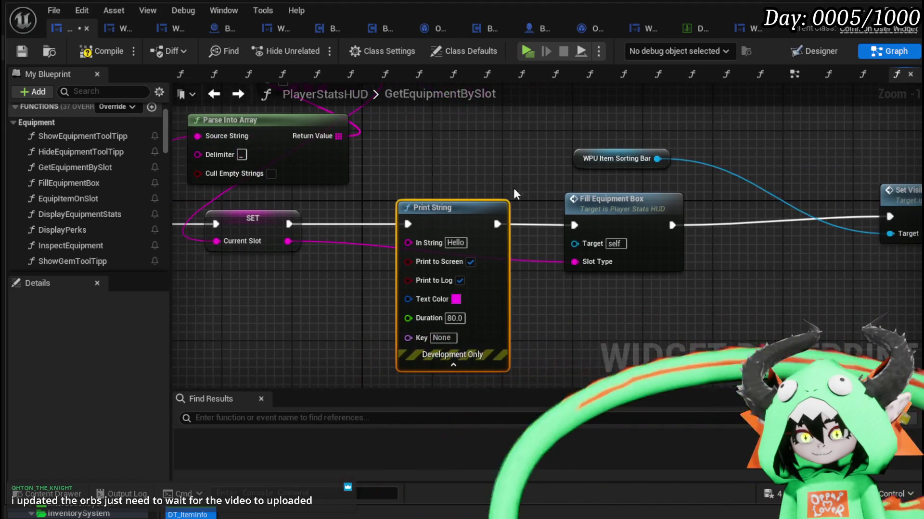
{"action": "left_click_drag", "start_coordinate": [288, 241], "coordinate": [394, 247]}
{"action": "left_click_drag", "start_coordinate": [443, 223], "coordinate": [433, 206]}
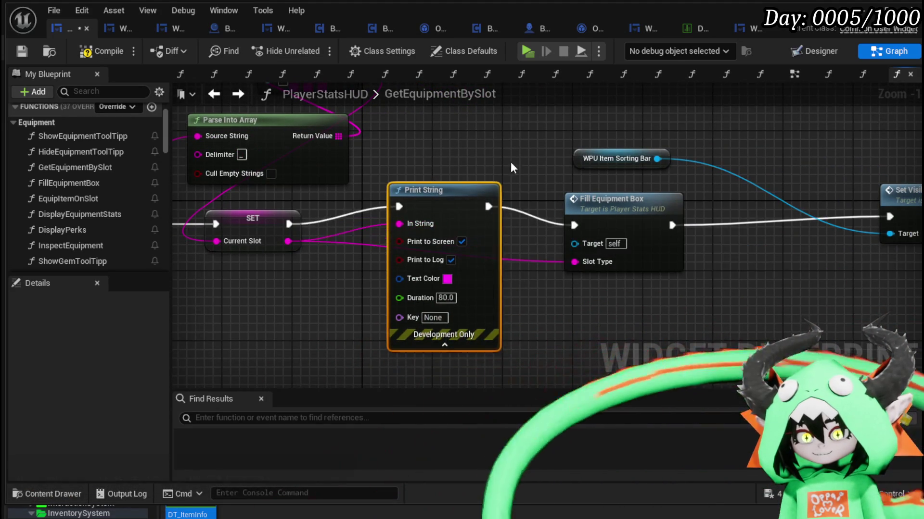
- Tidy the Set Visible, WPU Item Sorting Bar and Parse Into Array nodes, then return to the level
{"action": "left_click_drag", "start_coordinate": [781, 206], "coordinate": [773, 223]}
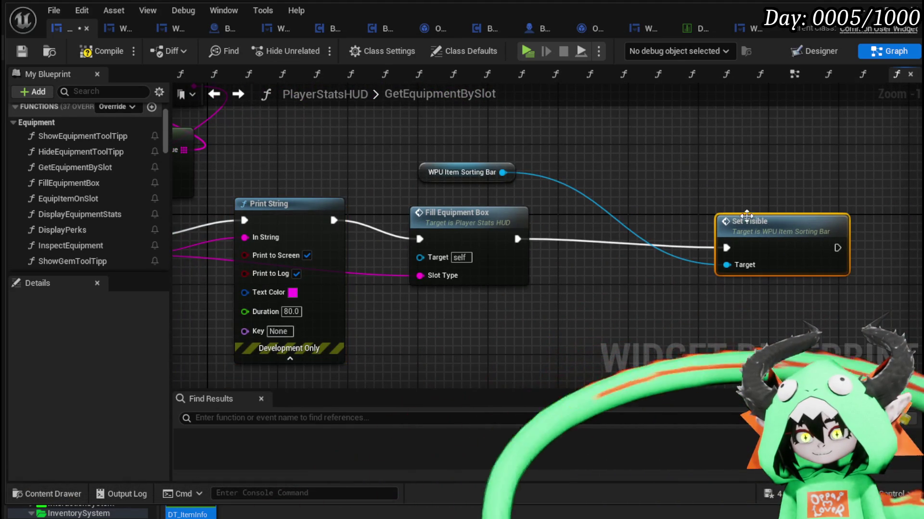
{"action": "left_click_drag", "start_coordinate": [431, 180], "coordinate": [737, 189]}
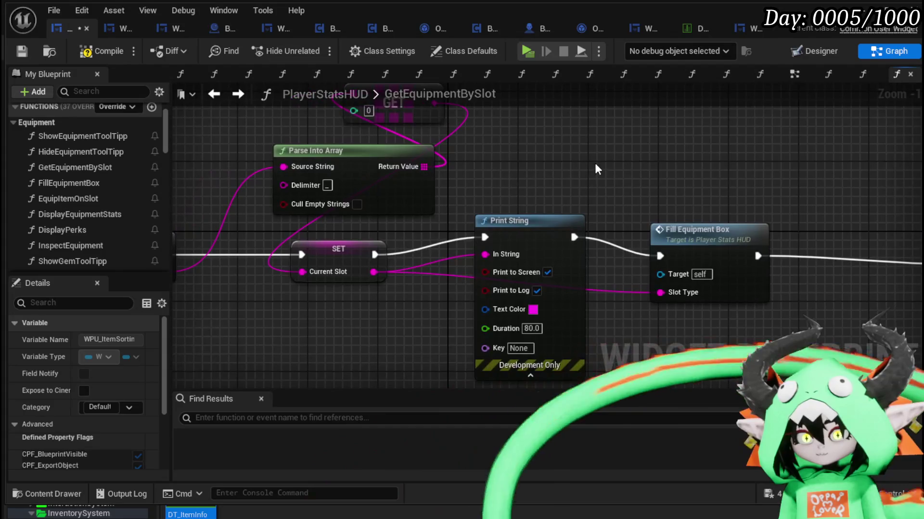
{"action": "mouse_move", "coordinate": [528, 211]}
{"action": "left_mouse_down"}
{"action": "mouse_move", "coordinate": [436, 193]}
{"action": "mouse_move", "coordinate": [384, 146]}
{"action": "mouse_move", "coordinate": [395, 141]}
{"action": "left_mouse_up"}
{"action": "left_click", "coordinate": [688, 179]}
{"action": "left_click_drag", "start_coordinate": [688, 179], "coordinate": [661, 157]}
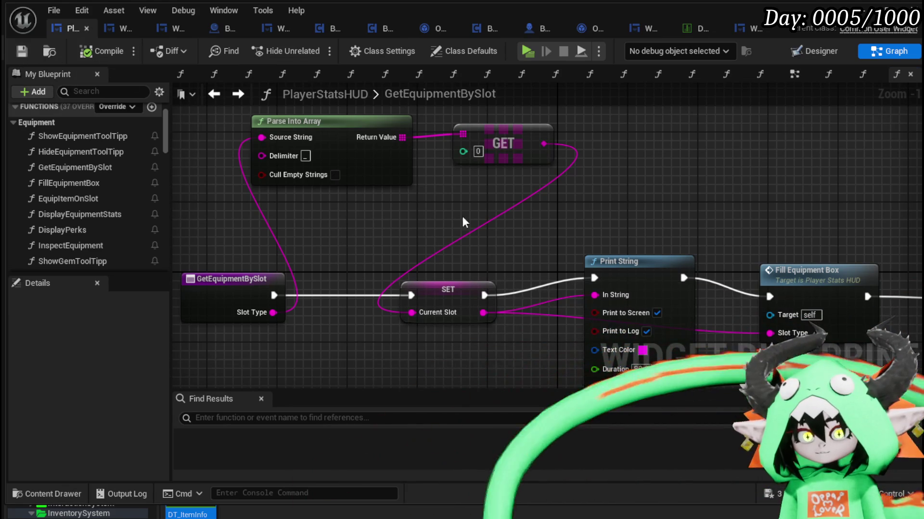
{"action": "key", "text": "alt+Tab"}
{"action": "left_click", "coordinate": [311, 48]}
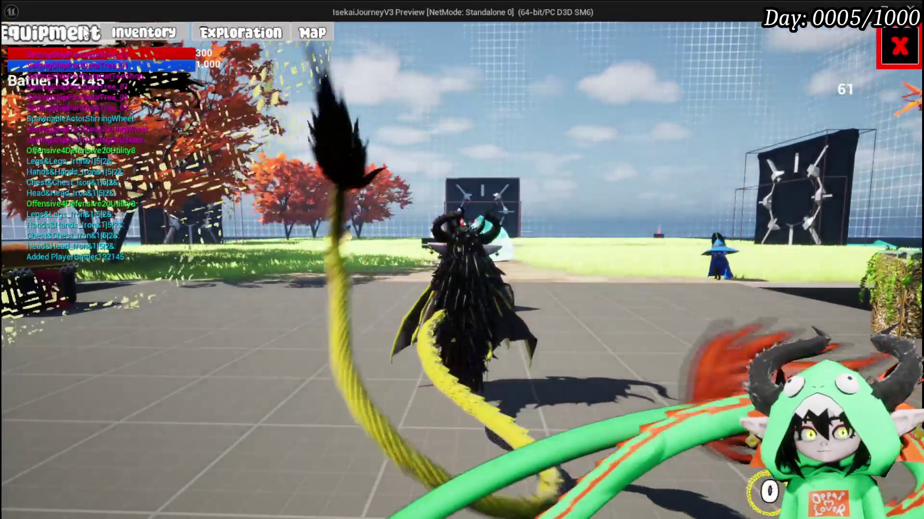
- Check the Equipment panel's slot printouts in-game, then stop the session, save all, and return to PlayerStatsHUD
{"action": "left_click", "coordinate": [85, 34]}
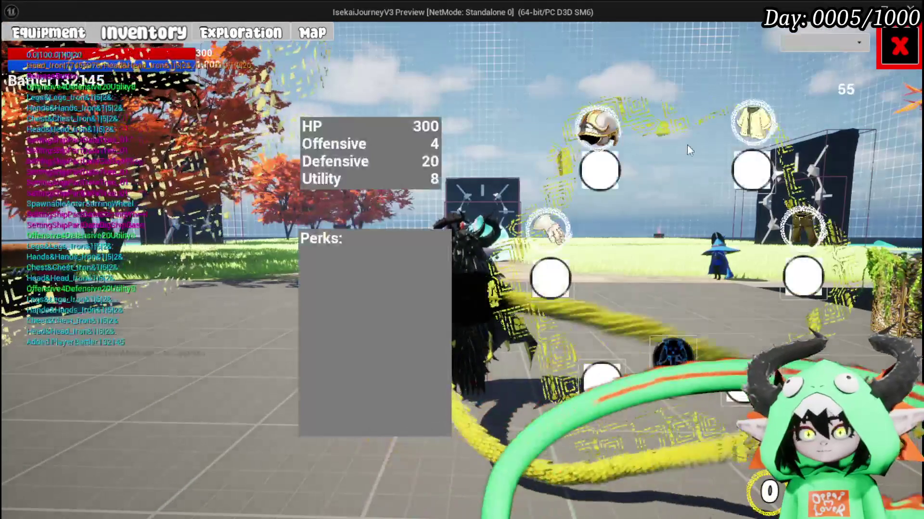
{"action": "mouse_move", "coordinate": [602, 135]}
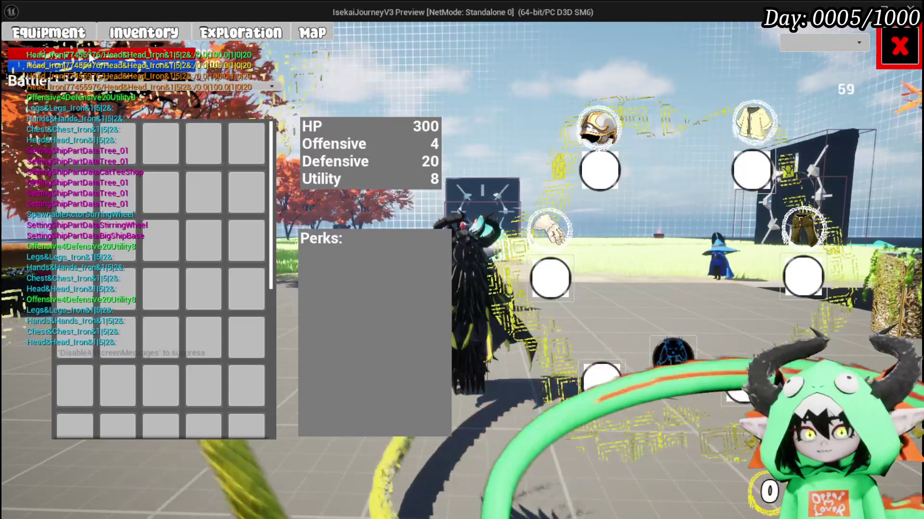
{"action": "key", "text": "alt+Tab"}
{"action": "key", "text": "Escape"}
{"action": "key", "text": "ctrl+s"}
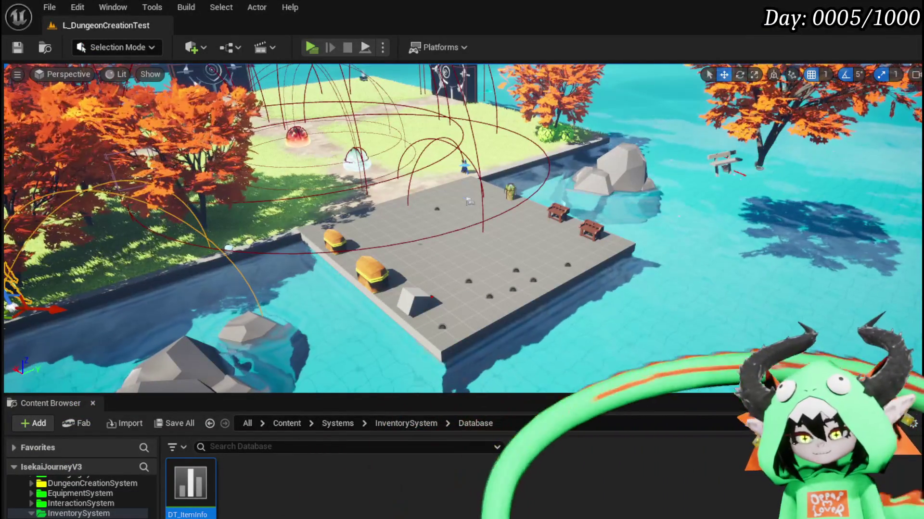
{"action": "key", "text": "alt+Tab"}
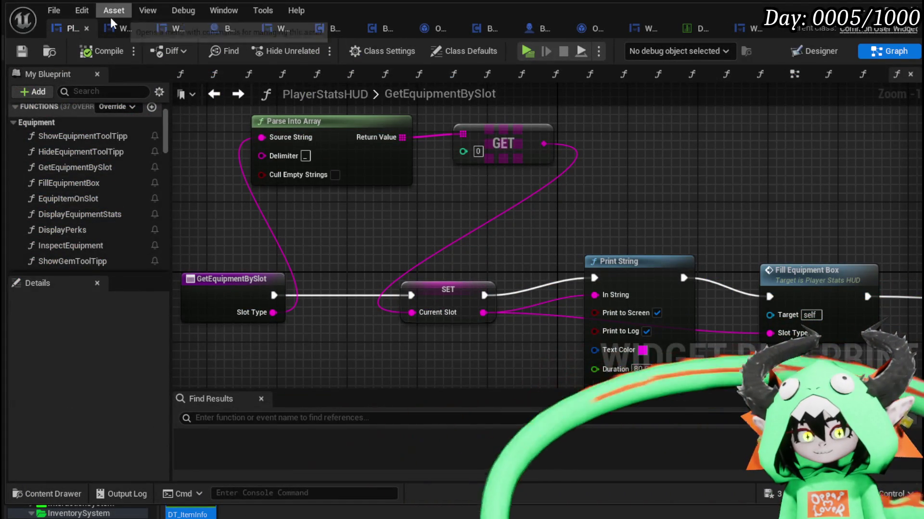
- In WP_EquipmentUI's PressSlot, connect Event Data to Call On Press Equipment Slot's Slot Type and save
{"action": "left_click", "coordinate": [175, 29]}
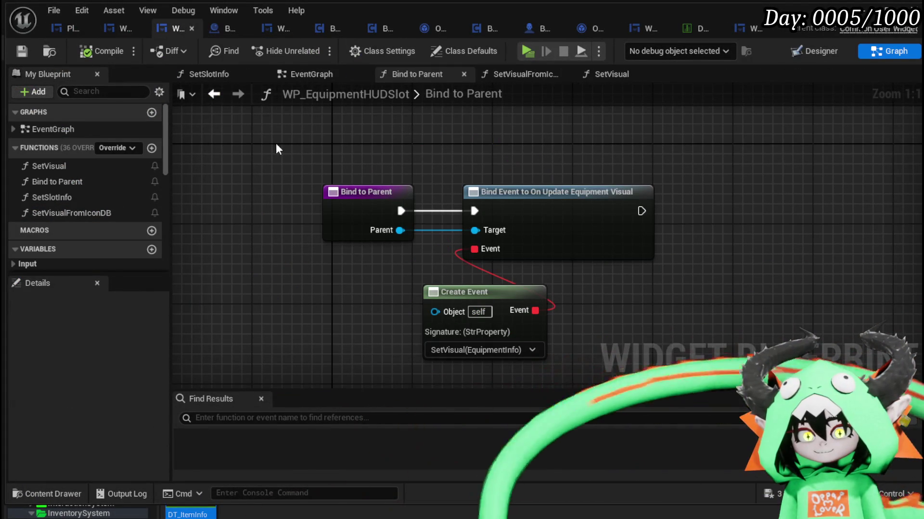
{"action": "left_click", "coordinate": [192, 29]}
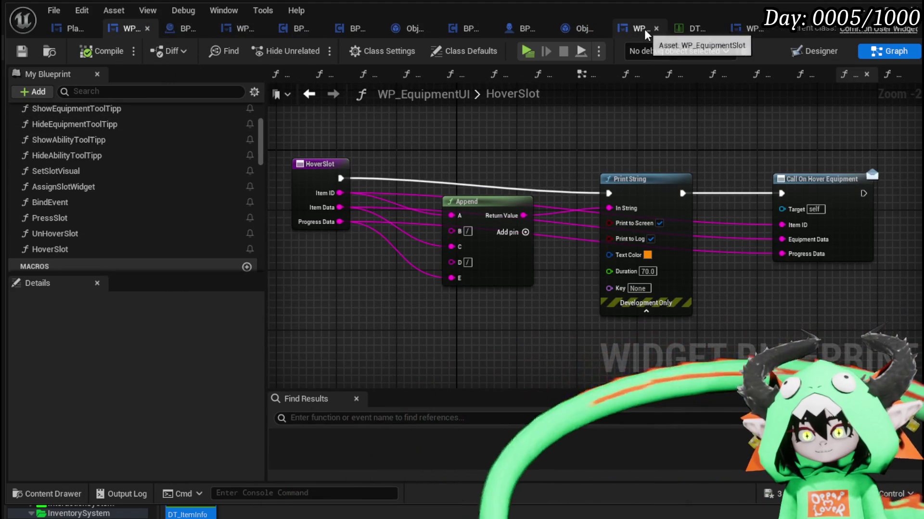
{"action": "left_click", "coordinate": [631, 27]}
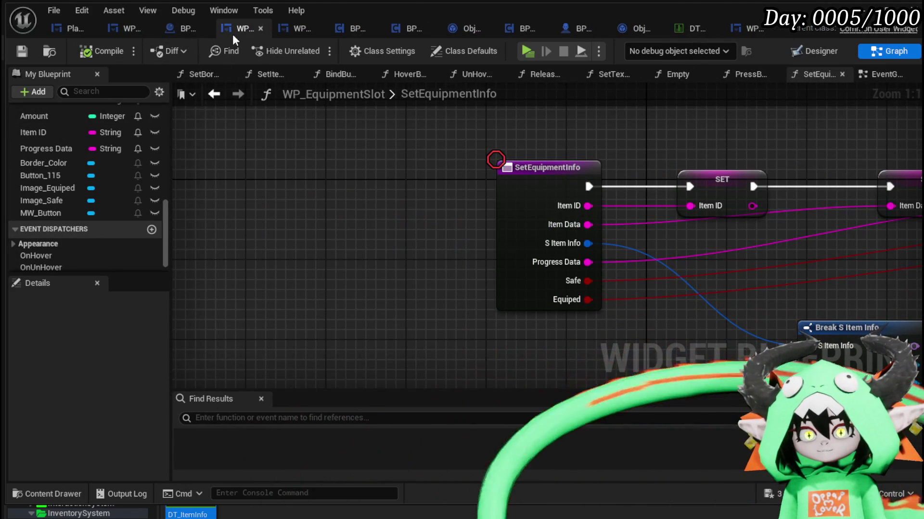
{"action": "left_click", "coordinate": [124, 28]}
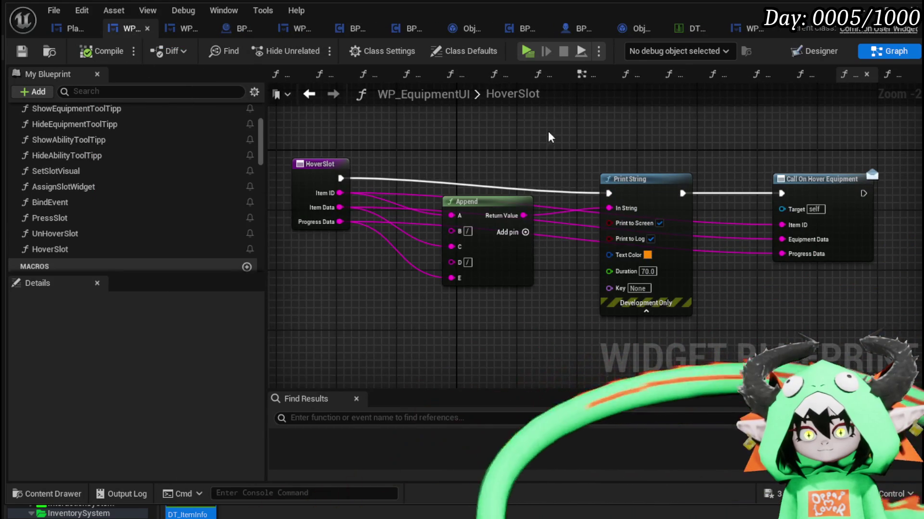
{"action": "double_click", "coordinate": [91, 219]}
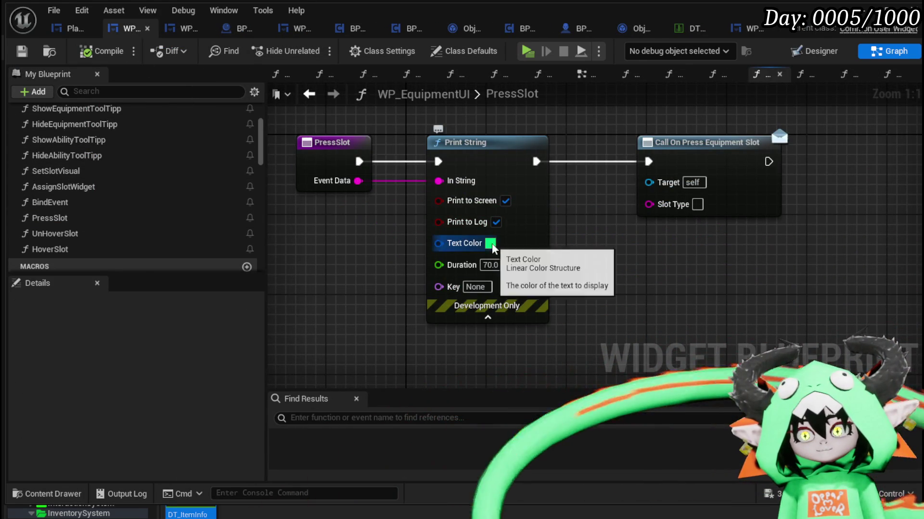
{"action": "left_click_drag", "start_coordinate": [328, 181], "coordinate": [681, 206]}
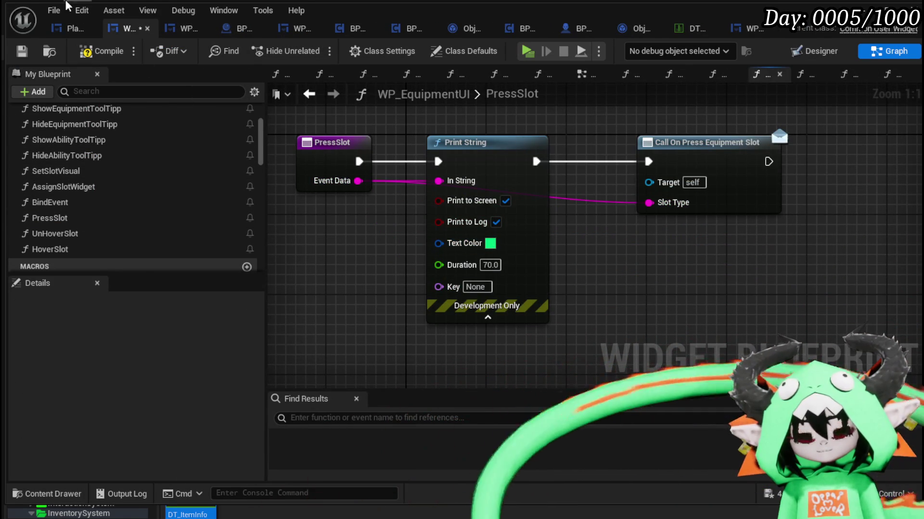
{"action": "left_click", "coordinate": [16, 56]}
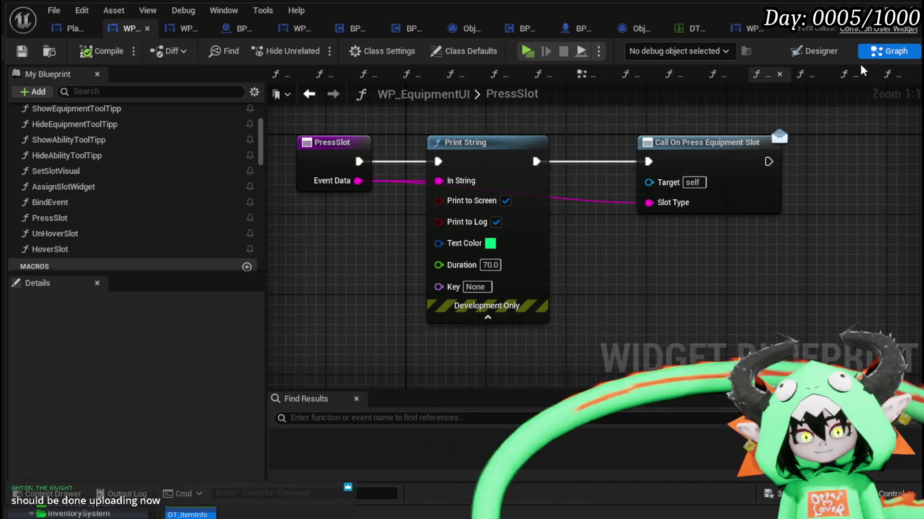
{"action": "left_click", "coordinate": [68, 28]}
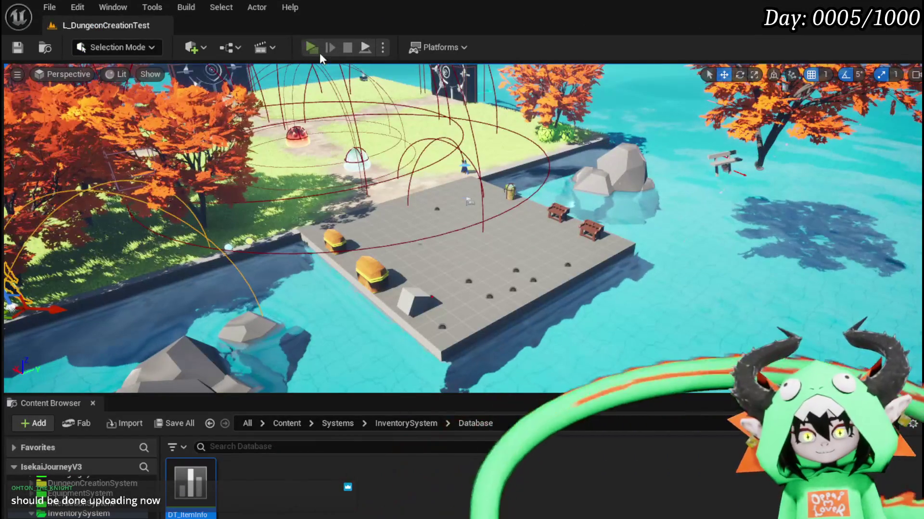
- Launch a play test and inspect the helmet, hands, chest and legs slot items in the Equipment menu
{"action": "left_click", "coordinate": [320, 47]}
{"action": "key", "text": "Tab"}
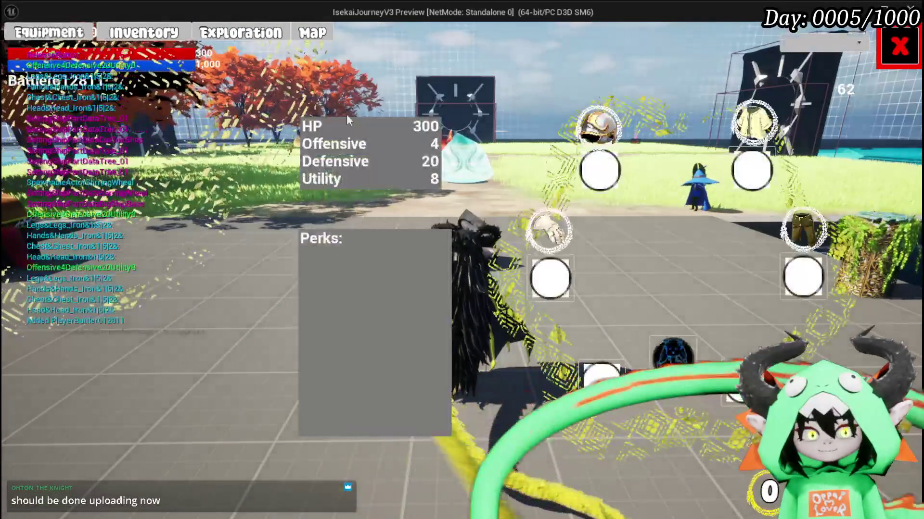
{"action": "left_click", "coordinate": [599, 126]}
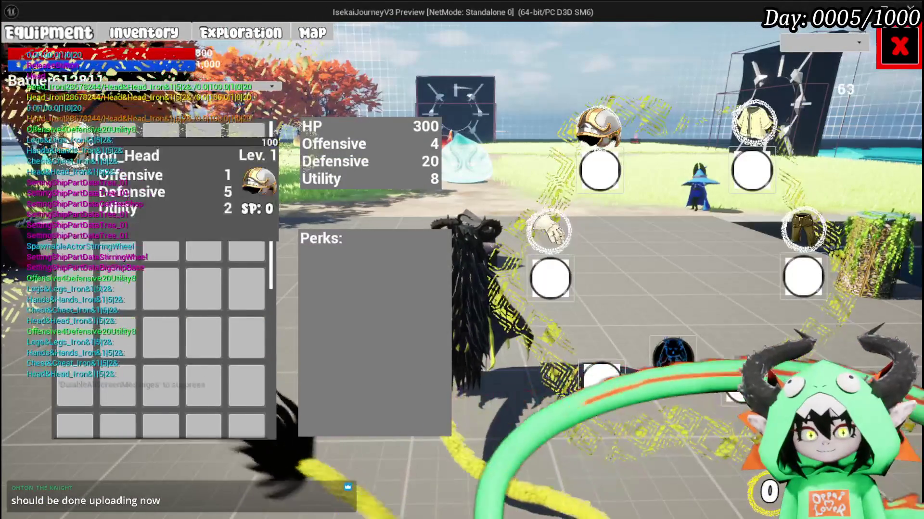
{"action": "left_click", "coordinate": [548, 232]}
{"action": "left_click", "coordinate": [756, 123]}
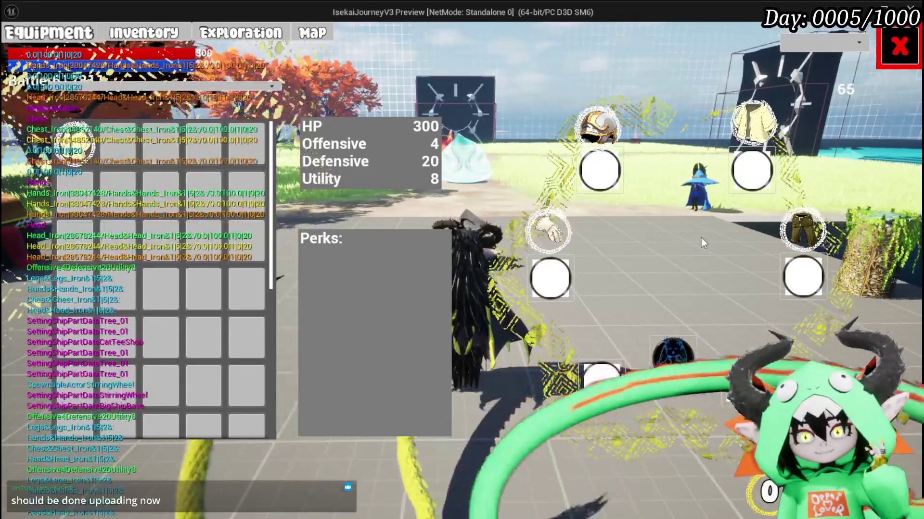
{"action": "left_click", "coordinate": [794, 234]}
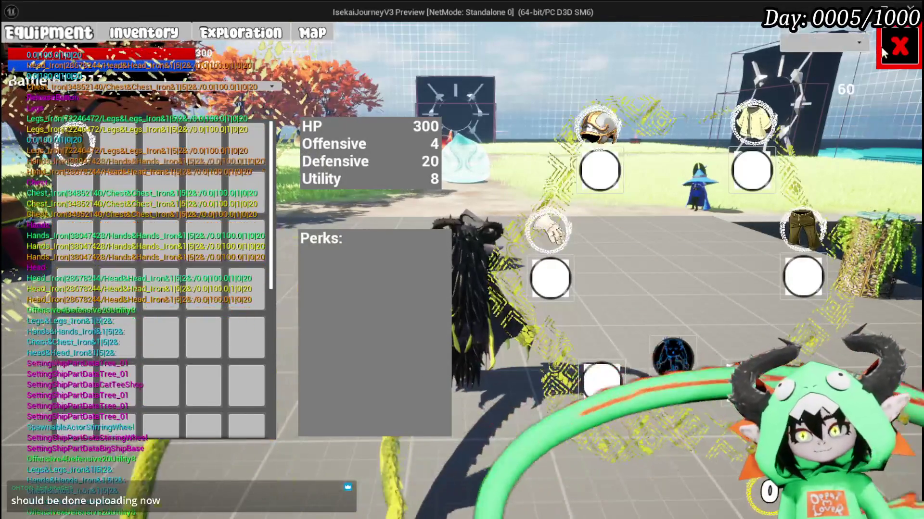
{"action": "left_click", "coordinate": [885, 48]}
- Walk the character to the black chest and take all its loot
{"action": "key", "text": "w"}
{"action": "key", "text": "space"}
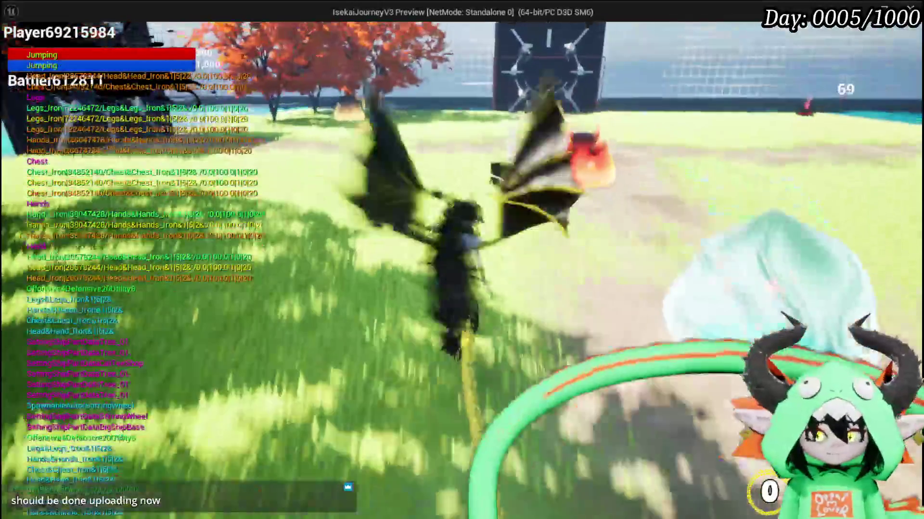
{"action": "key", "text": "w"}
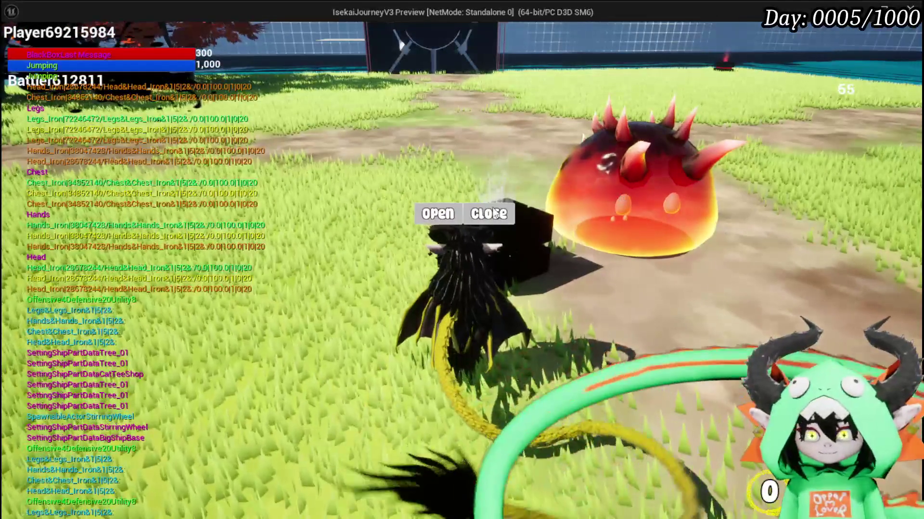
{"action": "left_click", "coordinate": [436, 214]}
{"action": "left_click", "coordinate": [458, 499]}
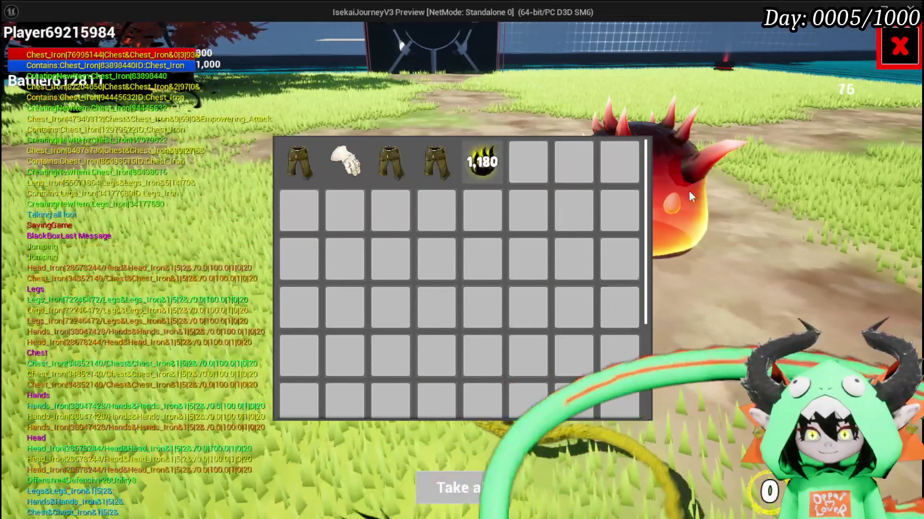
{"action": "key", "text": "Escape"}
- Reopen the Equipment panel and review the chest, legs and hands slot items
{"action": "key", "text": "Tab"}
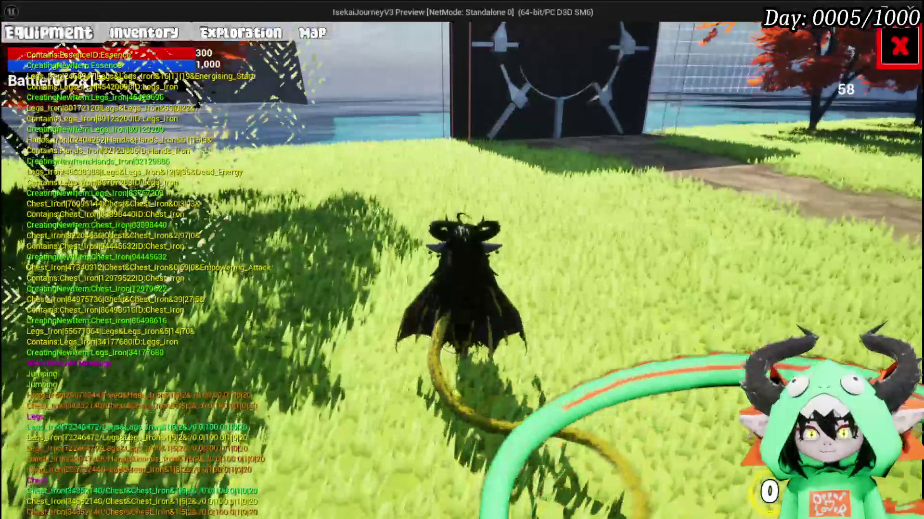
{"action": "left_click", "coordinate": [59, 39]}
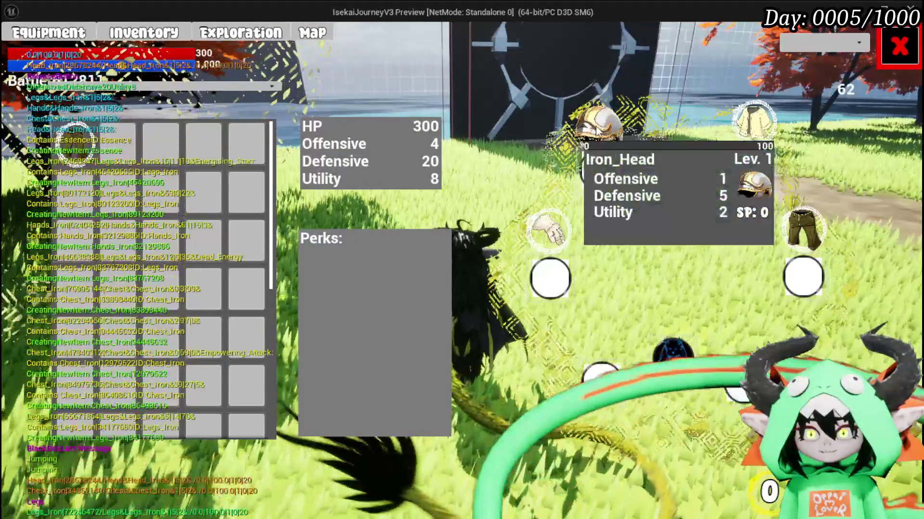
{"action": "left_click", "coordinate": [752, 126]}
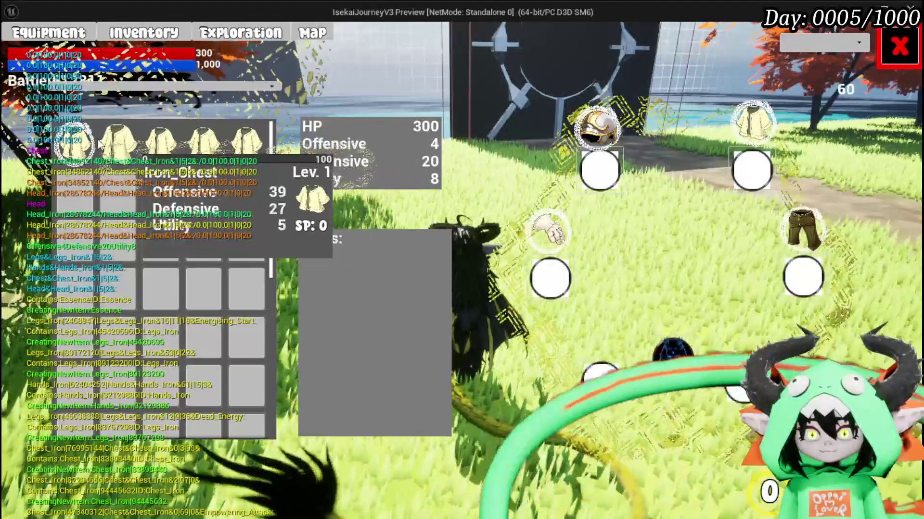
{"action": "left_click", "coordinate": [806, 236]}
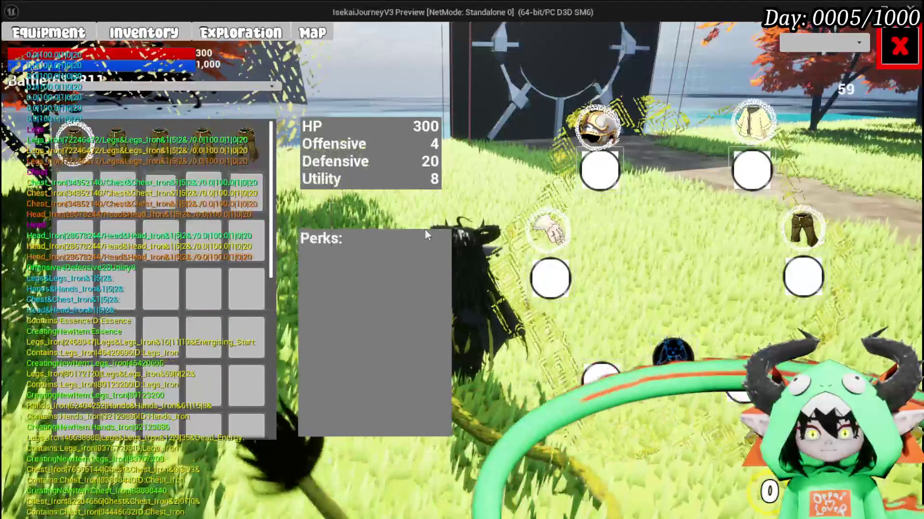
{"action": "left_click", "coordinate": [522, 226]}
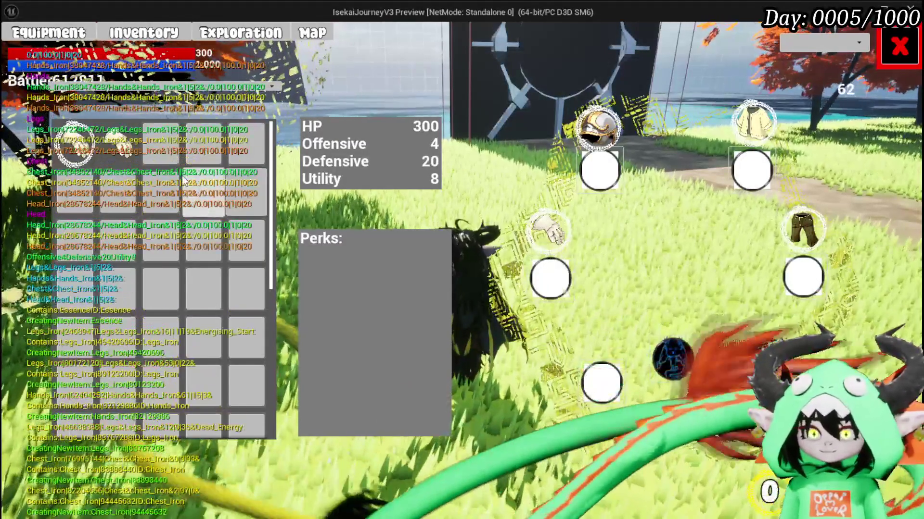
{"action": "mouse_move", "coordinate": [75, 140]}
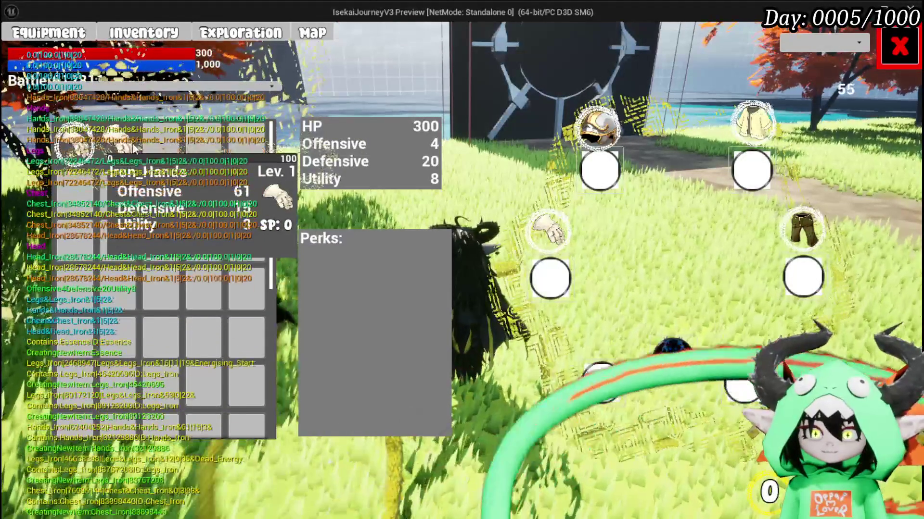
{"action": "left_click", "coordinate": [896, 53]}
- Equip the hands item from the Equipment panel, then stop the preview and save all
{"action": "key", "text": "Escape"}
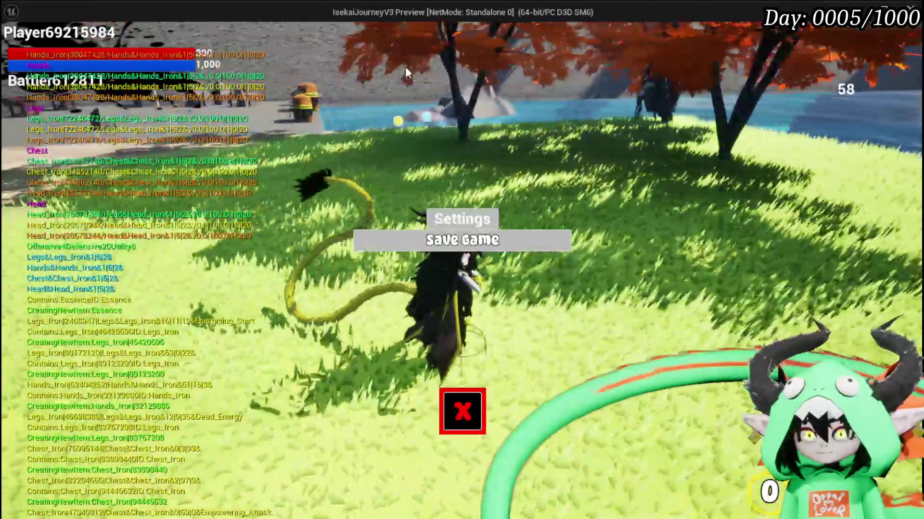
{"action": "left_click", "coordinate": [403, 245]}
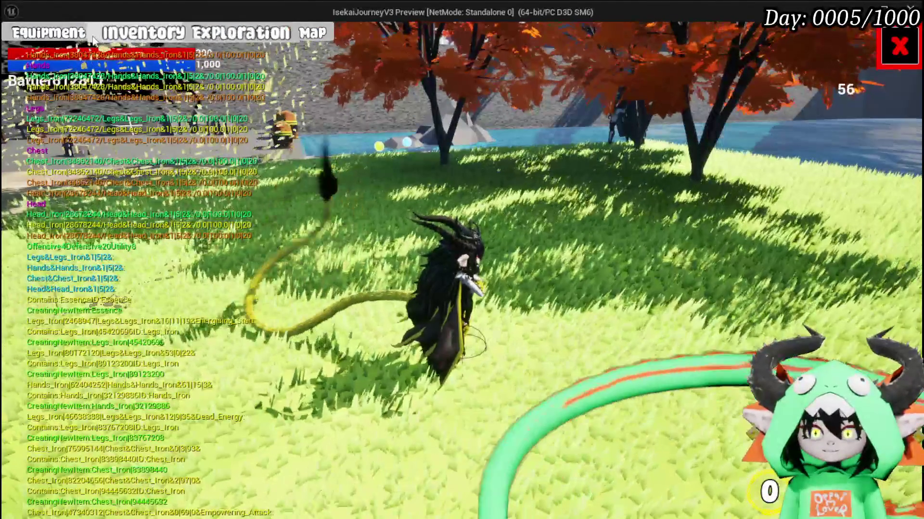
{"action": "left_click", "coordinate": [72, 39]}
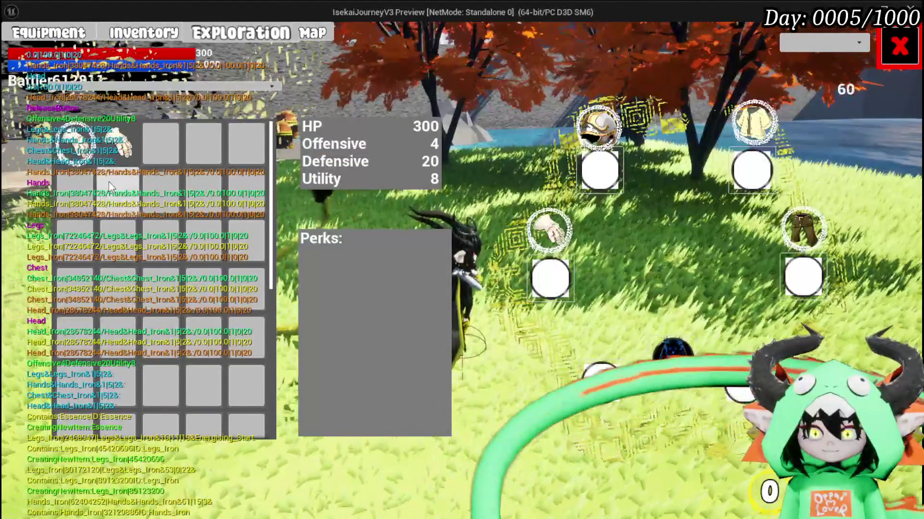
{"action": "left_click", "coordinate": [116, 157]}
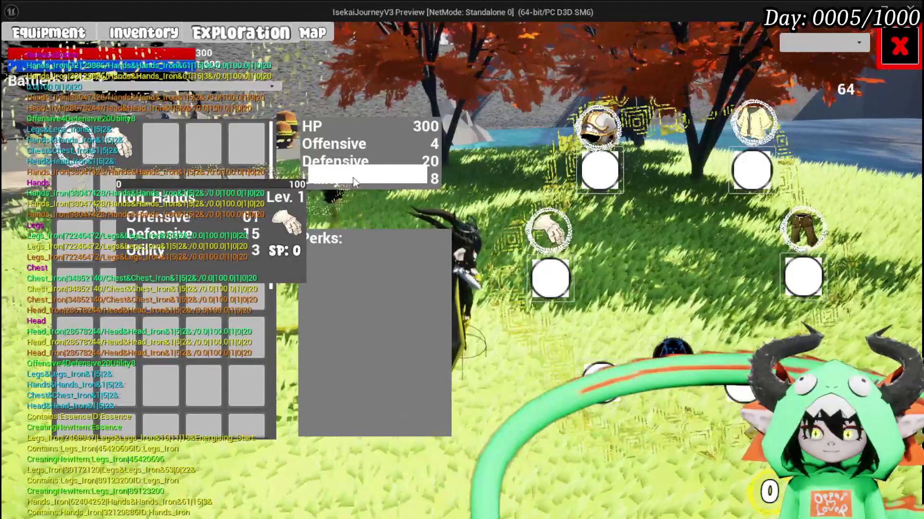
{"action": "left_click", "coordinate": [353, 180]}
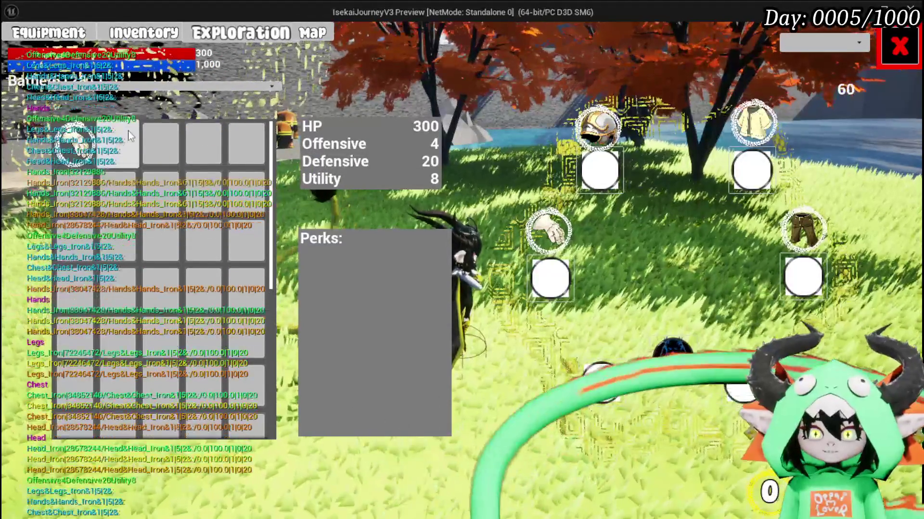
{"action": "key", "text": "Escape"}
{"action": "left_click", "coordinate": [19, 56]}
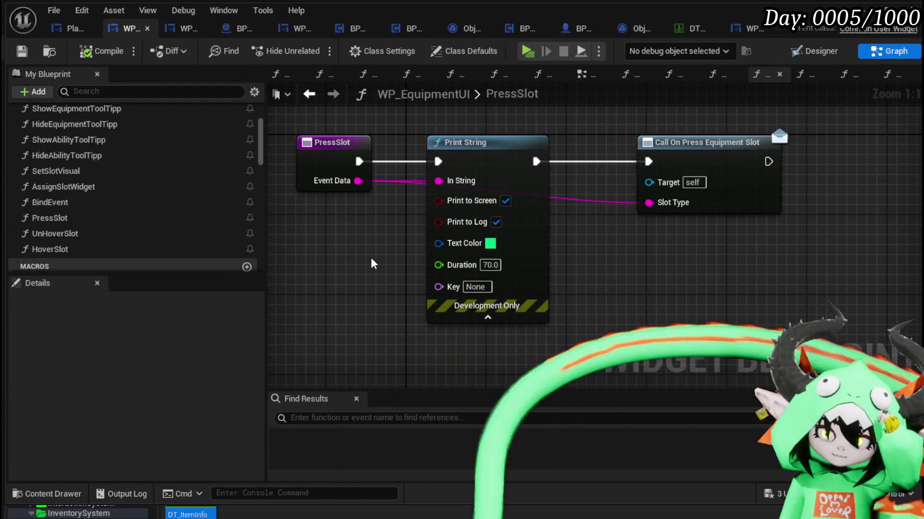
- Open PlayerStatsHUD's EquipItemOnSlot function and bring the Display Equipment Stats node into view
{"action": "left_click", "coordinate": [60, 28]}
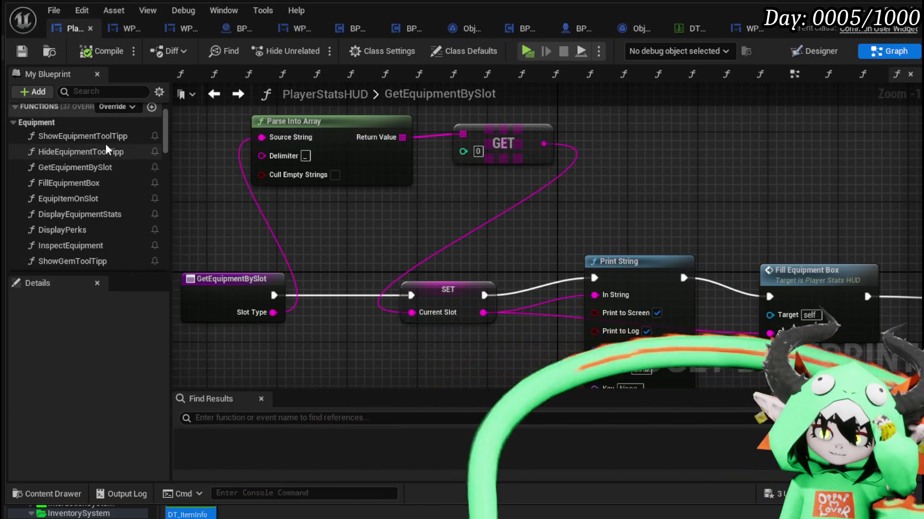
{"action": "scroll", "coordinate": [106, 146], "scroll_direction": "down", "scroll_amount": 1}
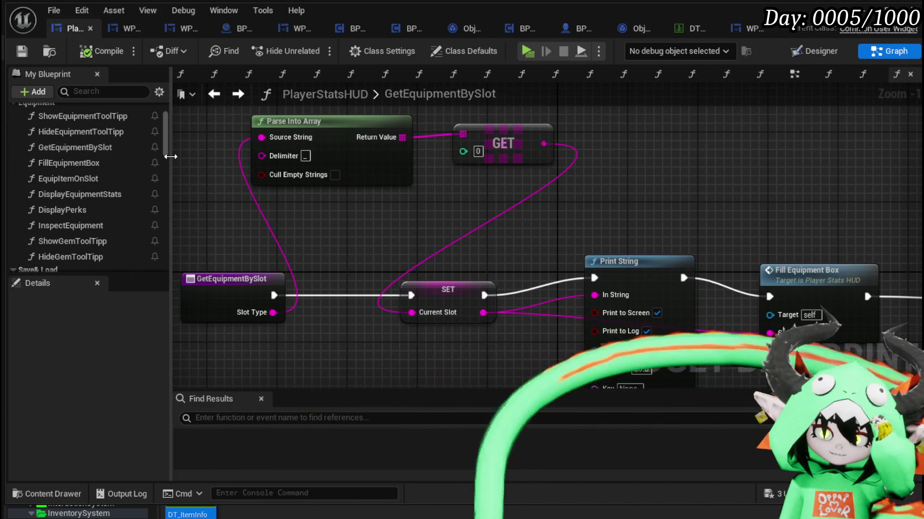
{"action": "double_click", "coordinate": [81, 178]}
{"action": "mouse_move", "coordinate": [336, 229]}
{"action": "left_mouse_down"}
{"action": "mouse_move", "coordinate": [428, 191]}
{"action": "mouse_move", "coordinate": [577, 169]}
{"action": "mouse_move", "coordinate": [483, 157]}
{"action": "mouse_move", "coordinate": [515, 235]}
{"action": "mouse_move", "coordinate": [397, 181]}
{"action": "mouse_move", "coordinate": [428, 183]}
{"action": "mouse_move", "coordinate": [282, 196]}
{"action": "left_mouse_up"}
{"action": "mouse_move", "coordinate": [801, 193]}
{"action": "left_mouse_down"}
{"action": "mouse_move", "coordinate": [496, 182]}
{"action": "mouse_move", "coordinate": [750, 169]}
{"action": "left_mouse_up"}
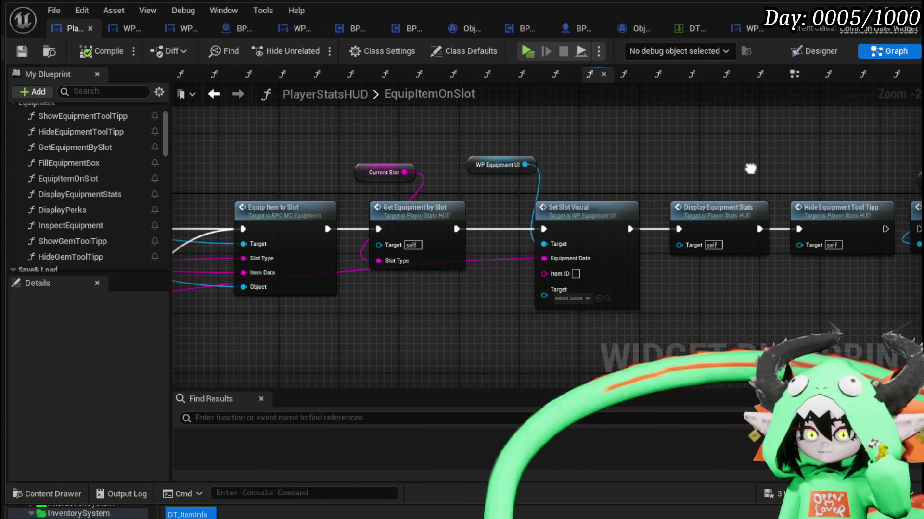
- Review EquipItemOnSlot's FIND, Branch and SET nodes, then press Ctrl+Shift+S to list unsaved assets
{"action": "left_click_drag", "start_coordinate": [481, 178], "coordinate": [739, 176]}
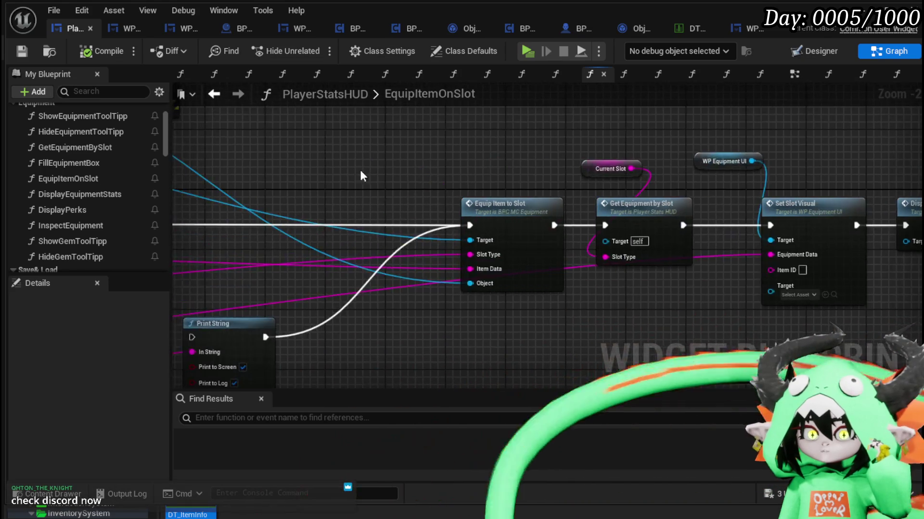
{"action": "left_click_drag", "start_coordinate": [401, 173], "coordinate": [767, 138]}
{"action": "mouse_move", "coordinate": [566, 148]}
{"action": "left_mouse_down"}
{"action": "mouse_move", "coordinate": [528, 305]}
{"action": "mouse_move", "coordinate": [540, 247]}
{"action": "mouse_move", "coordinate": [722, 193]}
{"action": "mouse_move", "coordinate": [663, 168]}
{"action": "mouse_move", "coordinate": [303, 152]}
{"action": "left_mouse_up"}
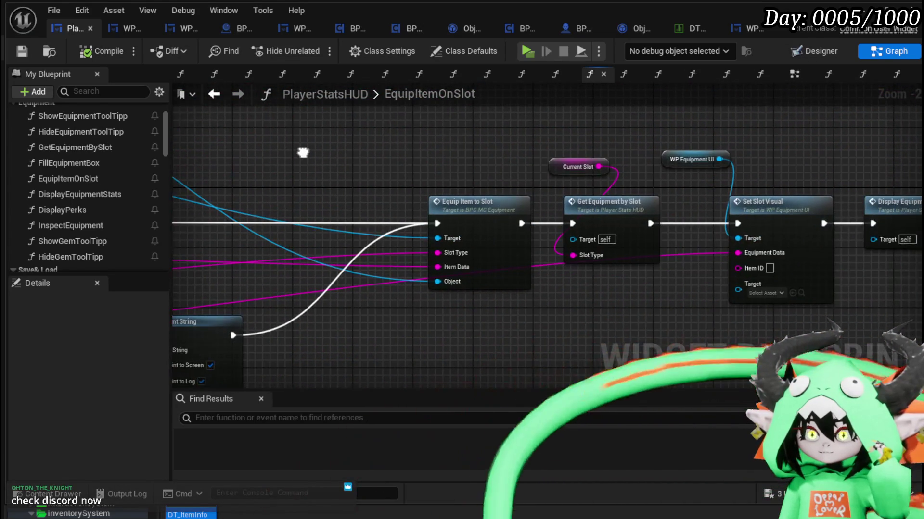
{"action": "left_click_drag", "start_coordinate": [627, 211], "coordinate": [621, 226]}
{"action": "left_click", "coordinate": [554, 332]}
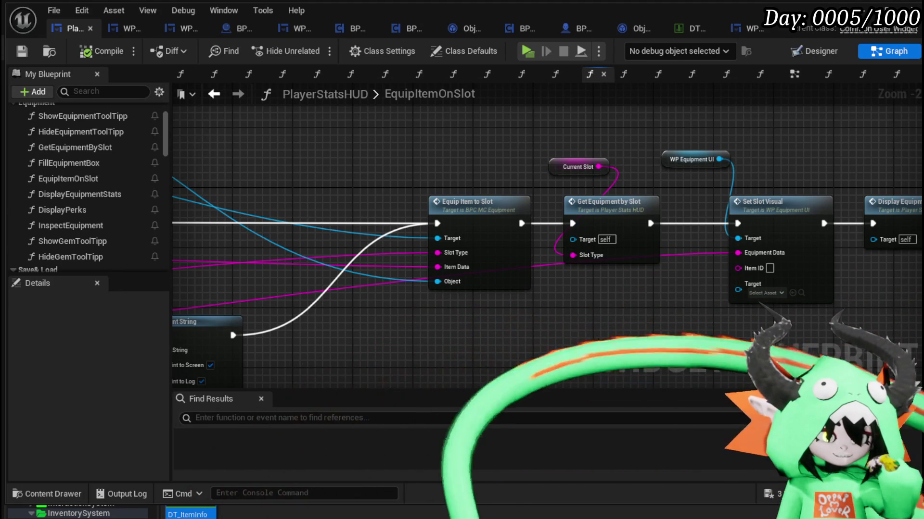
{"action": "mouse_move", "coordinate": [442, 325]}
{"action": "left_mouse_down"}
{"action": "mouse_move", "coordinate": [532, 313]}
{"action": "mouse_move", "coordinate": [447, 270]}
{"action": "mouse_move", "coordinate": [397, 270]}
{"action": "left_mouse_up"}
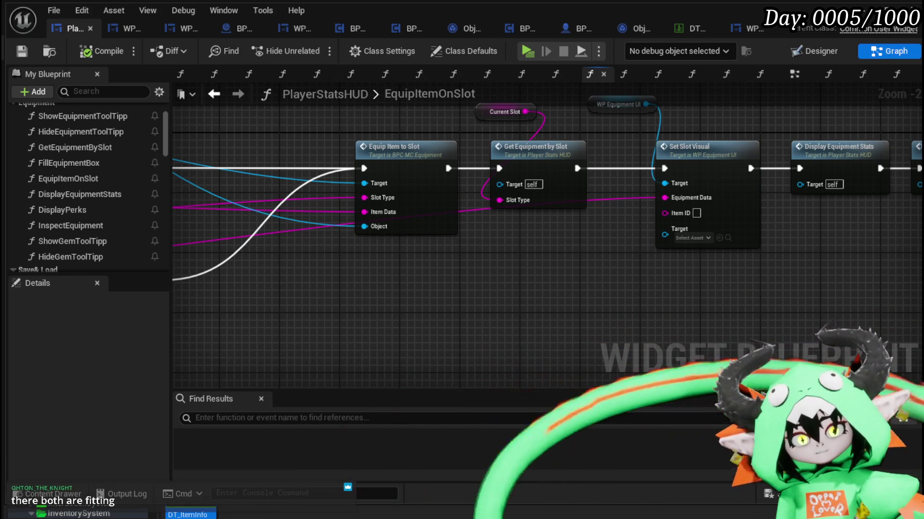
{"action": "key", "text": "ctrl+shift+s"}
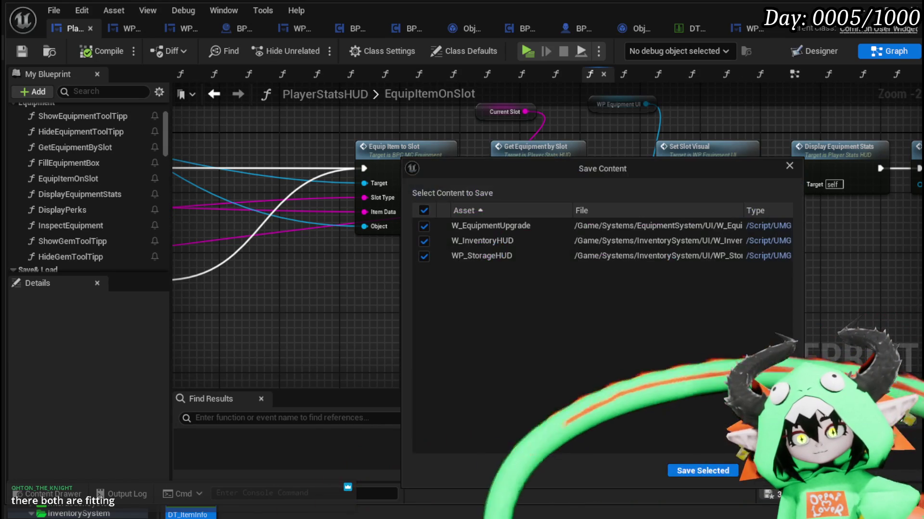
- Save W_EquipmentUpgrade, W_InventoryHUD and WP_StorageHUD, then open BPC_MC_Equipment's EquipItemToSlot function
{"action": "left_click", "coordinate": [717, 470]}
{"action": "mouse_move", "coordinate": [645, 259]}
{"action": "left_mouse_down"}
{"action": "mouse_move", "coordinate": [490, 276]}
{"action": "mouse_move", "coordinate": [527, 283]}
{"action": "mouse_move", "coordinate": [423, 288]}
{"action": "mouse_move", "coordinate": [622, 315]}
{"action": "mouse_move", "coordinate": [461, 304]}
{"action": "mouse_move", "coordinate": [664, 278]}
{"action": "mouse_move", "coordinate": [558, 243]}
{"action": "mouse_move", "coordinate": [400, 238]}
{"action": "mouse_move", "coordinate": [697, 283]}
{"action": "left_mouse_up"}
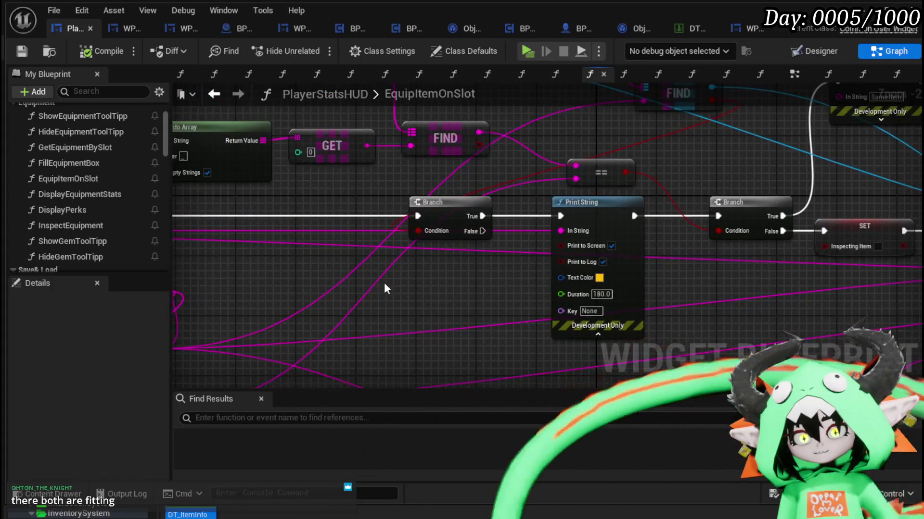
{"action": "scroll", "coordinate": [481, 282], "scroll_direction": "down", "scroll_amount": 2}
{"action": "left_click_drag", "start_coordinate": [500, 240], "coordinate": [524, 233]}
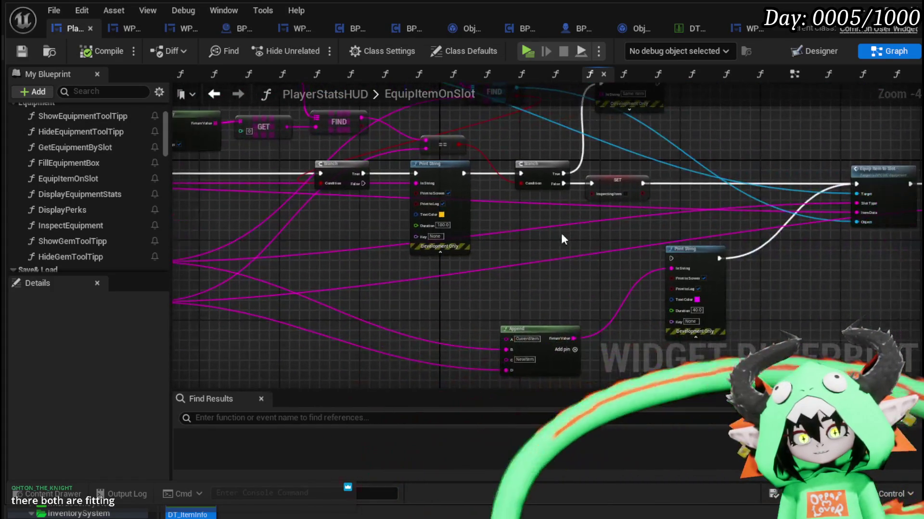
{"action": "scroll", "coordinate": [524, 233], "scroll_direction": "up", "scroll_amount": 1}
{"action": "scroll", "coordinate": [498, 287], "scroll_direction": "up", "scroll_amount": 1}
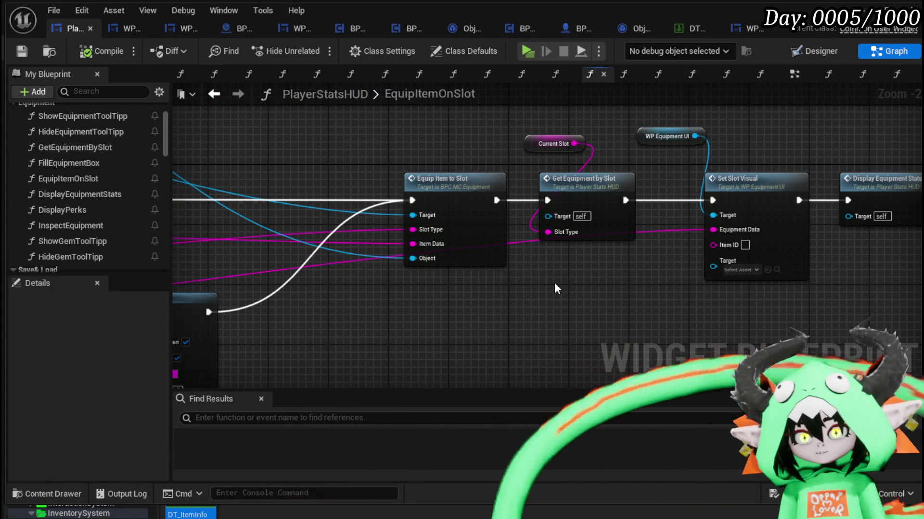
{"action": "double_click", "coordinate": [455, 222]}
{"action": "scroll", "coordinate": [621, 310], "scroll_direction": "down", "scroll_amount": 3}
- Survey EquipItemToSlot's Remove Item from Inventory, Slot Type, ADD and Equipment Objects nodes
{"action": "mouse_move", "coordinate": [620, 310]}
{"action": "left_mouse_down"}
{"action": "mouse_move", "coordinate": [433, 216]}
{"action": "mouse_move", "coordinate": [336, 189]}
{"action": "left_mouse_up"}
{"action": "scroll", "coordinate": [336, 189], "scroll_direction": "down", "scroll_amount": 2}
{"action": "scroll", "coordinate": [471, 301], "scroll_direction": "up", "scroll_amount": 3}
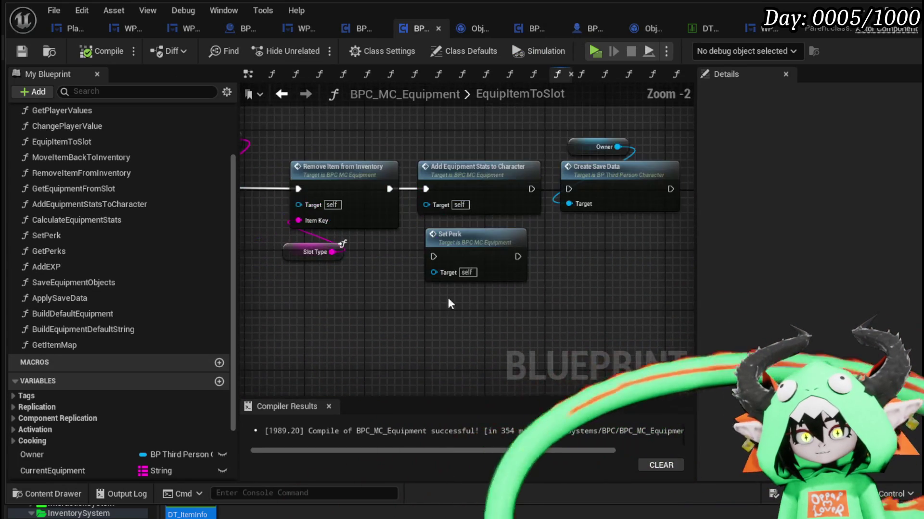
{"action": "left_click_drag", "start_coordinate": [568, 197], "coordinate": [659, 330]}
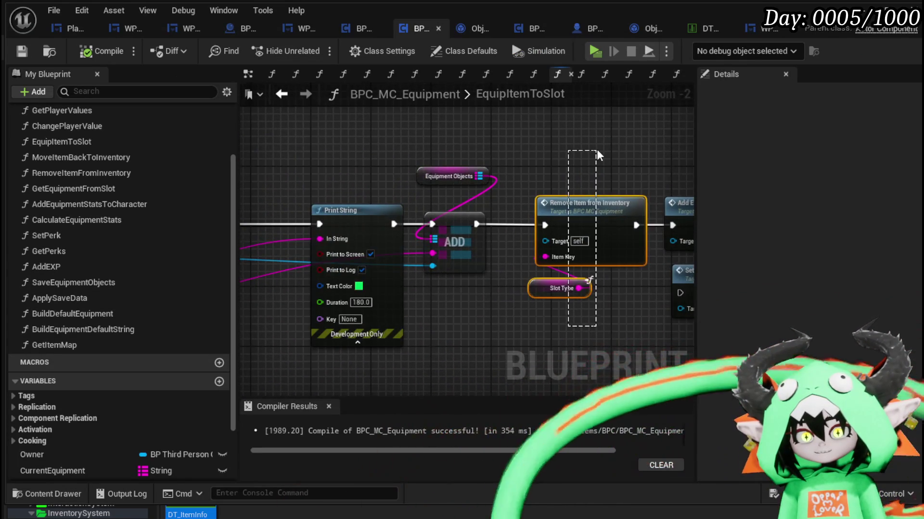
{"action": "mouse_move", "coordinate": [415, 174]}
{"action": "left_mouse_down"}
{"action": "mouse_move", "coordinate": [480, 167]}
{"action": "mouse_move", "coordinate": [453, 156]}
{"action": "left_mouse_up"}
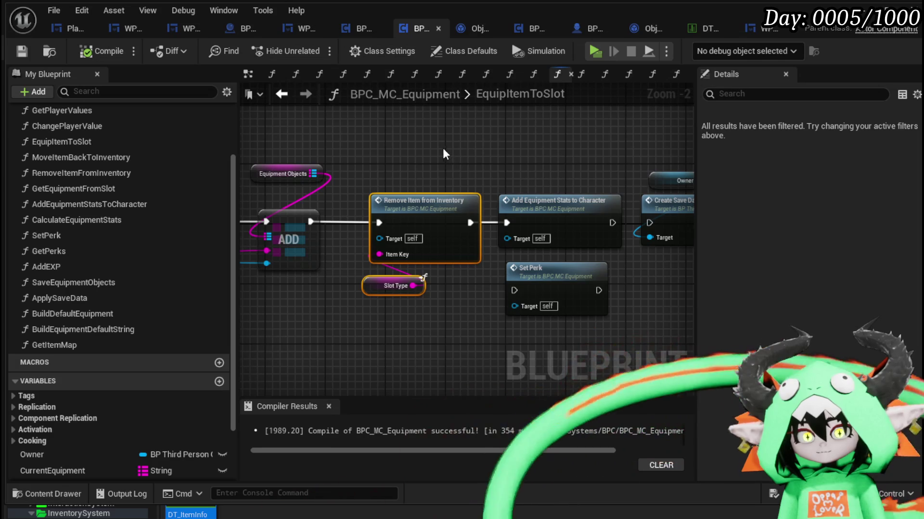
{"action": "scroll", "coordinate": [445, 154], "scroll_direction": "down", "scroll_amount": 2}
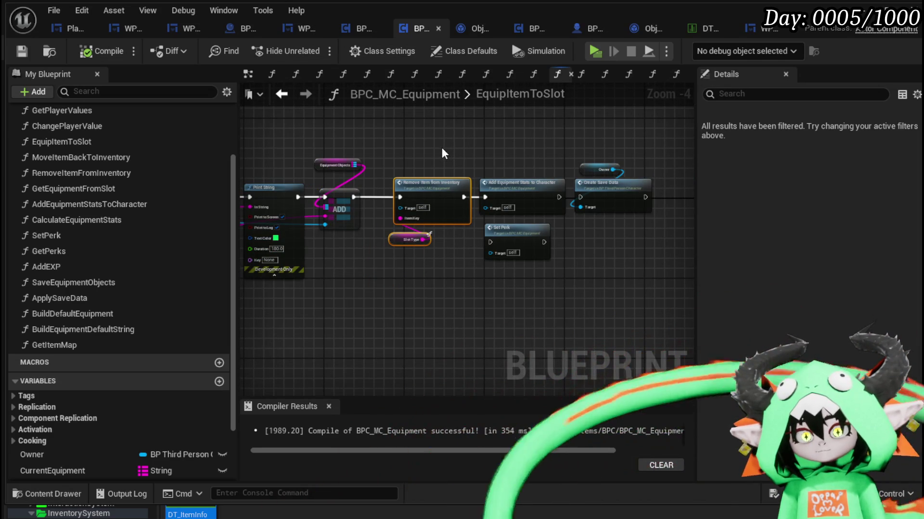
{"action": "mouse_move", "coordinate": [423, 153]}
{"action": "left_mouse_down"}
{"action": "mouse_move", "coordinate": [412, 154]}
{"action": "mouse_move", "coordinate": [499, 173]}
{"action": "left_mouse_up"}
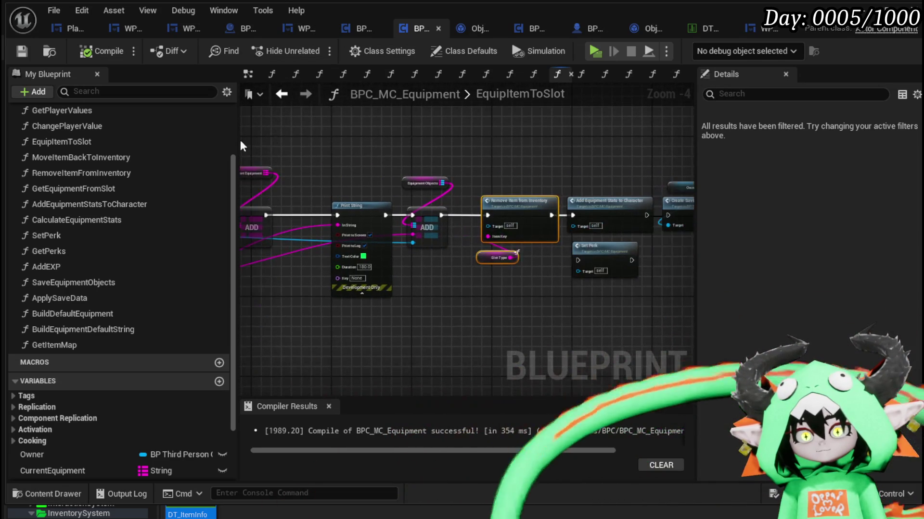
{"action": "scroll", "coordinate": [294, 136], "scroll_direction": "down", "scroll_amount": 2}
{"action": "mouse_move", "coordinate": [308, 144]}
{"action": "left_mouse_down"}
{"action": "mouse_move", "coordinate": [481, 163]}
{"action": "mouse_move", "coordinate": [565, 242]}
{"action": "mouse_move", "coordinate": [643, 258]}
{"action": "left_mouse_up"}
{"action": "scroll", "coordinate": [659, 191], "scroll_direction": "up", "scroll_amount": 3}
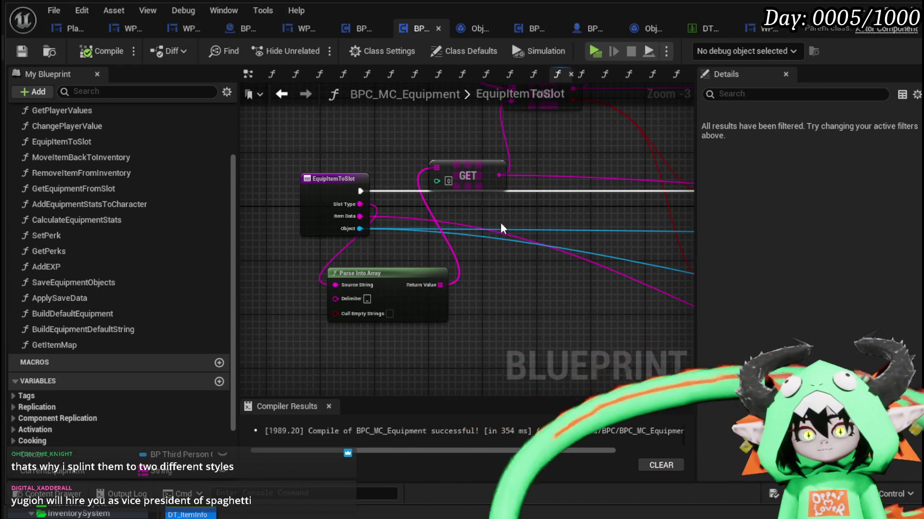
{"action": "scroll", "coordinate": [457, 227], "scroll_direction": "down", "scroll_amount": 3}
{"action": "scroll", "coordinate": [459, 222], "scroll_direction": "up", "scroll_amount": 3}
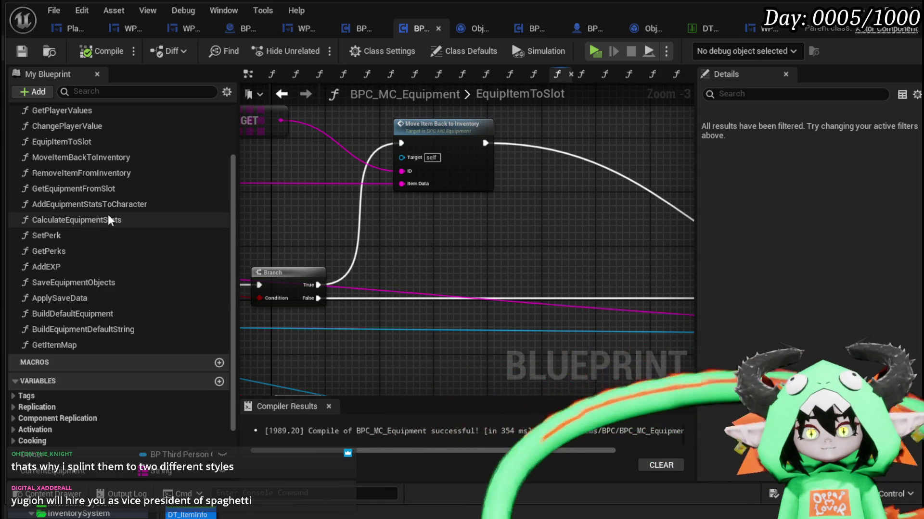
- Add an Add Equipment Stats to Character call to the graph and save BPC_MC_Equipment
{"action": "left_click_drag", "start_coordinate": [109, 204], "coordinate": [517, 223]}
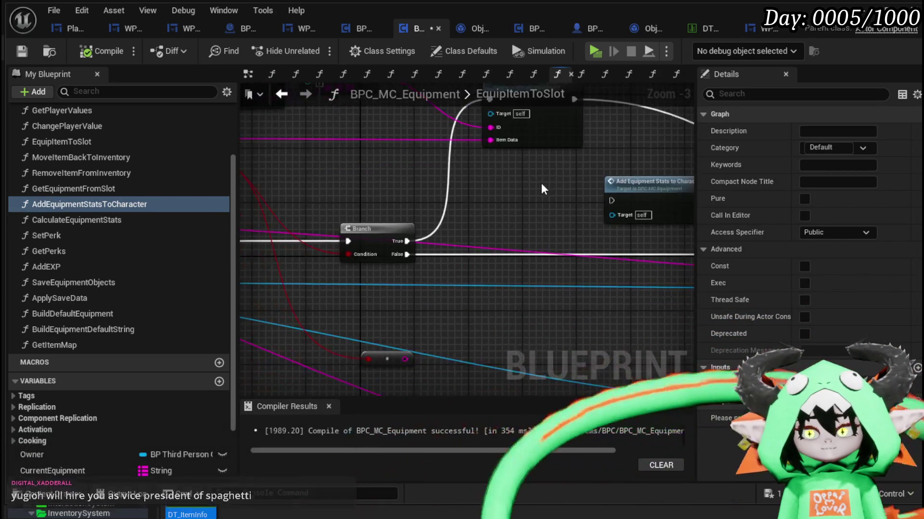
{"action": "scroll", "coordinate": [543, 189], "scroll_direction": "down", "scroll_amount": 2}
{"action": "left_click_drag", "start_coordinate": [603, 182], "coordinate": [380, 360]}
{"action": "scroll", "coordinate": [460, 231], "scroll_direction": "up", "scroll_amount": 1}
{"action": "mouse_move", "coordinate": [459, 231]}
{"action": "left_mouse_down"}
{"action": "mouse_move", "coordinate": [462, 284]}
{"action": "mouse_move", "coordinate": [419, 270]}
{"action": "mouse_move", "coordinate": [407, 237]}
{"action": "left_mouse_up"}
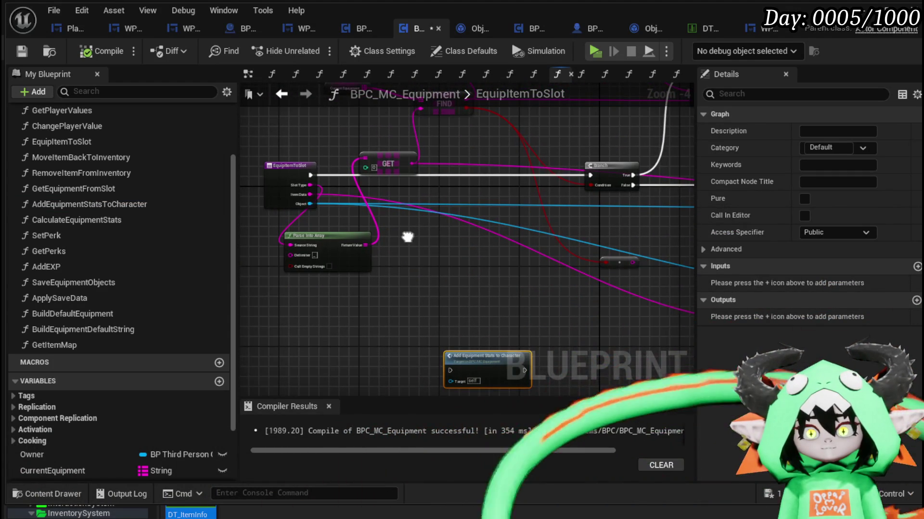
{"action": "mouse_move", "coordinate": [408, 236]}
{"action": "left_mouse_down"}
{"action": "mouse_move", "coordinate": [433, 269]}
{"action": "mouse_move", "coordinate": [404, 235]}
{"action": "mouse_move", "coordinate": [248, 213]}
{"action": "mouse_move", "coordinate": [452, 252]}
{"action": "left_mouse_up"}
{"action": "scroll", "coordinate": [404, 238], "scroll_direction": "up", "scroll_amount": 2}
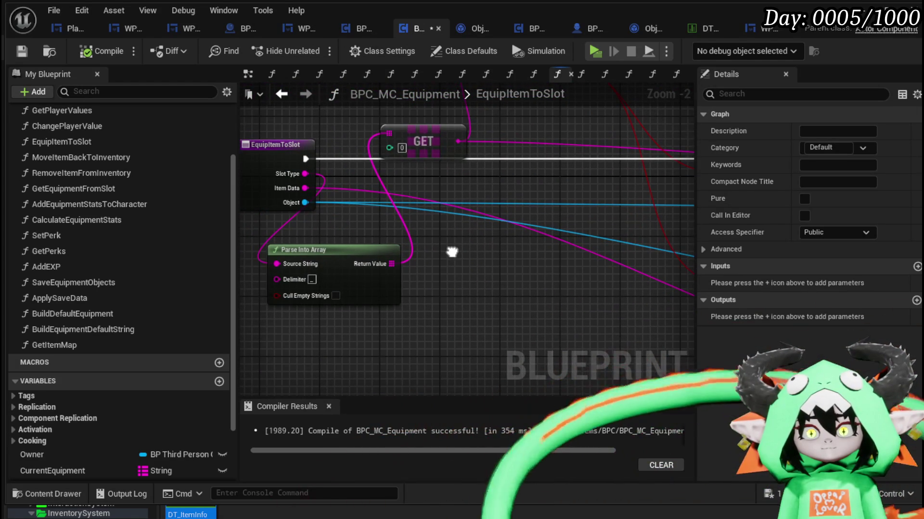
{"action": "left_click", "coordinate": [24, 51]}
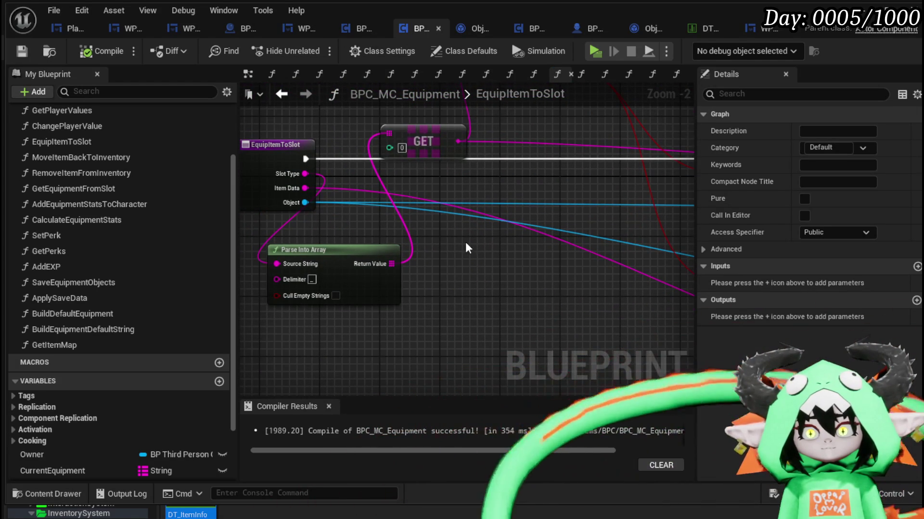
- Position Add Equipment Stats to Character above the EquipItemToSlot entry node and deselect it
{"action": "scroll", "coordinate": [337, 217], "scroll_direction": "down", "scroll_amount": 2}
{"action": "mouse_move", "coordinate": [272, 182]}
{"action": "left_mouse_down"}
{"action": "mouse_move", "coordinate": [411, 188]}
{"action": "mouse_move", "coordinate": [296, 190]}
{"action": "mouse_move", "coordinate": [331, 192]}
{"action": "left_mouse_up"}
{"action": "left_click", "coordinate": [325, 165]}
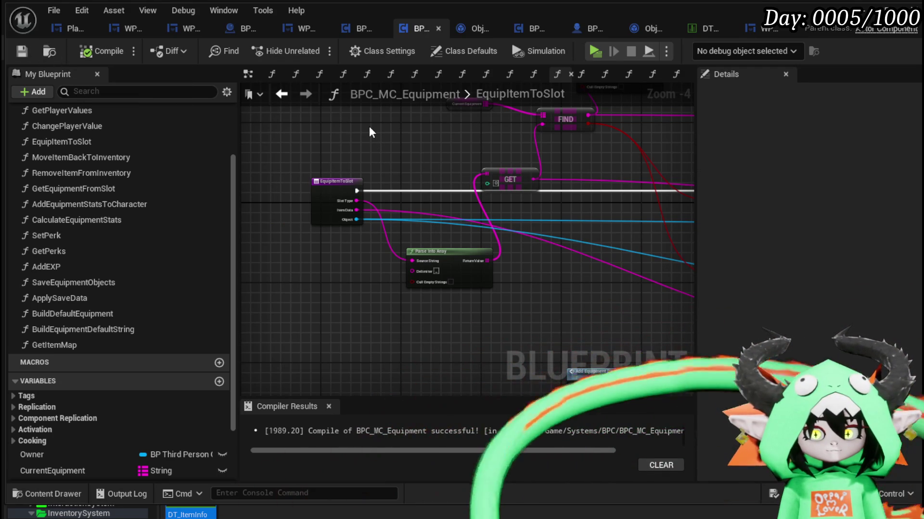
{"action": "scroll", "coordinate": [482, 179], "scroll_direction": "down", "scroll_amount": 2}
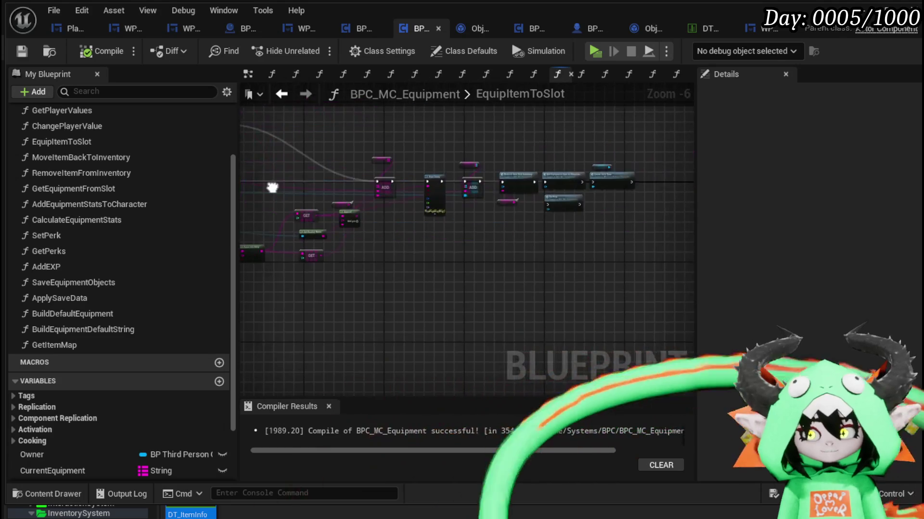
{"action": "left_click_drag", "start_coordinate": [402, 192], "coordinate": [496, 193]}
{"action": "scroll", "coordinate": [461, 253], "scroll_direction": "up", "scroll_amount": 2}
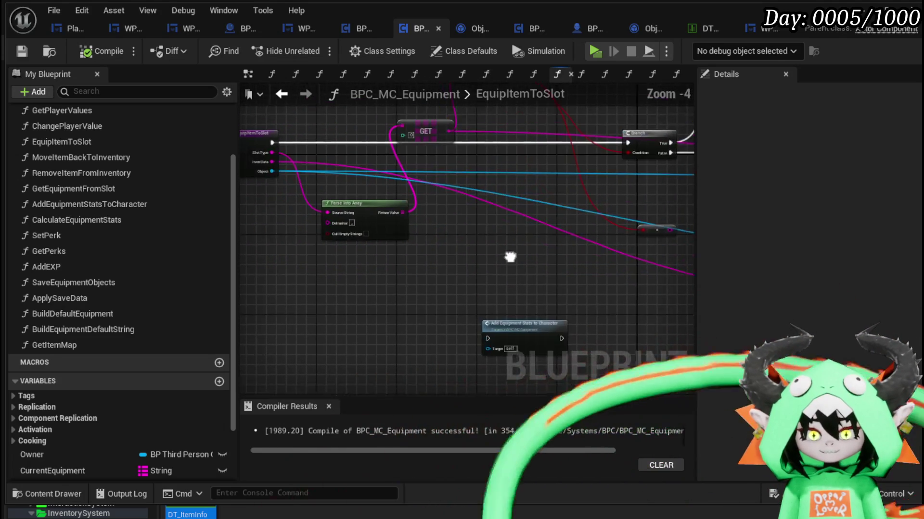
{"action": "mouse_move", "coordinate": [488, 267]}
{"action": "left_mouse_down"}
{"action": "mouse_move", "coordinate": [344, 248]}
{"action": "mouse_move", "coordinate": [346, 114]}
{"action": "mouse_move", "coordinate": [357, 91]}
{"action": "left_mouse_up"}
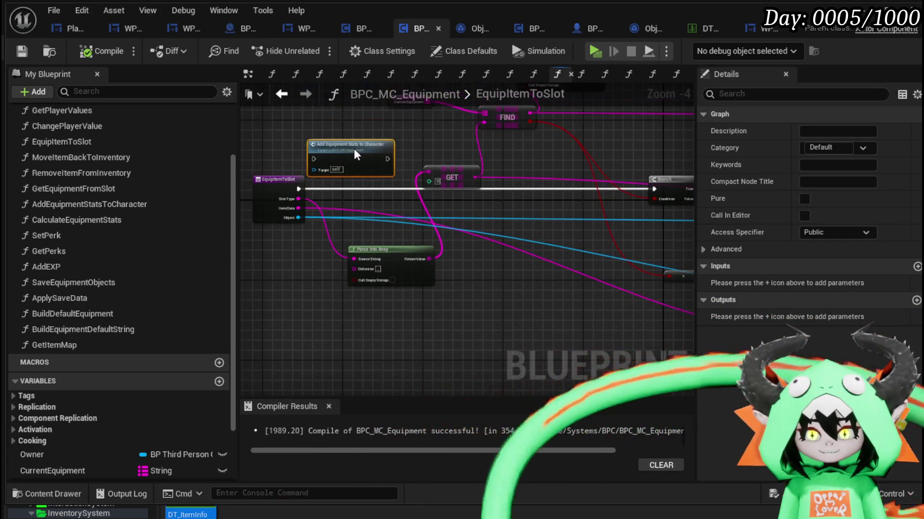
{"action": "left_click_drag", "start_coordinate": [246, 122], "coordinate": [355, 198]}
{"action": "left_click", "coordinate": [355, 197]}
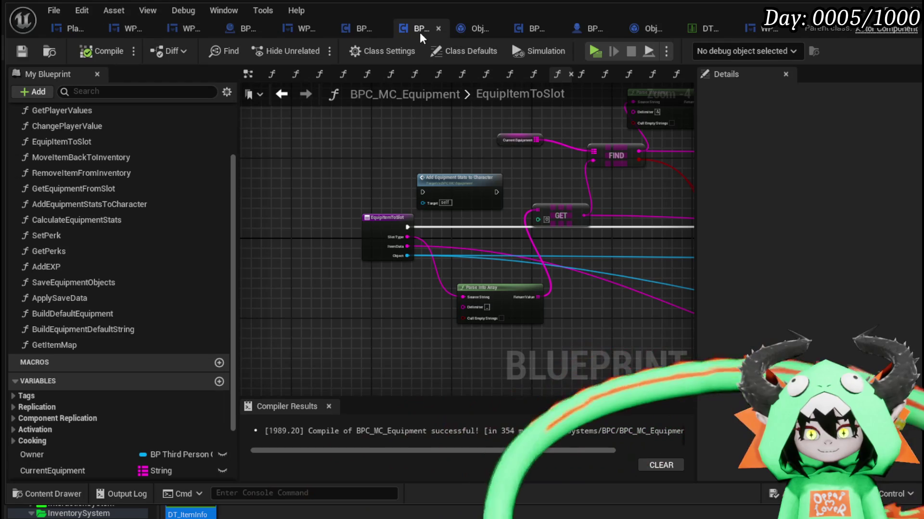
- Return to PlayerStatsHUD's EquipItemOnSlot graph and survey its nodes around Equip Item to Slot
{"action": "left_click", "coordinate": [67, 30]}
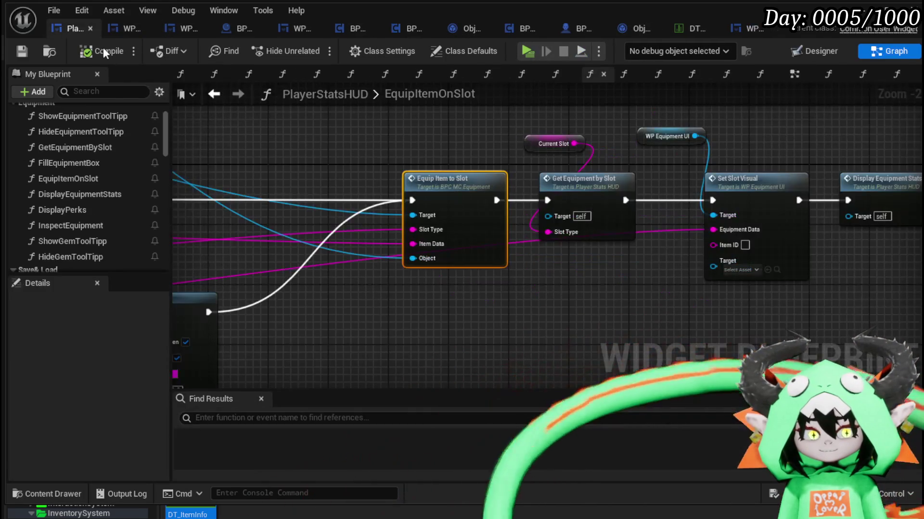
{"action": "scroll", "coordinate": [612, 281], "scroll_direction": "down", "scroll_amount": 3}
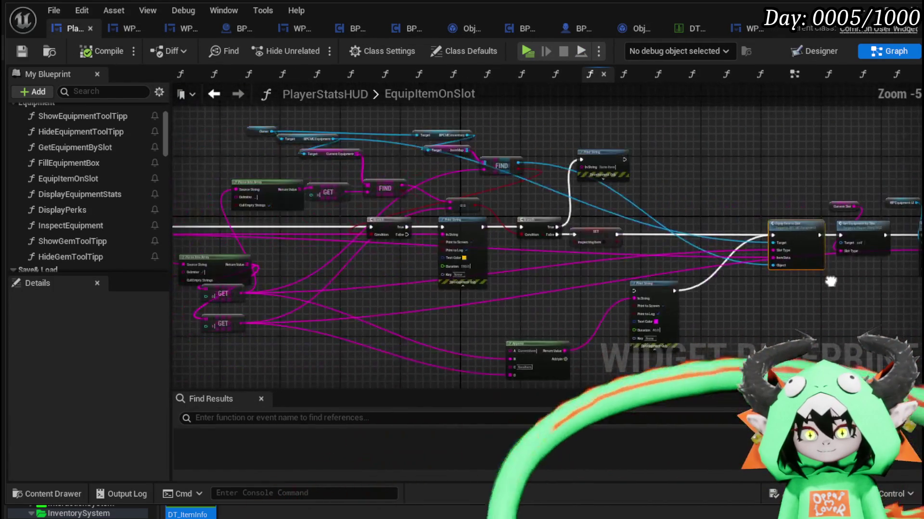
{"action": "scroll", "coordinate": [370, 253], "scroll_direction": "up", "scroll_amount": 4}
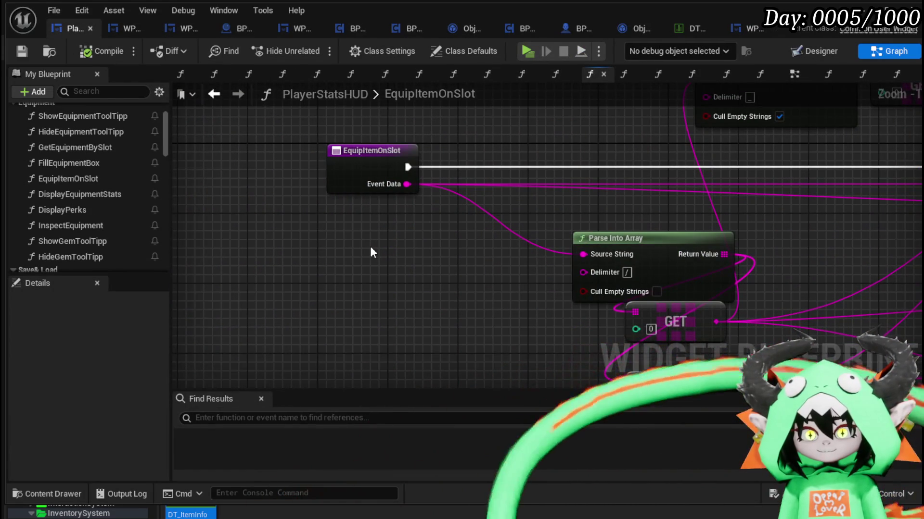
{"action": "scroll", "coordinate": [370, 244], "scroll_direction": "down", "scroll_amount": 2}
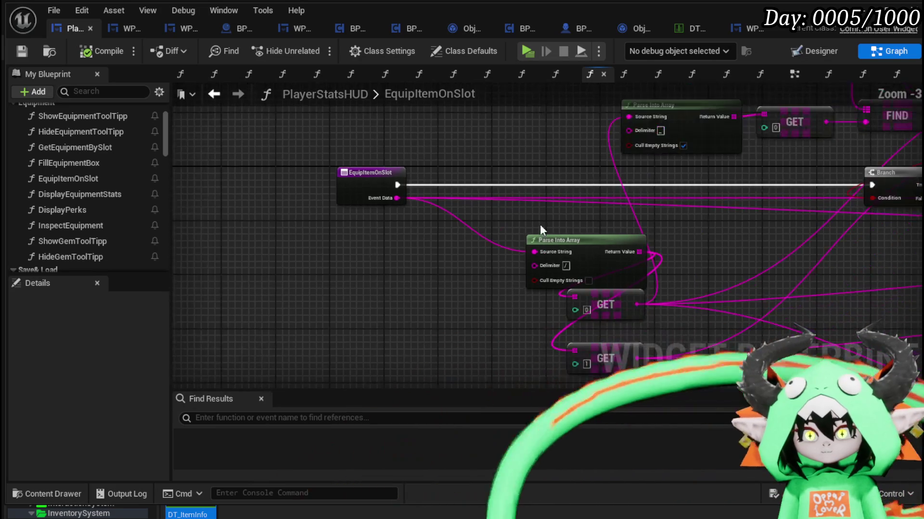
{"action": "mouse_move", "coordinate": [402, 236]}
{"action": "left_mouse_down"}
{"action": "mouse_move", "coordinate": [556, 295]}
{"action": "mouse_move", "coordinate": [531, 368]}
{"action": "left_mouse_up"}
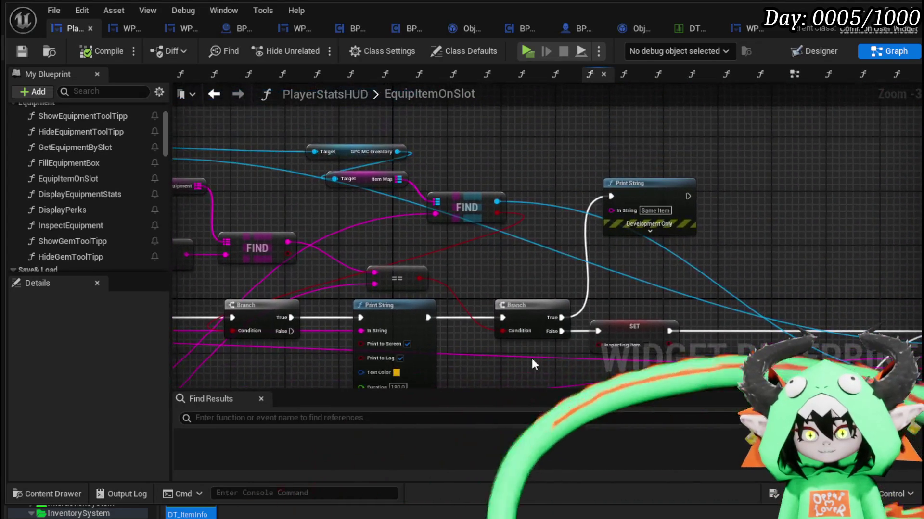
{"action": "mouse_move", "coordinate": [591, 267]}
{"action": "left_mouse_down"}
{"action": "mouse_move", "coordinate": [354, 182]}
{"action": "mouse_move", "coordinate": [577, 240]}
{"action": "mouse_move", "coordinate": [396, 175]}
{"action": "mouse_move", "coordinate": [373, 181]}
{"action": "mouse_move", "coordinate": [817, 245]}
{"action": "left_mouse_up"}
{"action": "mouse_move", "coordinate": [379, 178]}
{"action": "left_mouse_down"}
{"action": "mouse_move", "coordinate": [509, 139]}
{"action": "mouse_move", "coordinate": [674, 175]}
{"action": "mouse_move", "coordinate": [785, 180]}
{"action": "mouse_move", "coordinate": [814, 170]}
{"action": "left_mouse_up"}
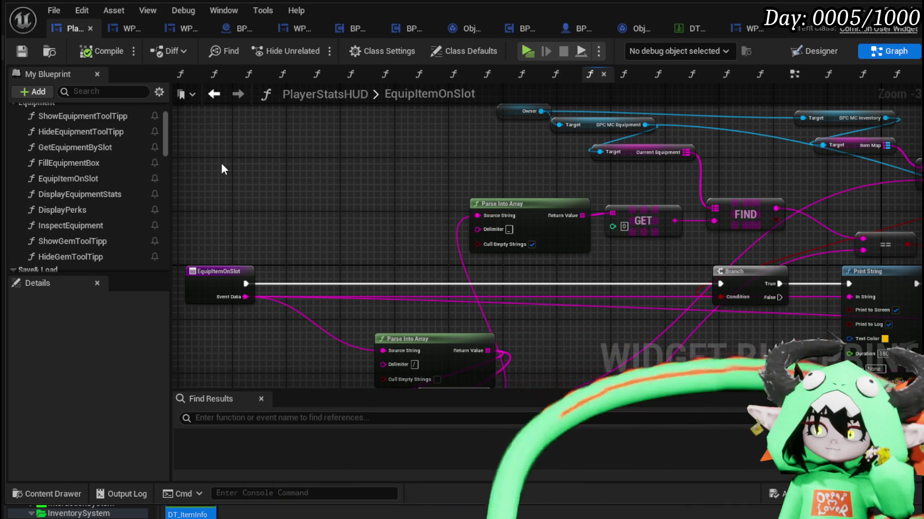
{"action": "left_click_drag", "start_coordinate": [221, 163], "coordinate": [285, 173]}
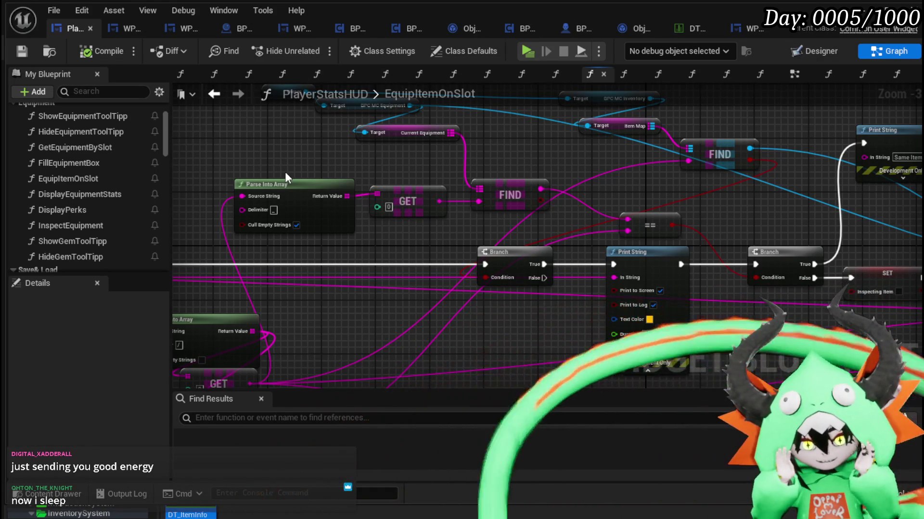
{"action": "mouse_move", "coordinate": [775, 186]}
{"action": "left_mouse_down"}
{"action": "mouse_move", "coordinate": [483, 209]}
{"action": "mouse_move", "coordinate": [366, 187]}
{"action": "mouse_move", "coordinate": [338, 172]}
{"action": "mouse_move", "coordinate": [171, 163]}
{"action": "left_mouse_up"}
{"action": "left_click_drag", "start_coordinate": [664, 157], "coordinate": [529, 171]}
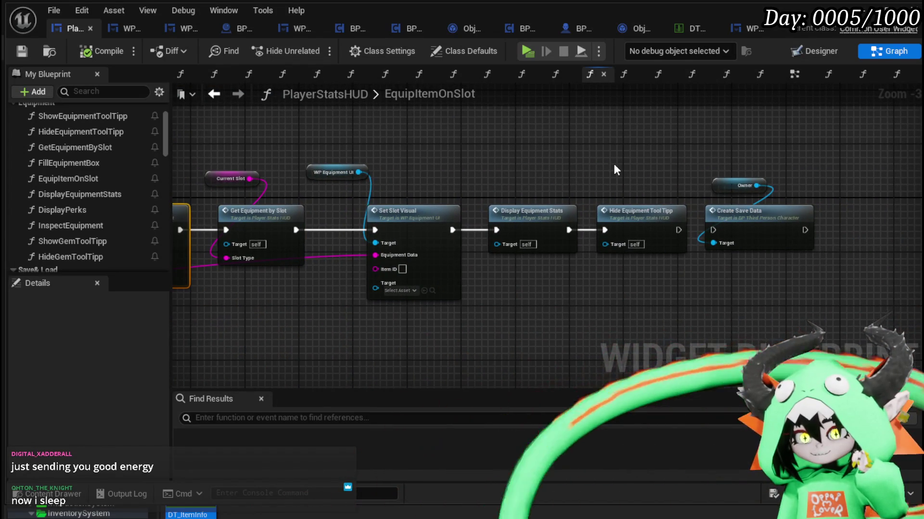
{"action": "left_click_drag", "start_coordinate": [613, 164], "coordinate": [721, 163]}
{"action": "mouse_move", "coordinate": [584, 158]}
{"action": "left_mouse_down"}
{"action": "mouse_move", "coordinate": [646, 159]}
{"action": "mouse_move", "coordinate": [579, 150]}
{"action": "mouse_move", "coordinate": [521, 159]}
{"action": "left_mouse_up"}
{"action": "scroll", "coordinate": [522, 159], "scroll_direction": "up", "scroll_amount": 2}
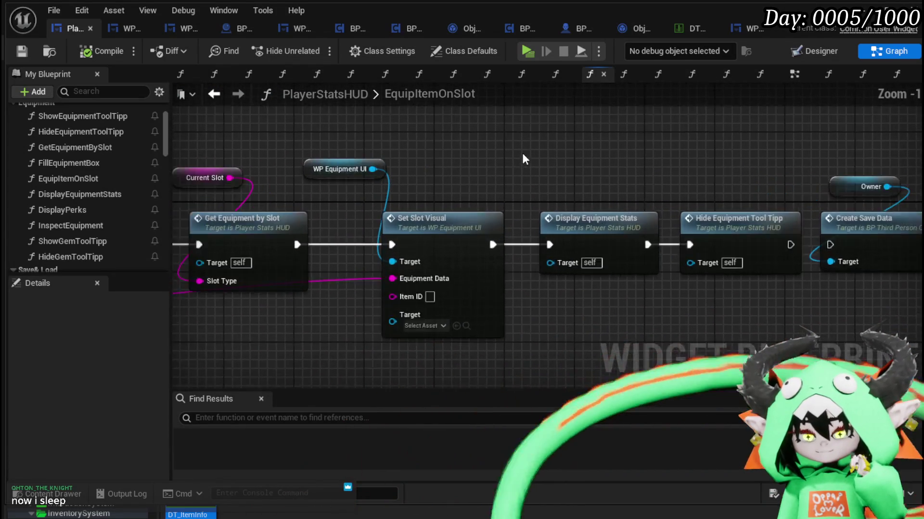
{"action": "scroll", "coordinate": [511, 161], "scroll_direction": "down", "scroll_amount": 1}
{"action": "left_click_drag", "start_coordinate": [421, 161], "coordinate": [748, 169]}
{"action": "left_click_drag", "start_coordinate": [483, 170], "coordinate": [656, 159]}
{"action": "left_click_drag", "start_coordinate": [544, 160], "coordinate": [447, 161]}
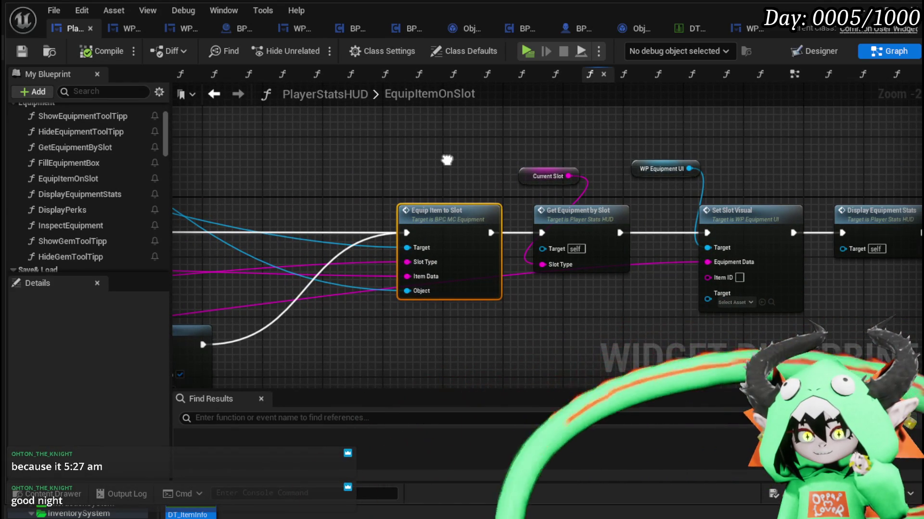
- Move the Current Slot and Get Equipment by Slot nodes slightly upward
{"action": "left_click_drag", "start_coordinate": [524, 176], "coordinate": [553, 168]}
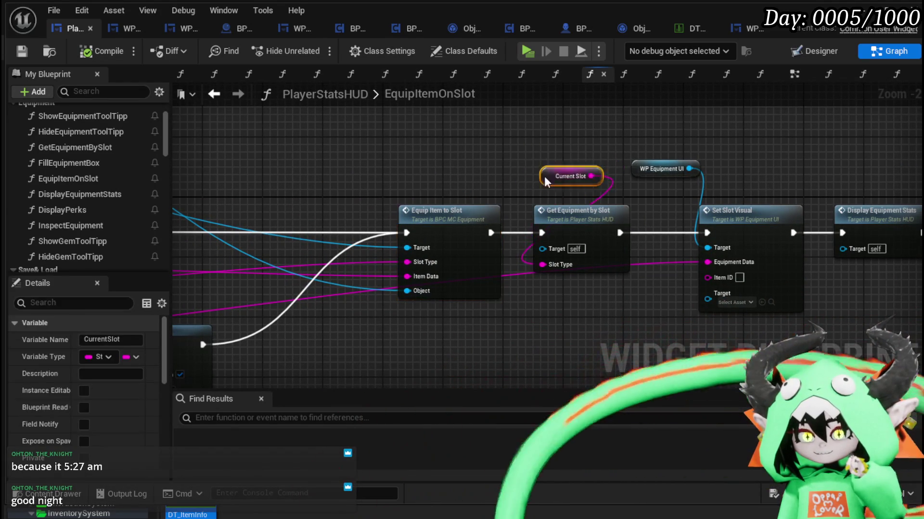
{"action": "left_click_drag", "start_coordinate": [579, 213], "coordinate": [580, 213]}
{"action": "left_click_drag", "start_coordinate": [579, 213], "coordinate": [571, 124]}
{"action": "mouse_move", "coordinate": [327, 172]}
{"action": "left_mouse_down"}
{"action": "mouse_move", "coordinate": [463, 163]}
{"action": "mouse_move", "coordinate": [463, 229]}
{"action": "left_mouse_up"}
{"action": "scroll", "coordinate": [463, 164], "scroll_direction": "down", "scroll_amount": 2}
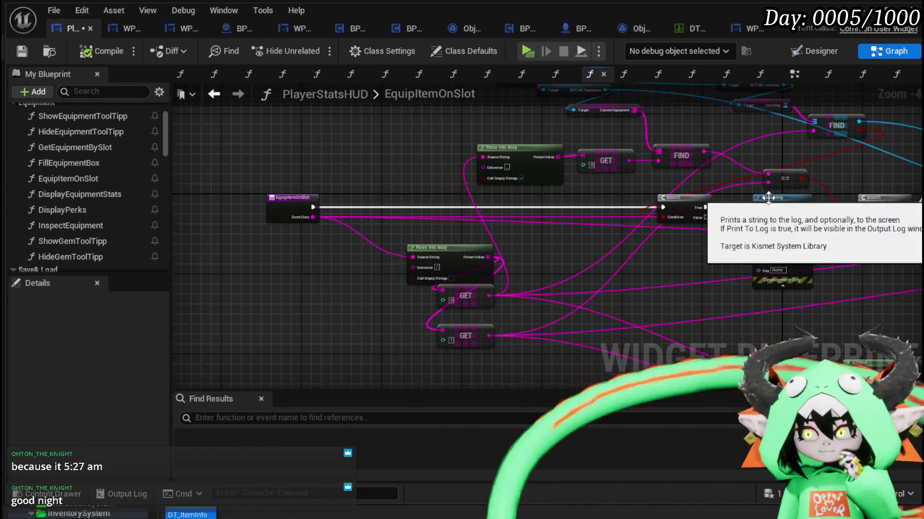
- Pan across the Parse Into Array, FIND, Branch and Print String nodes to review the chain
{"action": "left_click_drag", "start_coordinate": [727, 206], "coordinate": [455, 212]}
{"action": "scroll", "coordinate": [455, 212], "scroll_direction": "up", "scroll_amount": 2}
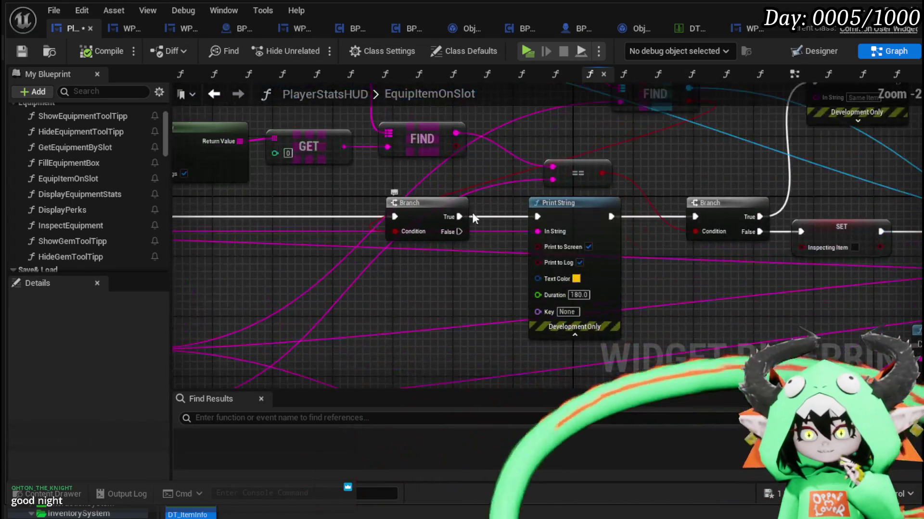
{"action": "mouse_move", "coordinate": [271, 181]}
{"action": "left_mouse_down"}
{"action": "mouse_move", "coordinate": [468, 216]}
{"action": "mouse_move", "coordinate": [413, 235]}
{"action": "mouse_move", "coordinate": [399, 183]}
{"action": "left_mouse_up"}
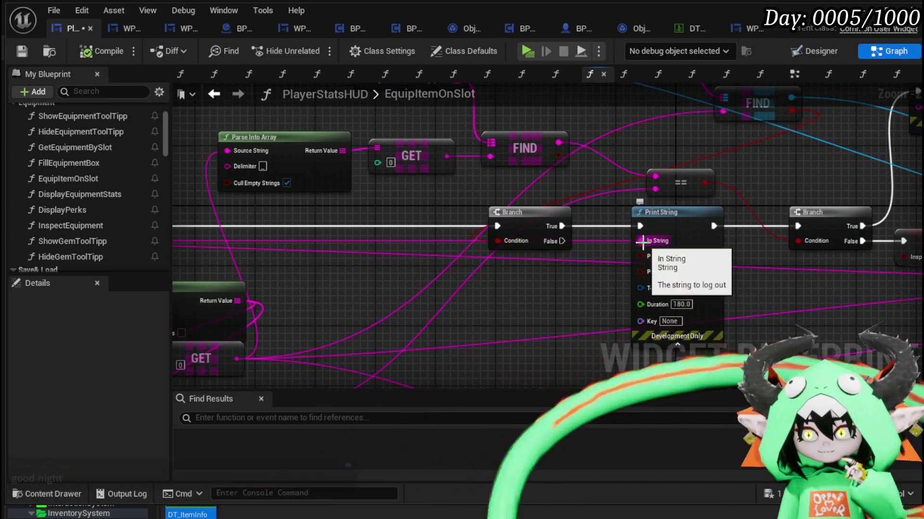
{"action": "left_click_drag", "start_coordinate": [479, 259], "coordinate": [826, 230]}
{"action": "left_click_drag", "start_coordinate": [651, 201], "coordinate": [214, 322]}
{"action": "mouse_move", "coordinate": [509, 193]}
{"action": "left_mouse_down"}
{"action": "mouse_move", "coordinate": [447, 190]}
{"action": "mouse_move", "coordinate": [441, 148]}
{"action": "mouse_move", "coordinate": [655, 81]}
{"action": "mouse_move", "coordinate": [784, 79]}
{"action": "left_mouse_up"}
{"action": "left_click_drag", "start_coordinate": [337, 158], "coordinate": [481, 189]}
{"action": "mouse_move", "coordinate": [914, 120]}
{"action": "left_mouse_down"}
{"action": "mouse_move", "coordinate": [426, 174]}
{"action": "mouse_move", "coordinate": [409, 187]}
{"action": "left_mouse_up"}
{"action": "mouse_move", "coordinate": [562, 160]}
{"action": "left_mouse_down"}
{"action": "mouse_move", "coordinate": [360, 120]}
{"action": "mouse_move", "coordinate": [376, 183]}
{"action": "mouse_move", "coordinate": [602, 232]}
{"action": "left_mouse_up"}
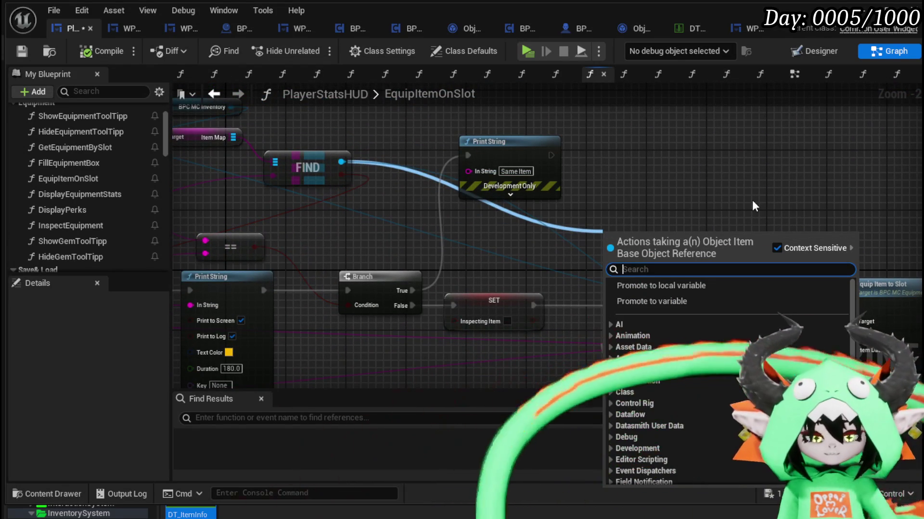
- Add a Cast To Object_Item_Equipment_Child node beside the Print String
{"action": "type", "text": "Equip"}
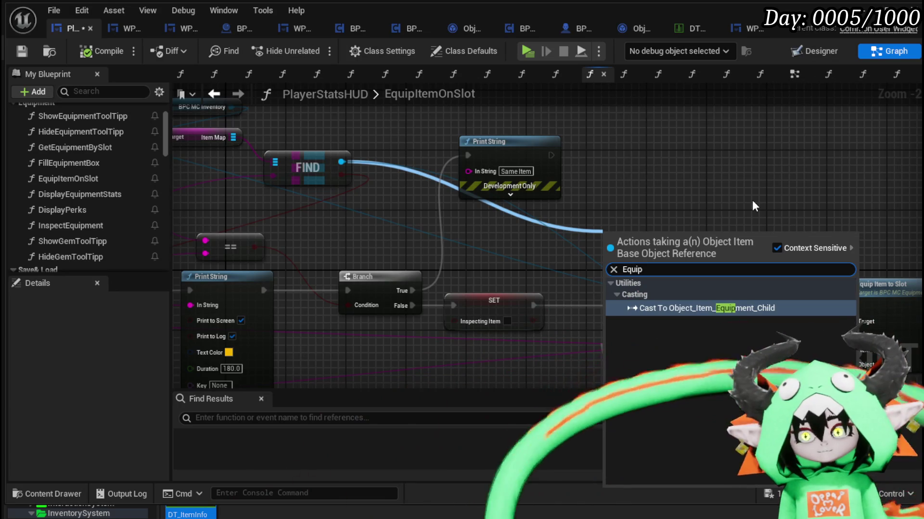
{"action": "key", "text": "BackSpace"}
{"action": "key", "text": "BackSpace"}
{"action": "key", "text": "BackSpace"}
{"action": "type", "text": "cast to E"}
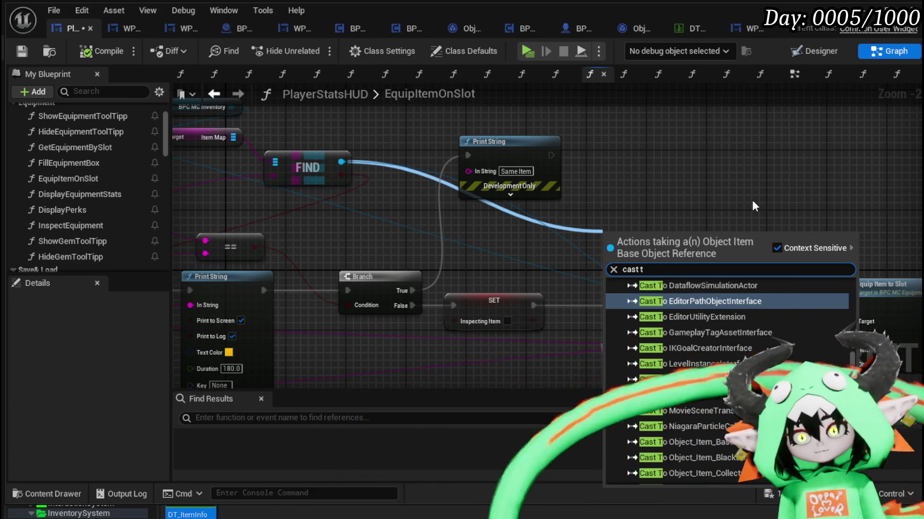
{"action": "type", "text": "qui"}
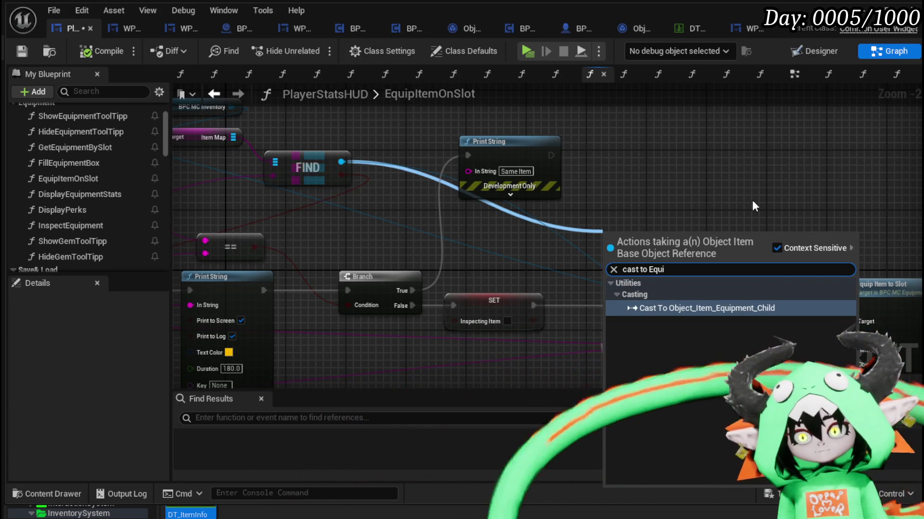
{"action": "left_click", "coordinate": [728, 308]}
{"action": "left_click_drag", "start_coordinate": [703, 224], "coordinate": [705, 193]}
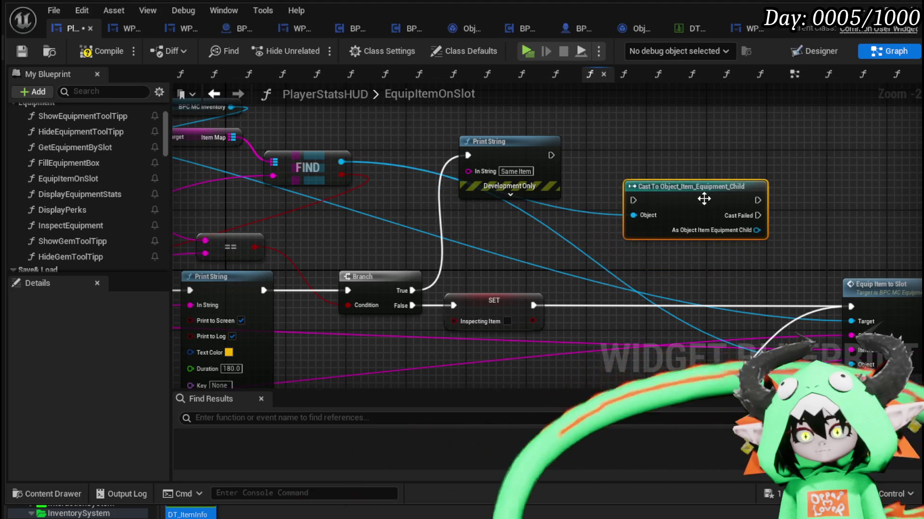
{"action": "left_click_drag", "start_coordinate": [604, 247], "coordinate": [375, 253]}
- Add a SET Equiped node set to true, wired after the successful cast
{"action": "left_click_drag", "start_coordinate": [527, 235], "coordinate": [589, 241]}
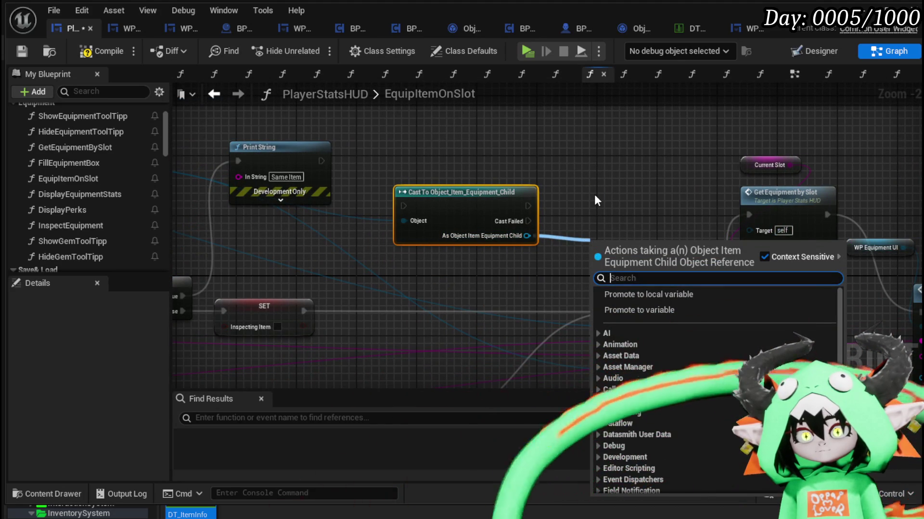
{"action": "type", "text": "Eq"}
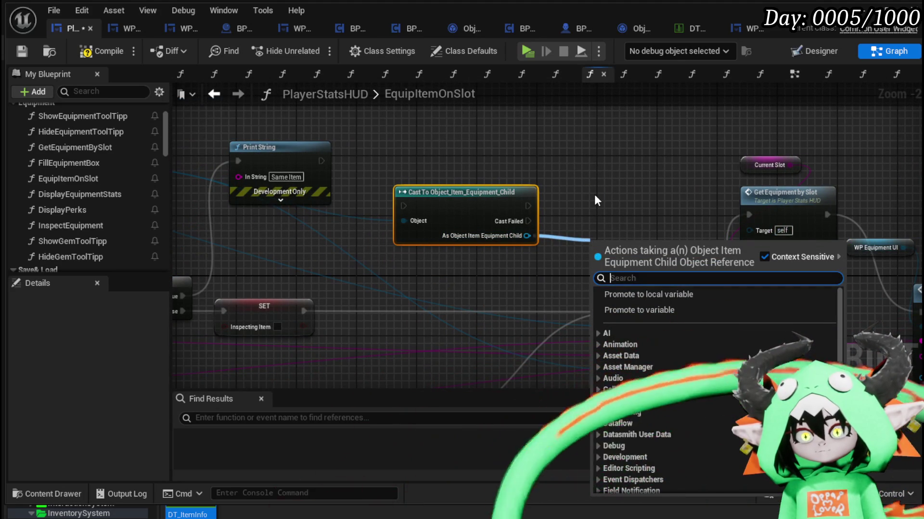
{"action": "left_click", "coordinate": [652, 472]}
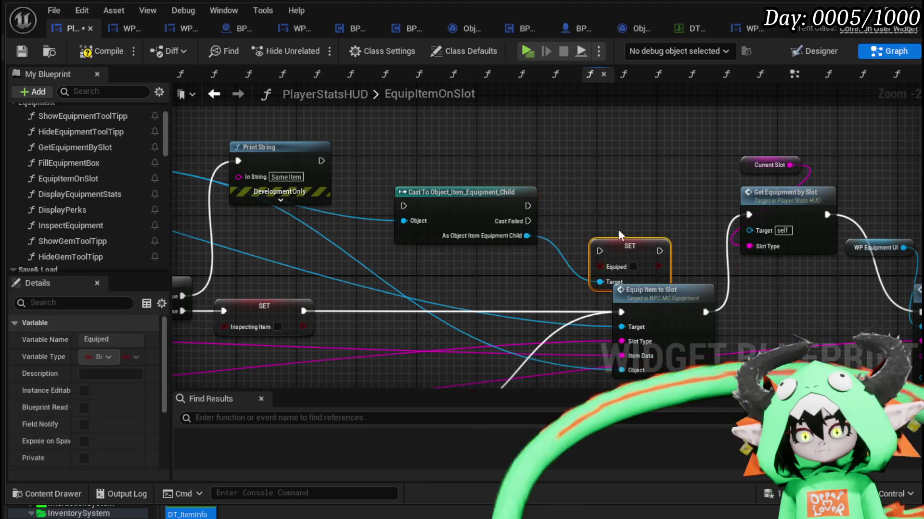
{"action": "left_click_drag", "start_coordinate": [631, 269], "coordinate": [619, 204]}
{"action": "left_click", "coordinate": [618, 214]}
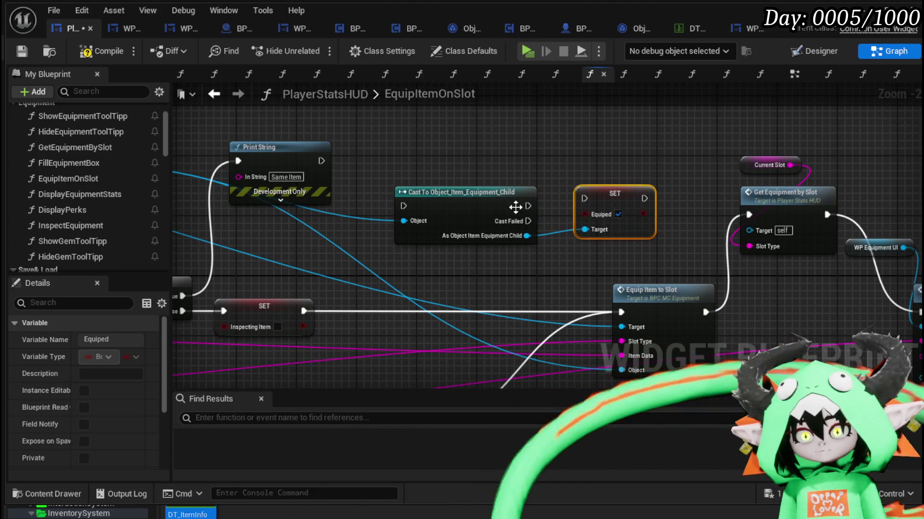
{"action": "left_click_drag", "start_coordinate": [527, 206], "coordinate": [594, 203]}
{"action": "left_click", "coordinate": [607, 189]}
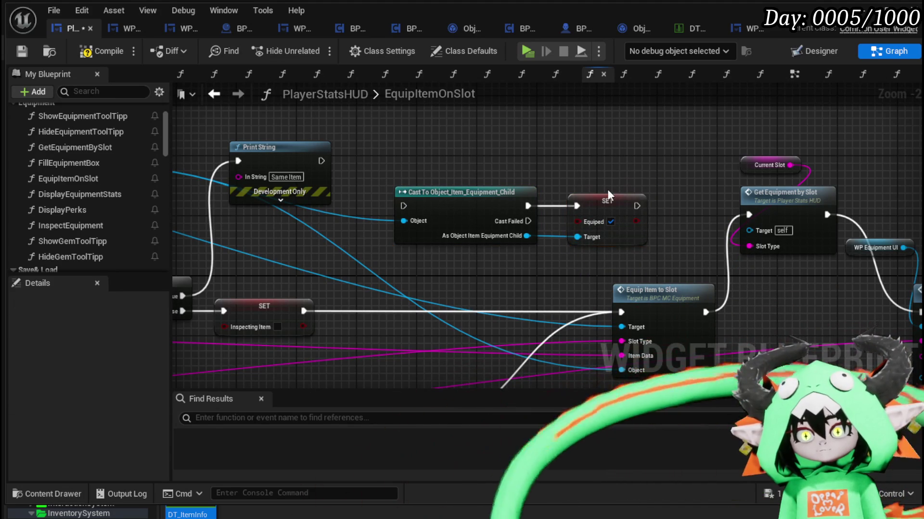
- Compile and save the PlayerStatsHUD widget blueprint
{"action": "left_click", "coordinate": [110, 58]}
{"action": "left_click", "coordinate": [22, 51]}
{"action": "mouse_move", "coordinate": [567, 148]}
{"action": "left_mouse_down"}
{"action": "mouse_move", "coordinate": [385, 132]}
{"action": "mouse_move", "coordinate": [477, 158]}
{"action": "left_mouse_up"}
{"action": "mouse_move", "coordinate": [387, 170]}
{"action": "left_mouse_down"}
{"action": "mouse_move", "coordinate": [527, 232]}
{"action": "mouse_move", "coordinate": [544, 192]}
{"action": "mouse_move", "coordinate": [408, 157]}
{"action": "left_mouse_up"}
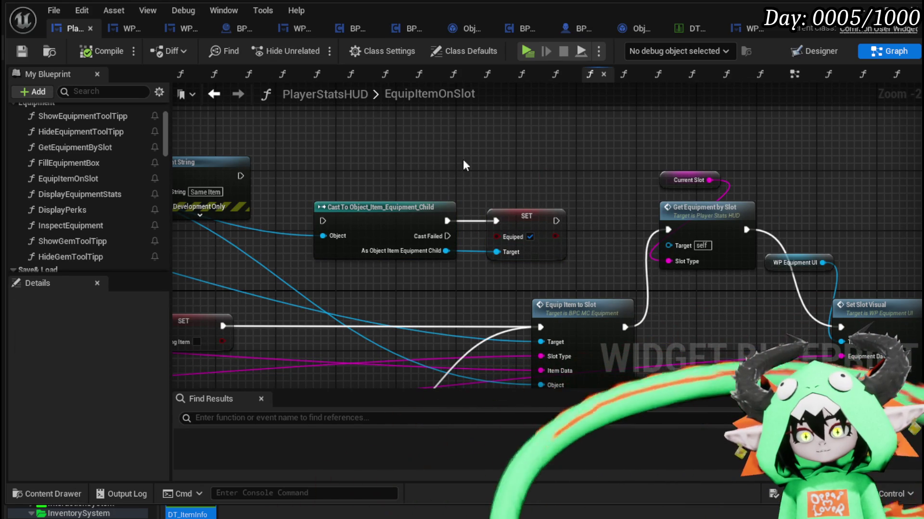
{"action": "mouse_move", "coordinate": [622, 183]}
{"action": "left_mouse_down"}
{"action": "mouse_move", "coordinate": [580, 192]}
{"action": "mouse_move", "coordinate": [629, 201]}
{"action": "left_mouse_up"}
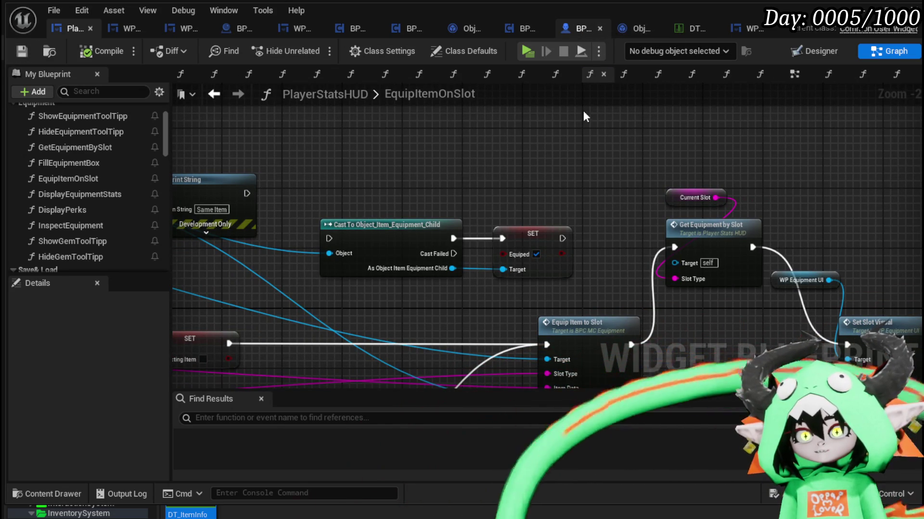
- Save, then select the BPC MC Inventory, Item Map and FIND lookup nodes
{"action": "left_click", "coordinate": [22, 51]}
{"action": "left_click_drag", "start_coordinate": [374, 157], "coordinate": [874, 178]}
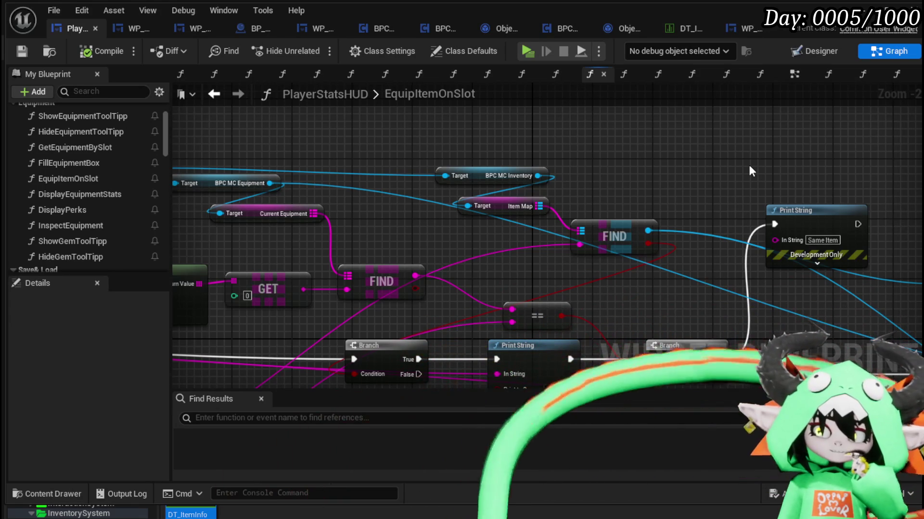
{"action": "left_click_drag", "start_coordinate": [749, 167], "coordinate": [893, 166]}
{"action": "mouse_move", "coordinate": [489, 194]}
{"action": "left_mouse_down"}
{"action": "mouse_move", "coordinate": [631, 152]}
{"action": "mouse_move", "coordinate": [671, 152]}
{"action": "mouse_move", "coordinate": [453, 216]}
{"action": "mouse_move", "coordinate": [333, 209]}
{"action": "left_mouse_up"}
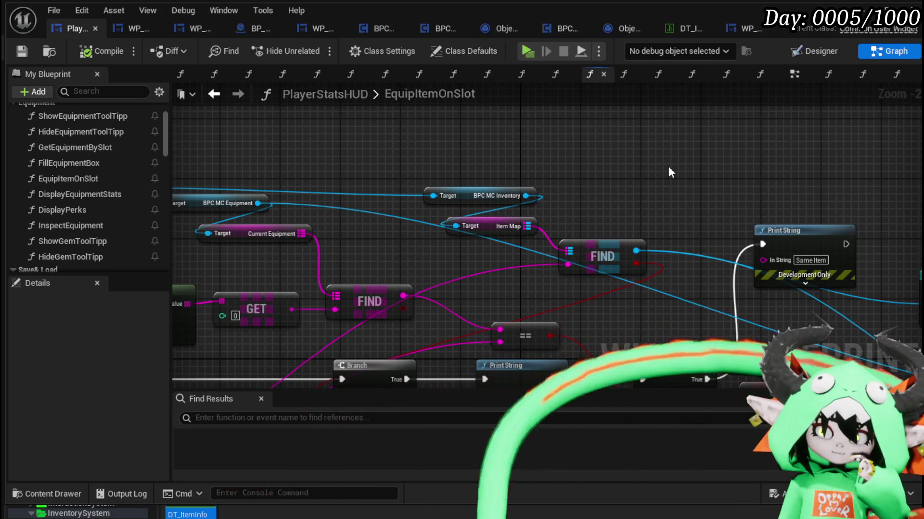
{"action": "left_click_drag", "start_coordinate": [671, 172], "coordinate": [816, 169]}
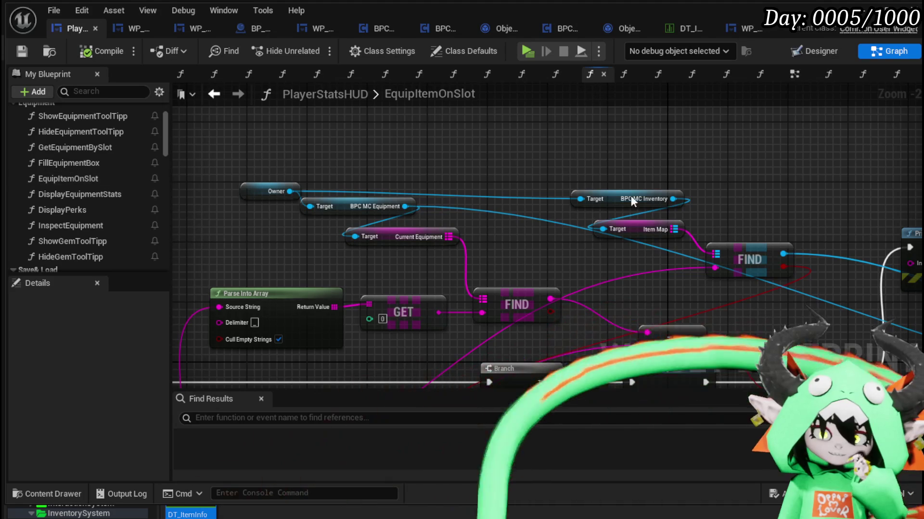
{"action": "left_click_drag", "start_coordinate": [699, 298], "coordinate": [417, 284]}
{"action": "left_click_drag", "start_coordinate": [356, 289], "coordinate": [558, 201]}
{"action": "scroll", "coordinate": [547, 149], "scroll_direction": "up", "scroll_amount": 4}
{"action": "mouse_move", "coordinate": [546, 149]}
{"action": "left_mouse_down"}
{"action": "mouse_move", "coordinate": [397, 219]}
{"action": "mouse_move", "coordinate": [515, 134]}
{"action": "left_mouse_up"}
{"action": "scroll", "coordinate": [397, 219], "scroll_direction": "down", "scroll_amount": 1}
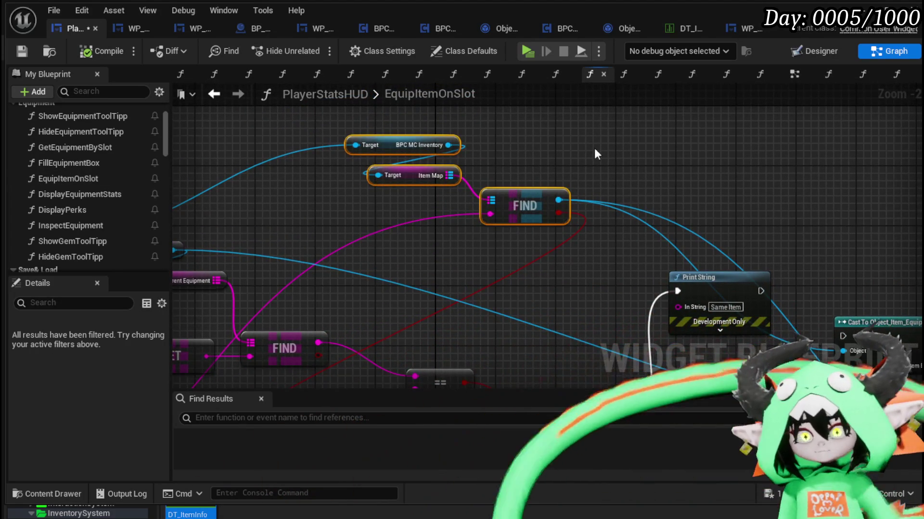
{"action": "scroll", "coordinate": [576, 144], "scroll_direction": "up", "scroll_amount": 1}
{"action": "left_click_drag", "start_coordinate": [576, 144], "coordinate": [478, 199]}
{"action": "left_click", "coordinate": [479, 198]}
{"action": "left_click_drag", "start_coordinate": [581, 166], "coordinate": [795, 178]}
- Duplicate the Owner node with Ctrl+C / Ctrl+V into another part of the graph
{"action": "left_click", "coordinate": [224, 289]}
{"action": "key", "text": "ctrl+c"}
{"action": "mouse_move", "coordinate": [837, 143]}
{"action": "left_mouse_down"}
{"action": "mouse_move", "coordinate": [611, 152]}
{"action": "mouse_move", "coordinate": [654, 157]}
{"action": "left_mouse_up"}
{"action": "key", "text": "ctrl+v"}
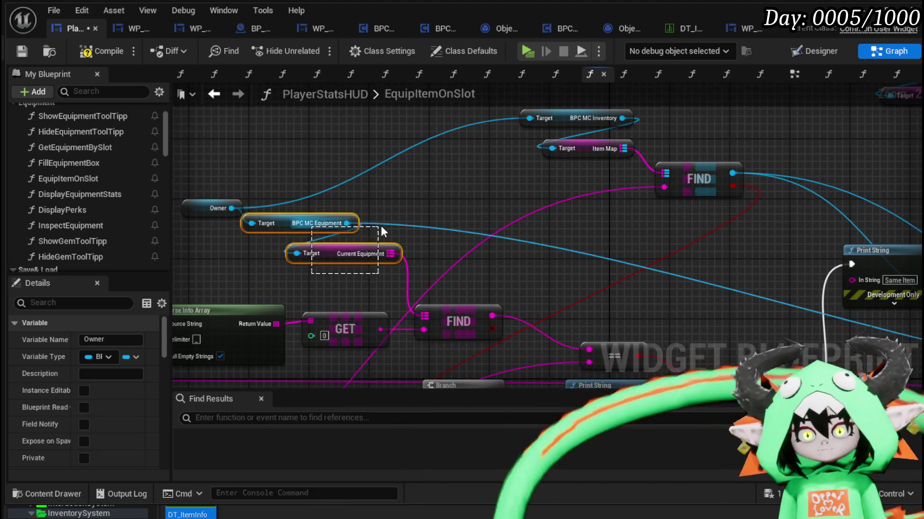
- Place the Print String before the first Branch and wire the event's exec into it
{"action": "left_click_drag", "start_coordinate": [383, 232], "coordinate": [383, 232]}
{"action": "scroll", "coordinate": [415, 195], "scroll_direction": "down", "scroll_amount": 2}
{"action": "mouse_move", "coordinate": [415, 195]}
{"action": "left_mouse_down"}
{"action": "mouse_move", "coordinate": [454, 194]}
{"action": "mouse_move", "coordinate": [440, 204]}
{"action": "mouse_move", "coordinate": [547, 197]}
{"action": "mouse_move", "coordinate": [401, 200]}
{"action": "left_mouse_up"}
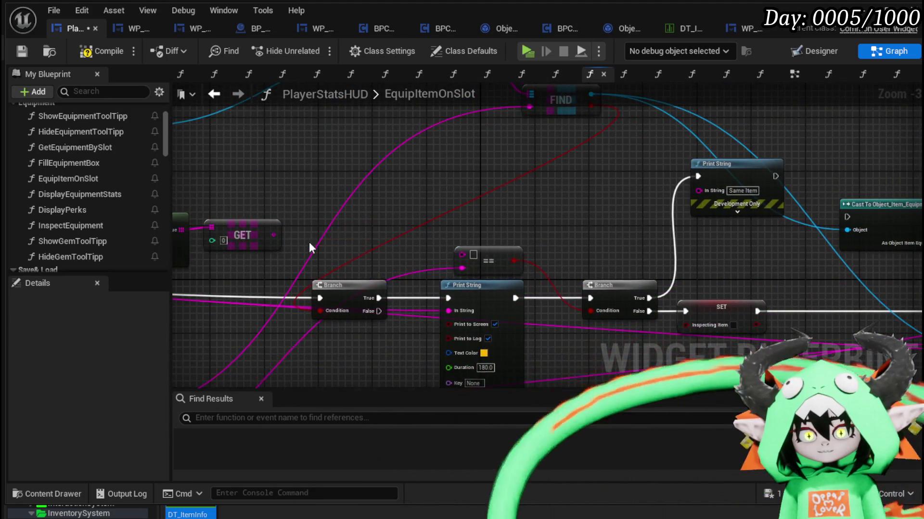
{"action": "left_click_drag", "start_coordinate": [304, 243], "coordinate": [330, 169]}
{"action": "left_click_drag", "start_coordinate": [544, 215], "coordinate": [488, 199]}
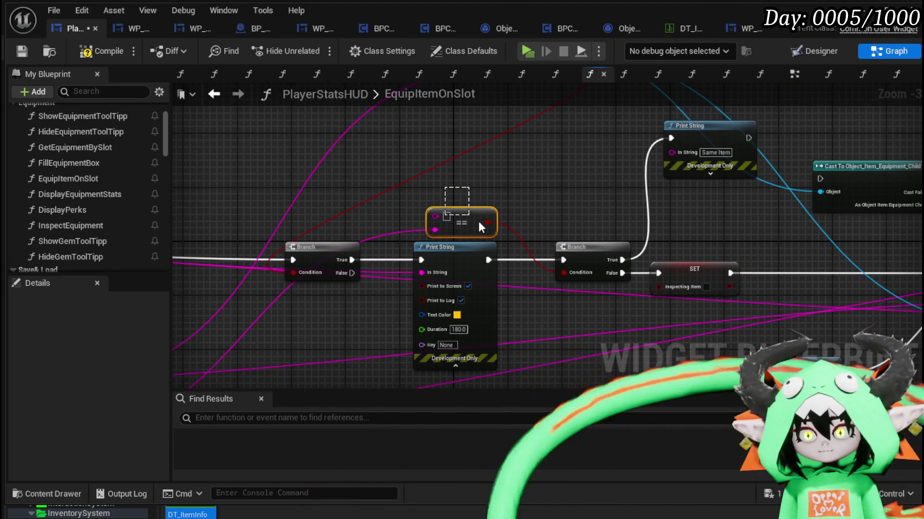
{"action": "scroll", "coordinate": [469, 222], "scroll_direction": "down", "scroll_amount": 2}
{"action": "mouse_move", "coordinate": [554, 166]}
{"action": "left_mouse_down"}
{"action": "mouse_move", "coordinate": [451, 180]}
{"action": "mouse_move", "coordinate": [471, 195]}
{"action": "left_mouse_up"}
{"action": "left_click_drag", "start_coordinate": [385, 185], "coordinate": [407, 183]}
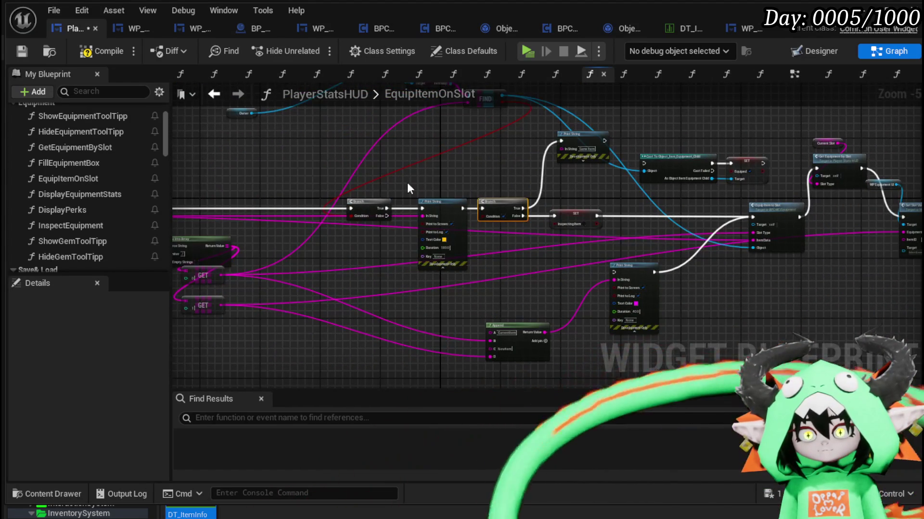
{"action": "mouse_move", "coordinate": [452, 229]}
{"action": "left_mouse_down"}
{"action": "mouse_move", "coordinate": [284, 258]}
{"action": "mouse_move", "coordinate": [402, 270]}
{"action": "left_mouse_up"}
{"action": "mouse_move", "coordinate": [205, 220]}
{"action": "left_mouse_down"}
{"action": "mouse_move", "coordinate": [372, 261]}
{"action": "mouse_move", "coordinate": [402, 230]}
{"action": "mouse_move", "coordinate": [400, 219]}
{"action": "mouse_move", "coordinate": [541, 220]}
{"action": "mouse_move", "coordinate": [241, 184]}
{"action": "left_mouse_up"}
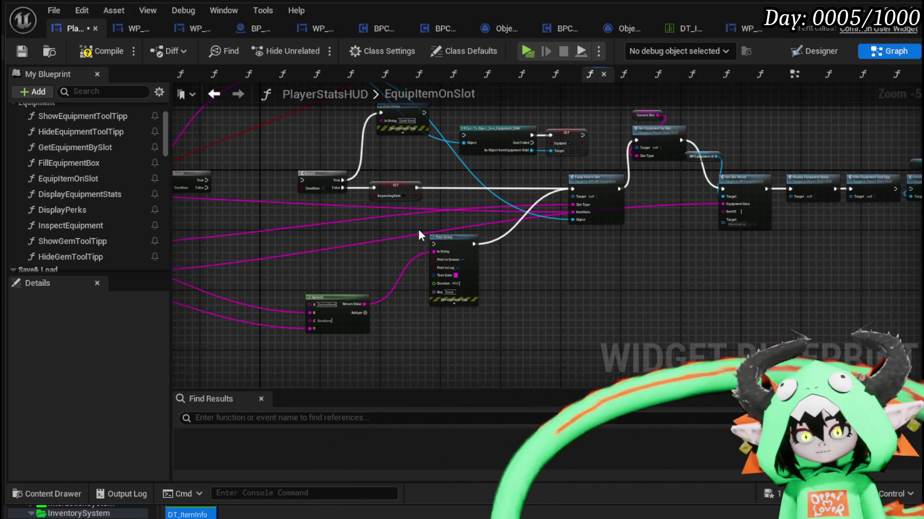
{"action": "mouse_move", "coordinate": [571, 265]}
{"action": "left_mouse_down"}
{"action": "mouse_move", "coordinate": [279, 257]}
{"action": "mouse_move", "coordinate": [290, 312]}
{"action": "left_mouse_up"}
{"action": "scroll", "coordinate": [525, 262], "scroll_direction": "up", "scroll_amount": 3}
{"action": "left_click_drag", "start_coordinate": [525, 261], "coordinate": [702, 282]}
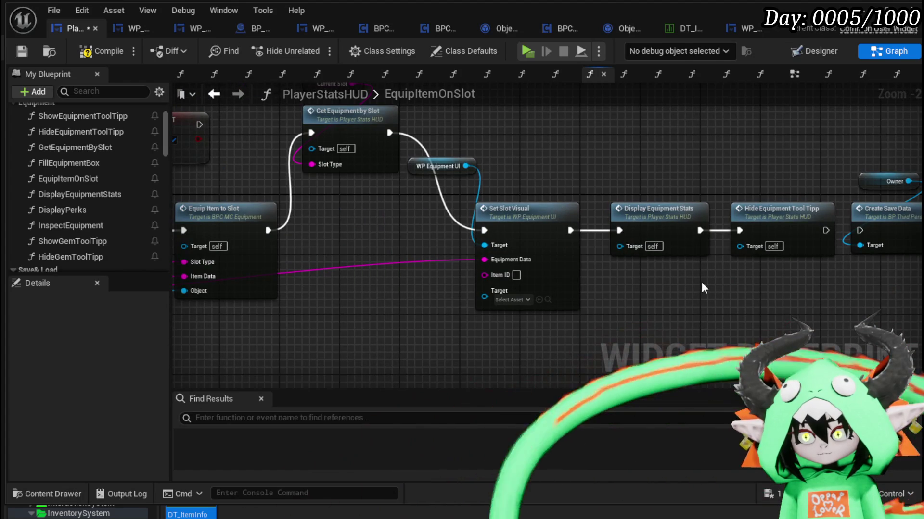
- Add a Get Equipment Slot Widget node from WP Equipment UI
{"action": "left_click_drag", "start_coordinate": [302, 173], "coordinate": [382, 252]}
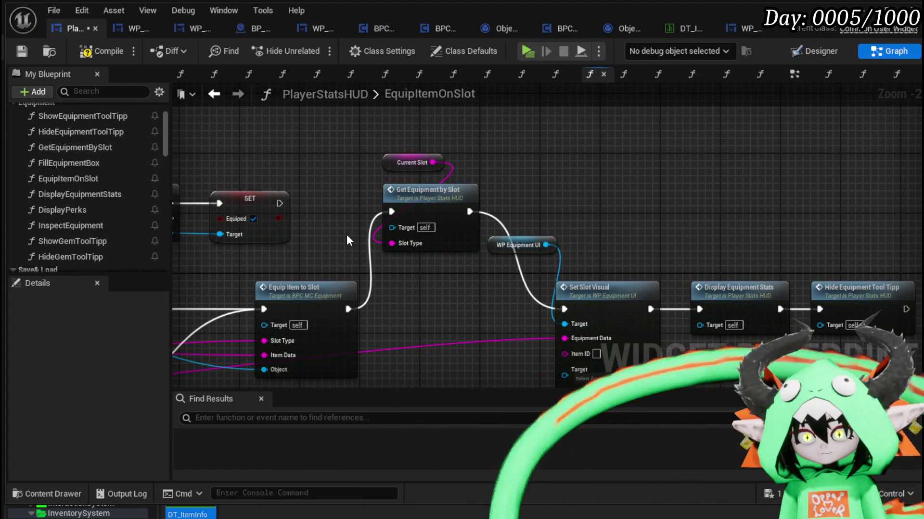
{"action": "left_click_drag", "start_coordinate": [504, 247], "coordinate": [518, 149]}
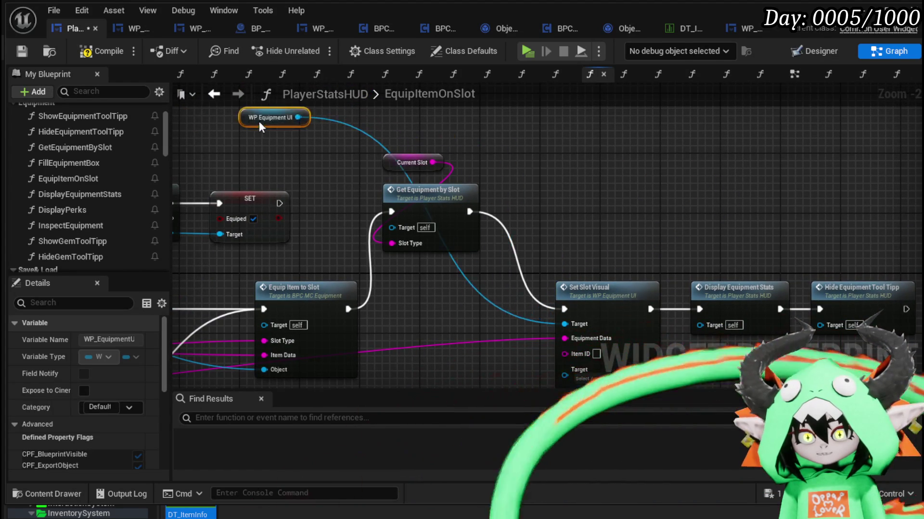
{"action": "left_click_drag", "start_coordinate": [260, 120], "coordinate": [409, 145]}
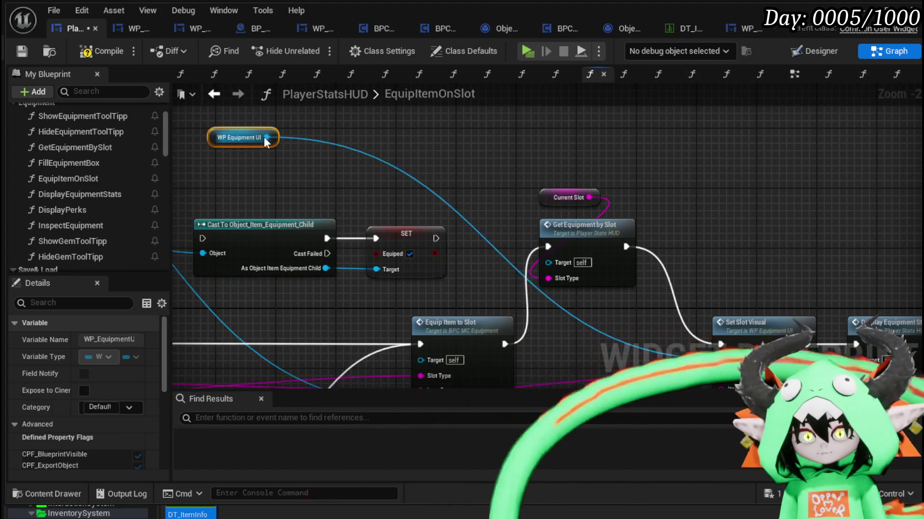
{"action": "left_click_drag", "start_coordinate": [266, 138], "coordinate": [354, 146]}
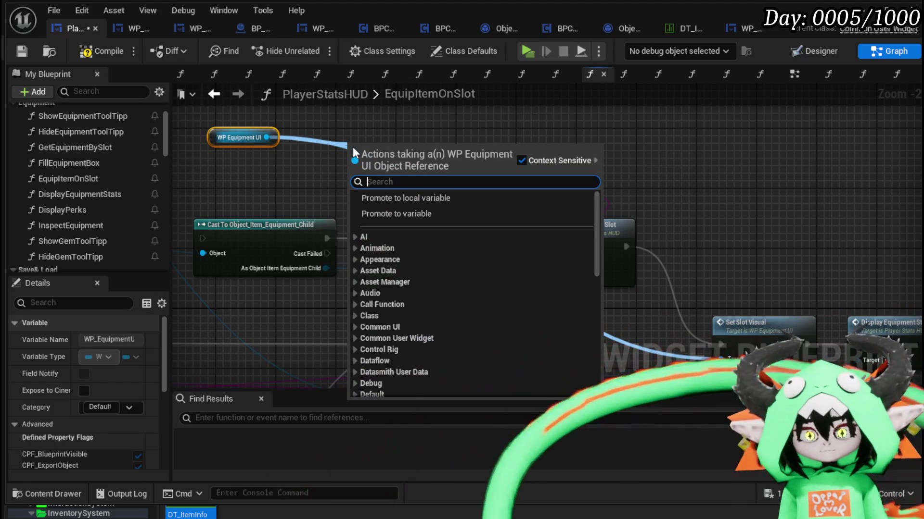
{"action": "scroll", "coordinate": [353, 146], "scroll_direction": "down", "scroll_amount": 15}
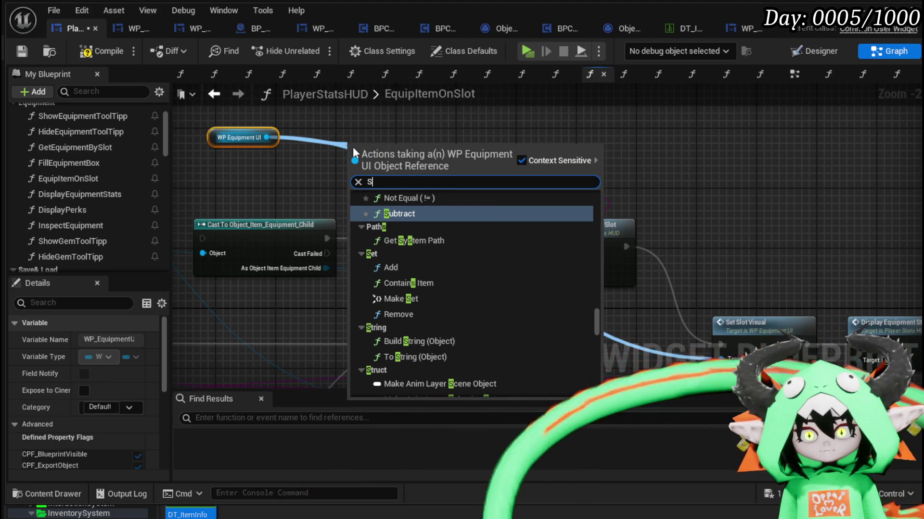
{"action": "type", "text": "Map"}
{"action": "key", "text": "BackSpace"}
{"action": "key", "text": "BackSpace"}
{"action": "key", "text": "BackSpace"}
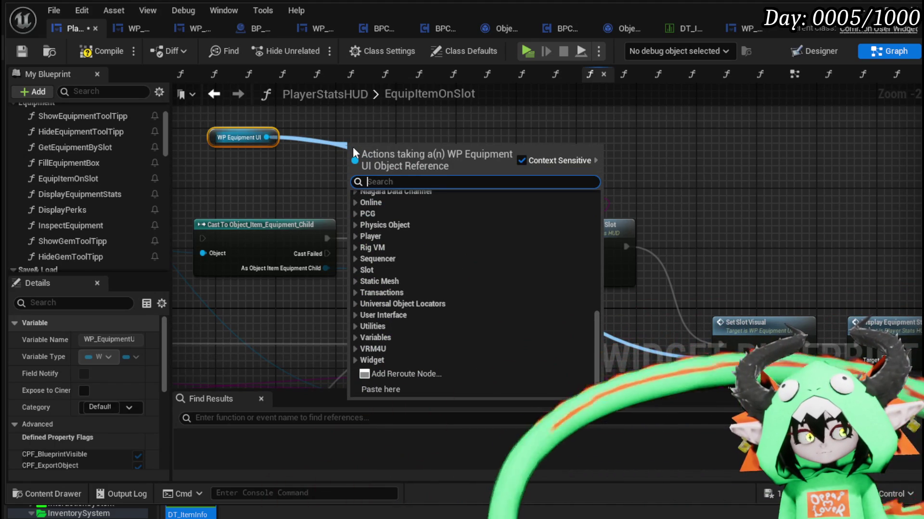
{"action": "type", "text": "Wid"}
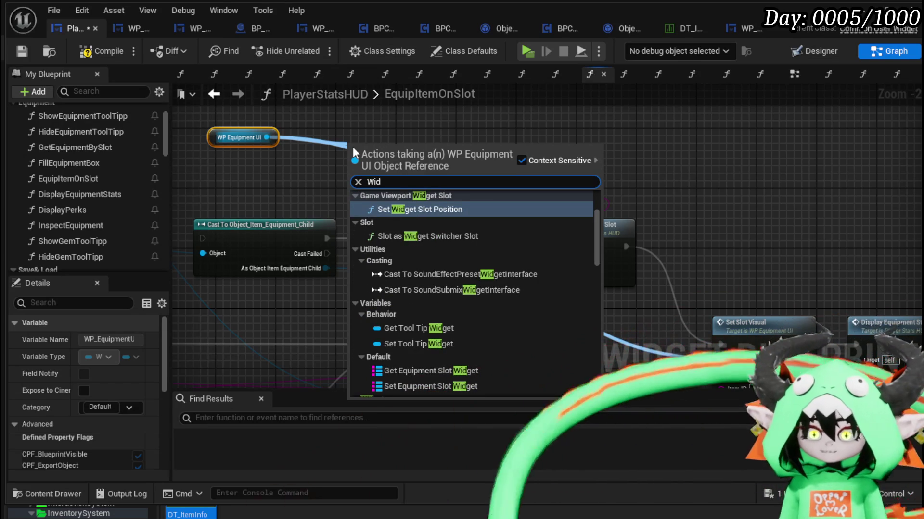
{"action": "left_click", "coordinate": [400, 368]}
{"action": "left_click_drag", "start_coordinate": [401, 157], "coordinate": [377, 141]}
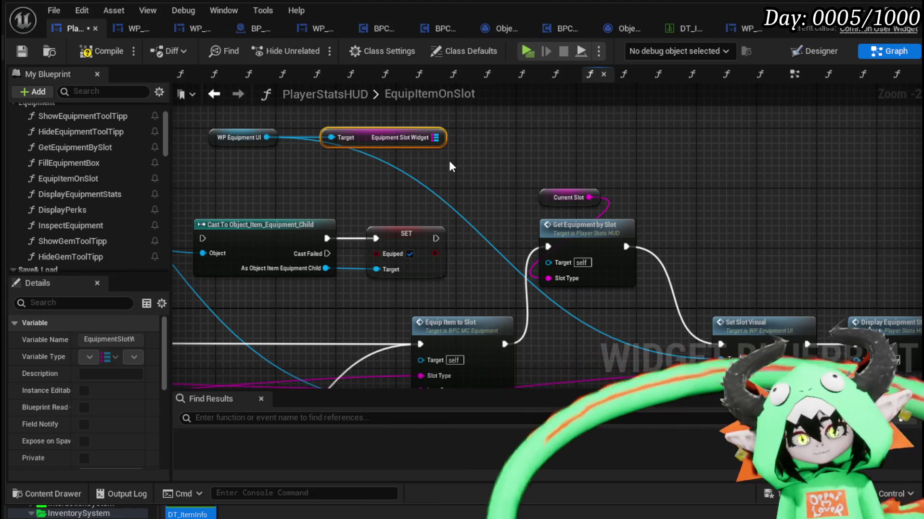
- Add a Map Find on the slot widget map with Current Slot as key
{"action": "left_click_drag", "start_coordinate": [442, 138], "coordinate": [516, 136]}
{"action": "type", "text": "find"}
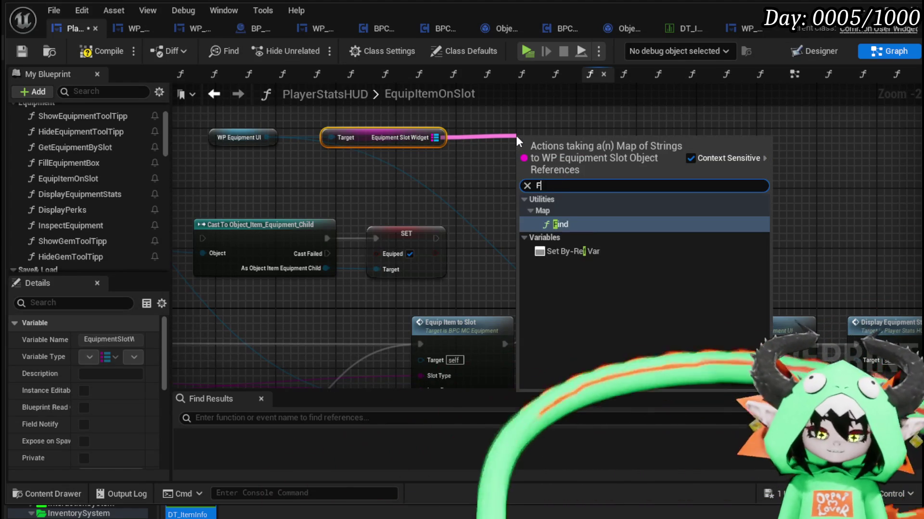
{"action": "key", "text": "Return"}
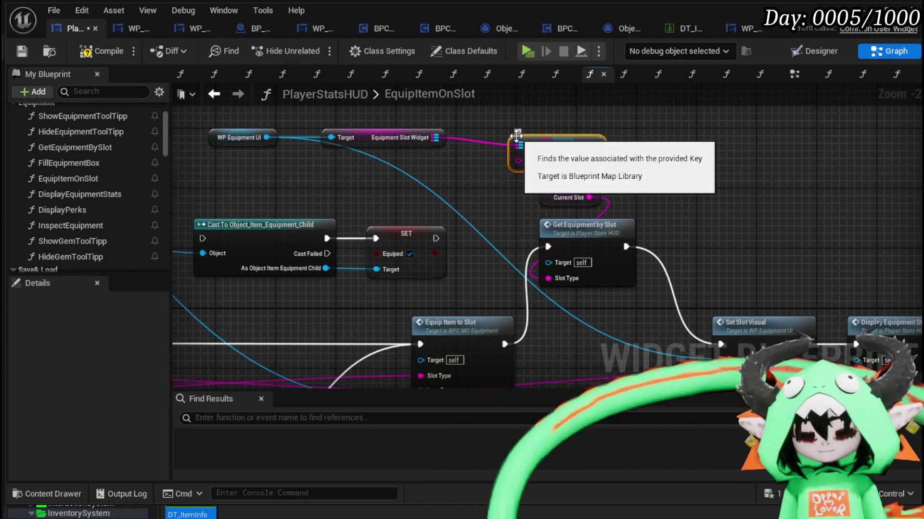
{"action": "left_click_drag", "start_coordinate": [546, 147], "coordinate": [529, 143]}
{"action": "scroll", "coordinate": [178, 167], "scroll_direction": "down", "scroll_amount": 1}
{"action": "scroll", "coordinate": [91, 187], "scroll_direction": "down", "scroll_amount": 10}
{"action": "scroll", "coordinate": [125, 200], "scroll_direction": "down", "scroll_amount": 2}
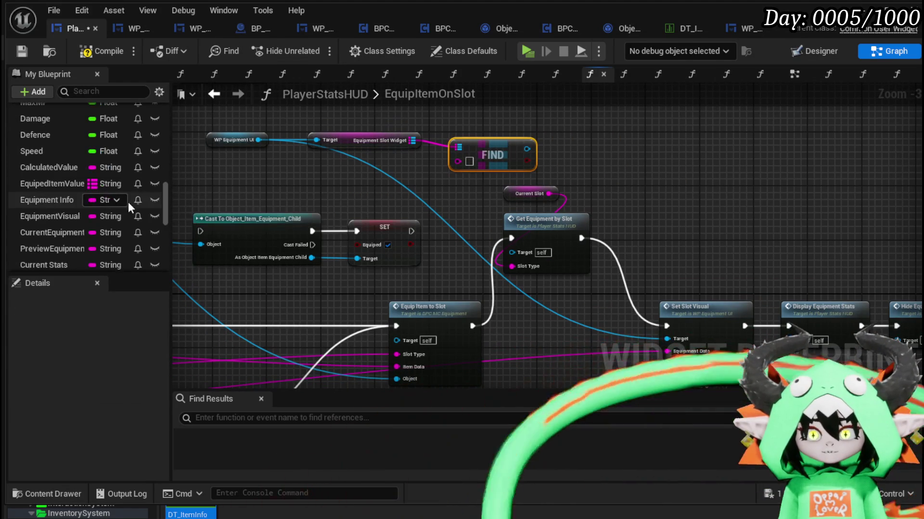
{"action": "scroll", "coordinate": [129, 203], "scroll_direction": "down", "scroll_amount": 5}
{"action": "scroll", "coordinate": [53, 225], "scroll_direction": "down", "scroll_amount": 1}
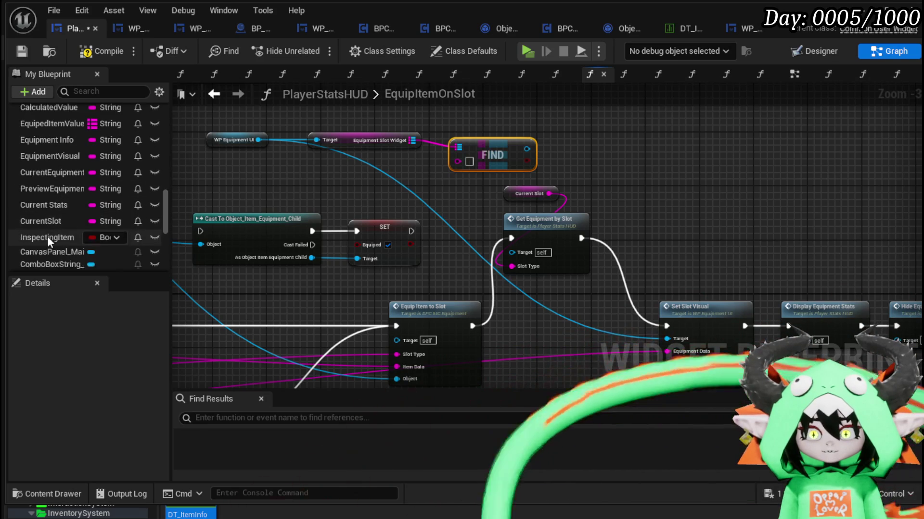
{"action": "mouse_move", "coordinate": [59, 216]}
{"action": "left_mouse_down"}
{"action": "mouse_move", "coordinate": [466, 195]}
{"action": "mouse_move", "coordinate": [447, 179]}
{"action": "mouse_move", "coordinate": [462, 162]}
{"action": "left_mouse_up"}
{"action": "left_click_drag", "start_coordinate": [577, 194], "coordinate": [490, 191]}
{"action": "left_click", "coordinate": [423, 159]}
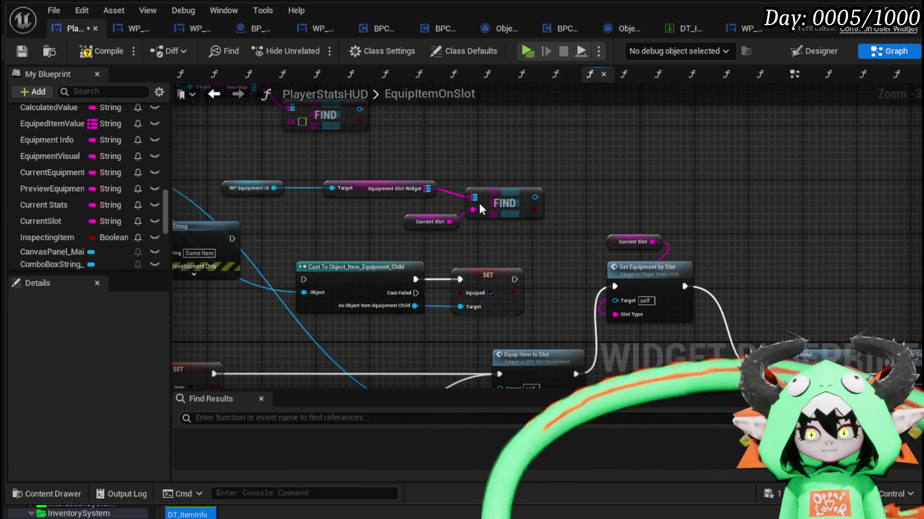
{"action": "scroll", "coordinate": [654, 192], "scroll_direction": "down", "scroll_amount": 1}
{"action": "scroll", "coordinate": [387, 185], "scroll_direction": "up", "scroll_amount": 3}
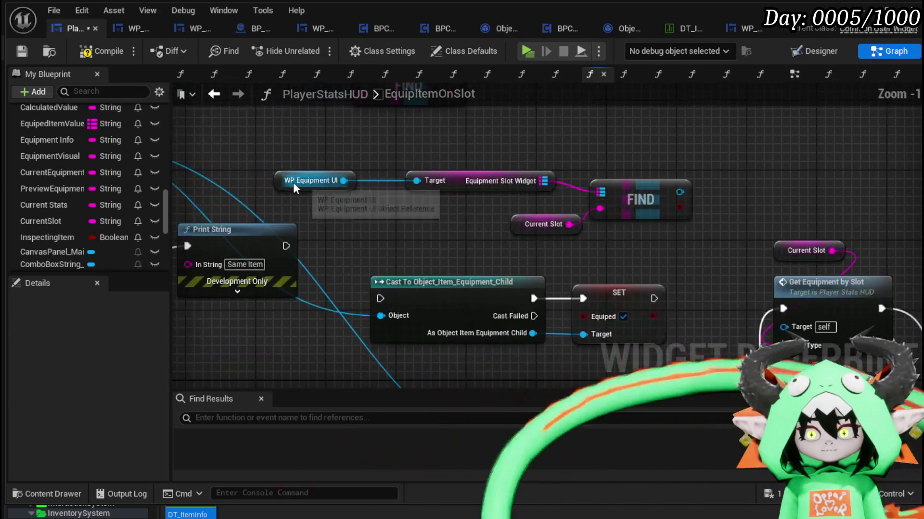
- Rearrange the Owner/FIND item-map lookup and the slot-widget lookup so they sit together
{"action": "left_click", "coordinate": [315, 185]}
{"action": "left_click_drag", "start_coordinate": [644, 151], "coordinate": [630, 147]}
{"action": "scroll", "coordinate": [631, 147], "scroll_direction": "down", "scroll_amount": 2}
{"action": "left_click_drag", "start_coordinate": [307, 203], "coordinate": [539, 116]}
{"action": "left_click_drag", "start_coordinate": [513, 187], "coordinate": [826, 220]}
{"action": "mouse_move", "coordinate": [688, 230]}
{"action": "left_mouse_down"}
{"action": "mouse_move", "coordinate": [495, 218]}
{"action": "mouse_move", "coordinate": [560, 222]}
{"action": "mouse_move", "coordinate": [447, 227]}
{"action": "left_mouse_up"}
{"action": "left_click", "coordinate": [559, 221]}
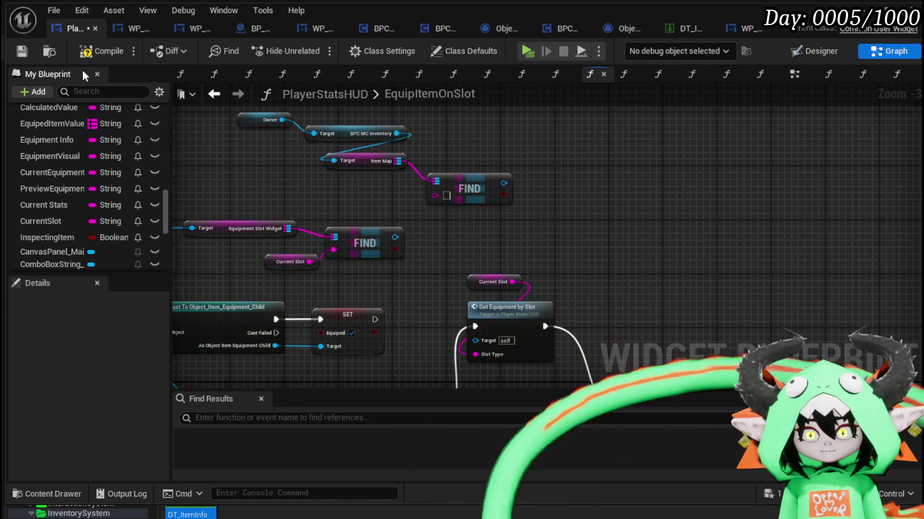
{"action": "mouse_move", "coordinate": [445, 219]}
{"action": "left_mouse_down"}
{"action": "mouse_move", "coordinate": [553, 192]}
{"action": "mouse_move", "coordinate": [461, 126]}
{"action": "mouse_move", "coordinate": [560, 142]}
{"action": "mouse_move", "coordinate": [556, 270]}
{"action": "left_mouse_up"}
{"action": "left_click_drag", "start_coordinate": [369, 141], "coordinate": [422, 179]}
{"action": "left_click_drag", "start_coordinate": [659, 272], "coordinate": [659, 272]}
{"action": "mouse_move", "coordinate": [688, 235]}
{"action": "left_mouse_down"}
{"action": "mouse_move", "coordinate": [391, 133]}
{"action": "mouse_move", "coordinate": [370, 140]}
{"action": "left_mouse_up"}
{"action": "mouse_move", "coordinate": [579, 207]}
{"action": "left_mouse_down"}
{"action": "mouse_move", "coordinate": [864, 118]}
{"action": "mouse_move", "coordinate": [854, 223]}
{"action": "mouse_move", "coordinate": [668, 172]}
{"action": "mouse_move", "coordinate": [476, 144]}
{"action": "left_mouse_up"}
{"action": "scroll", "coordinate": [504, 192], "scroll_direction": "up", "scroll_amount": 1}
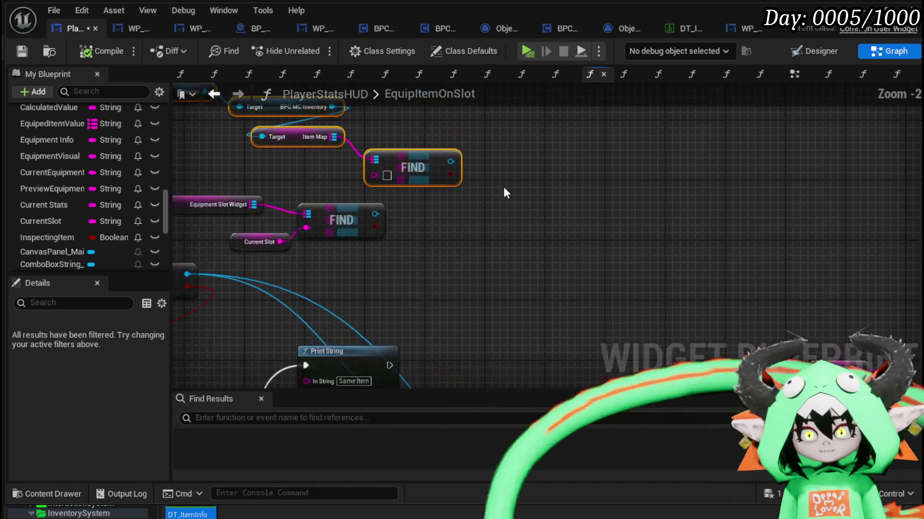
{"action": "left_click_drag", "start_coordinate": [504, 192], "coordinate": [497, 203]}
{"action": "left_click_drag", "start_coordinate": [564, 233], "coordinate": [515, 212]}
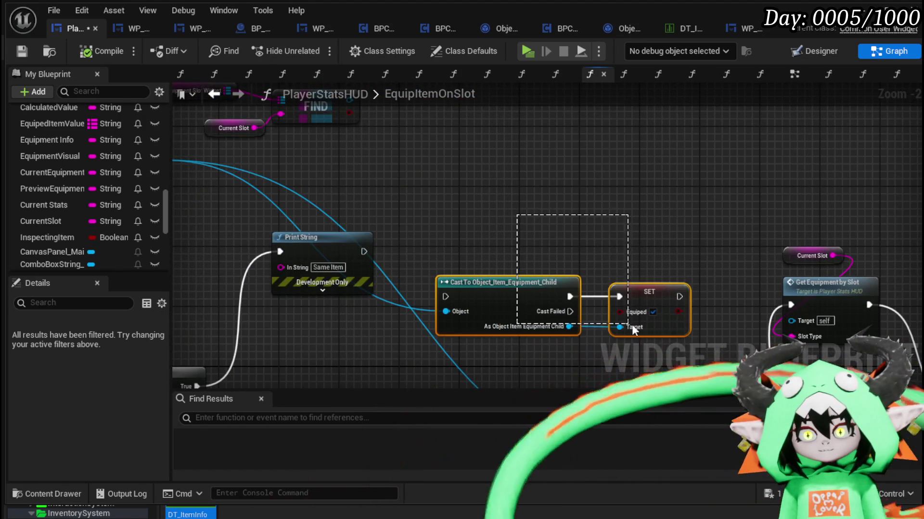
- Duplicate the Object_Item_Equipment_Child cast and SET Equiped pair and place it beside the FIND nodes
{"action": "left_click_drag", "start_coordinate": [525, 51], "coordinate": [535, 151]}
{"action": "key", "text": "ctrl+c"}
{"action": "key", "text": "ctrl+v"}
{"action": "left_click_drag", "start_coordinate": [432, 154], "coordinate": [557, 172]}
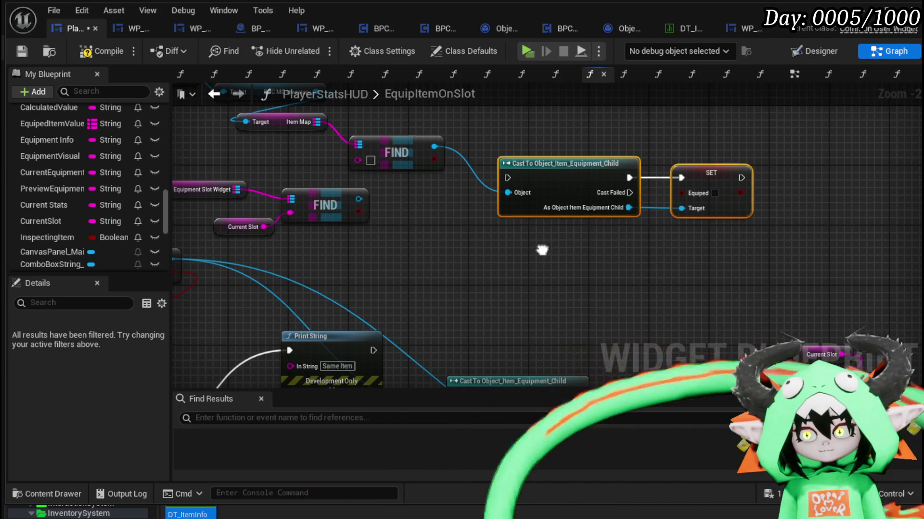
{"action": "left_click_drag", "start_coordinate": [402, 202], "coordinate": [308, 110]}
{"action": "left_click_drag", "start_coordinate": [605, 313], "coordinate": [605, 313]}
{"action": "scroll", "coordinate": [605, 313], "scroll_direction": "down", "scroll_amount": 2}
{"action": "mouse_move", "coordinate": [440, 287]}
{"action": "left_mouse_down"}
{"action": "mouse_move", "coordinate": [660, 146]}
{"action": "mouse_move", "coordinate": [670, 151]}
{"action": "mouse_move", "coordinate": [511, 139]}
{"action": "mouse_move", "coordinate": [515, 254]}
{"action": "mouse_move", "coordinate": [652, 200]}
{"action": "mouse_move", "coordinate": [458, 219]}
{"action": "left_mouse_up"}
{"action": "left_click_drag", "start_coordinate": [335, 229], "coordinate": [385, 176]}
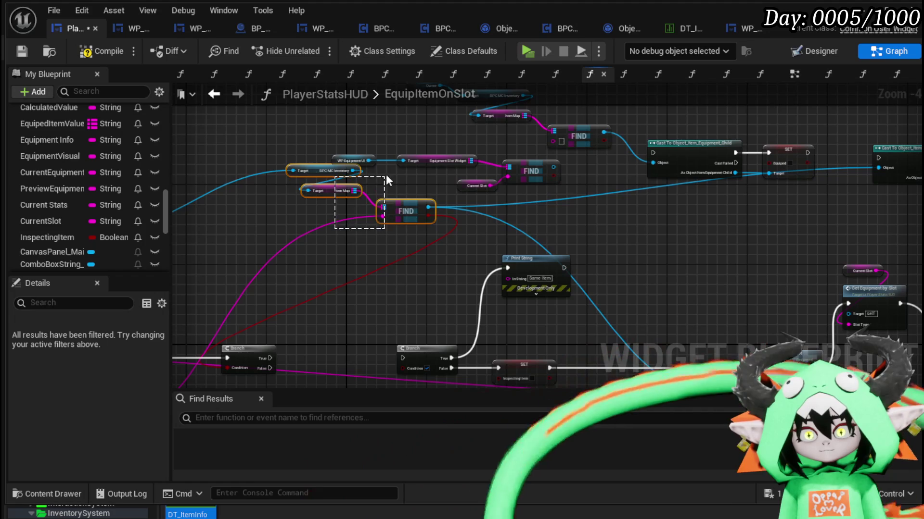
- Wire the item-map FIND result into the cast's Object input and save the blueprint
{"action": "left_click_drag", "start_coordinate": [414, 205], "coordinate": [309, 230]}
{"action": "mouse_move", "coordinate": [375, 248]}
{"action": "left_mouse_down"}
{"action": "mouse_move", "coordinate": [383, 239]}
{"action": "mouse_move", "coordinate": [348, 218]}
{"action": "left_mouse_up"}
{"action": "mouse_move", "coordinate": [591, 201]}
{"action": "left_mouse_down"}
{"action": "mouse_move", "coordinate": [347, 176]}
{"action": "mouse_move", "coordinate": [676, 191]}
{"action": "mouse_move", "coordinate": [367, 212]}
{"action": "mouse_move", "coordinate": [490, 192]}
{"action": "mouse_move", "coordinate": [842, 186]}
{"action": "left_mouse_up"}
{"action": "mouse_move", "coordinate": [389, 201]}
{"action": "left_mouse_down"}
{"action": "mouse_move", "coordinate": [513, 218]}
{"action": "mouse_move", "coordinate": [647, 221]}
{"action": "mouse_move", "coordinate": [532, 176]}
{"action": "mouse_move", "coordinate": [487, 172]}
{"action": "mouse_move", "coordinate": [291, 292]}
{"action": "mouse_move", "coordinate": [264, 271]}
{"action": "left_mouse_up"}
{"action": "left_click_drag", "start_coordinate": [229, 239], "coordinate": [371, 184]}
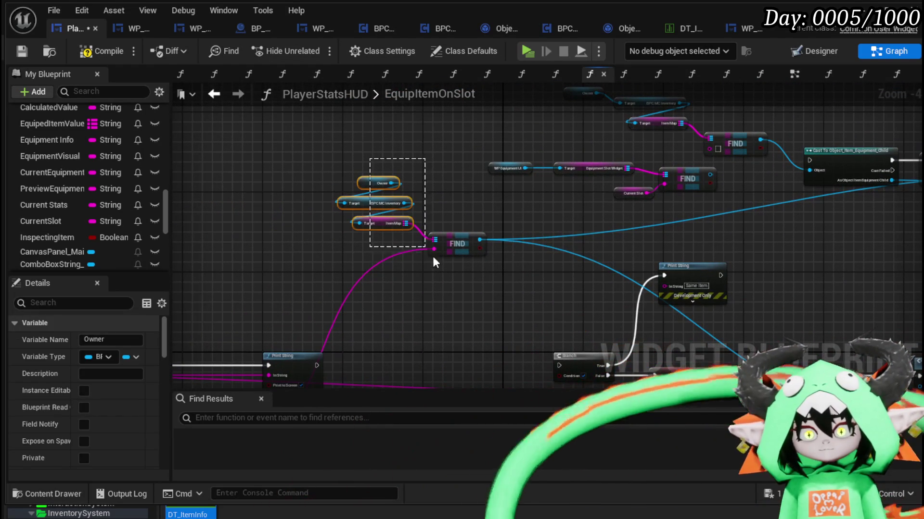
{"action": "left_click", "coordinate": [600, 246]}
{"action": "mouse_move", "coordinate": [601, 247]}
{"action": "left_mouse_down"}
{"action": "mouse_move", "coordinate": [458, 281]}
{"action": "mouse_move", "coordinate": [544, 149]}
{"action": "left_mouse_up"}
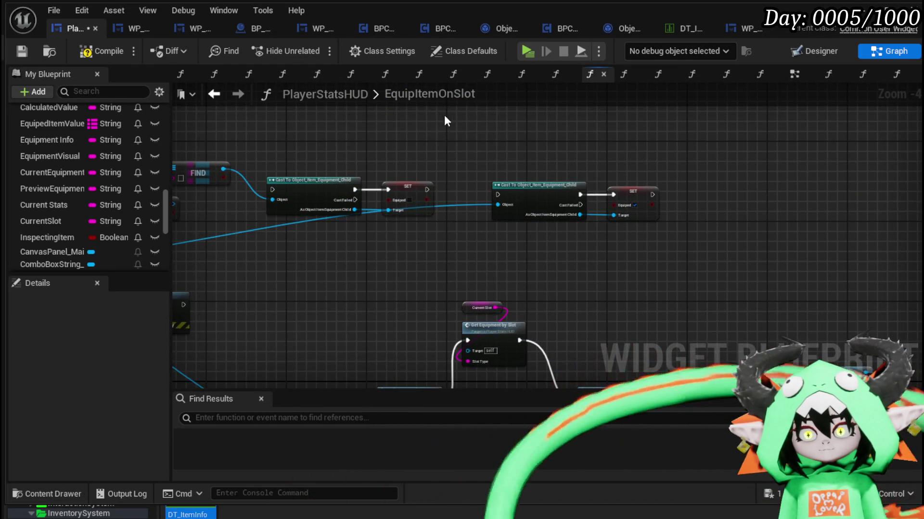
{"action": "mouse_move", "coordinate": [498, 207]}
{"action": "left_mouse_down"}
{"action": "mouse_move", "coordinate": [524, 230]}
{"action": "mouse_move", "coordinate": [440, 164]}
{"action": "left_mouse_up"}
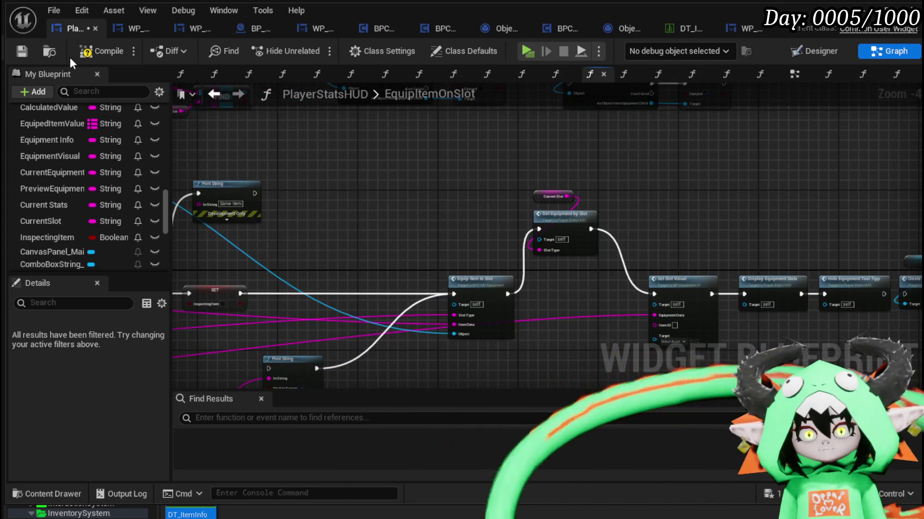
{"action": "left_click", "coordinate": [21, 51]}
- Add an Owner getter to the graph beside the second cast-and-SET Equiped pair
{"action": "mouse_move", "coordinate": [531, 237]}
{"action": "left_mouse_down"}
{"action": "mouse_move", "coordinate": [435, 214]}
{"action": "mouse_move", "coordinate": [569, 322]}
{"action": "mouse_move", "coordinate": [313, 222]}
{"action": "mouse_move", "coordinate": [507, 277]}
{"action": "mouse_move", "coordinate": [732, 284]}
{"action": "mouse_move", "coordinate": [813, 272]}
{"action": "mouse_move", "coordinate": [678, 303]}
{"action": "mouse_move", "coordinate": [673, 244]}
{"action": "mouse_move", "coordinate": [509, 214]}
{"action": "mouse_move", "coordinate": [506, 199]}
{"action": "mouse_move", "coordinate": [367, 244]}
{"action": "left_mouse_up"}
{"action": "scroll", "coordinate": [72, 218], "scroll_direction": "down", "scroll_amount": 5}
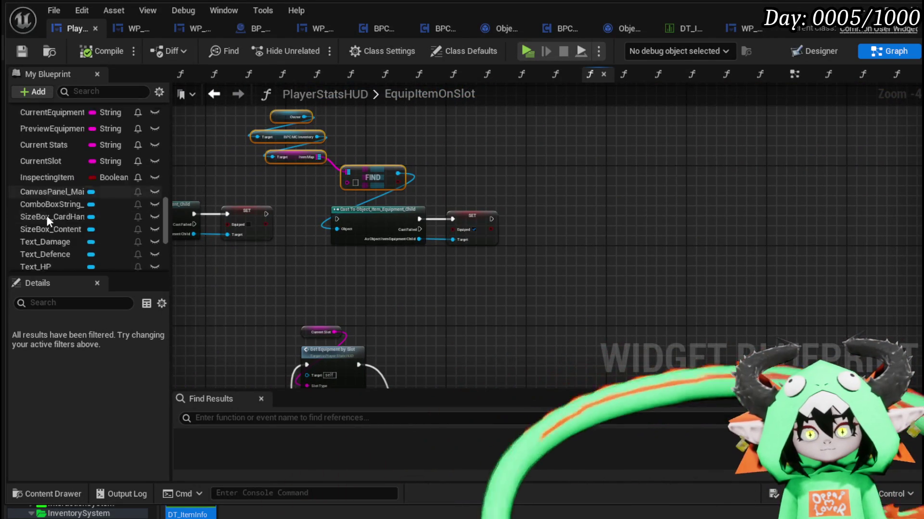
{"action": "scroll", "coordinate": [107, 221], "scroll_direction": "up", "scroll_amount": 10}
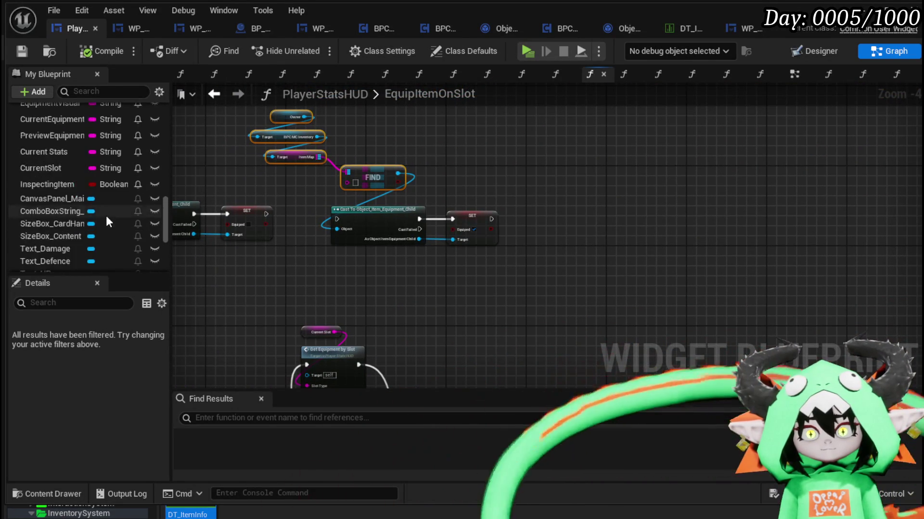
{"action": "mouse_move", "coordinate": [32, 217]}
{"action": "left_mouse_down"}
{"action": "mouse_move", "coordinate": [20, 215]}
{"action": "mouse_move", "coordinate": [501, 157]}
{"action": "mouse_move", "coordinate": [604, 189]}
{"action": "left_mouse_up"}
- Get the BPC_MC_Equipment component from the Owner node
{"action": "type", "text": "Calc"}
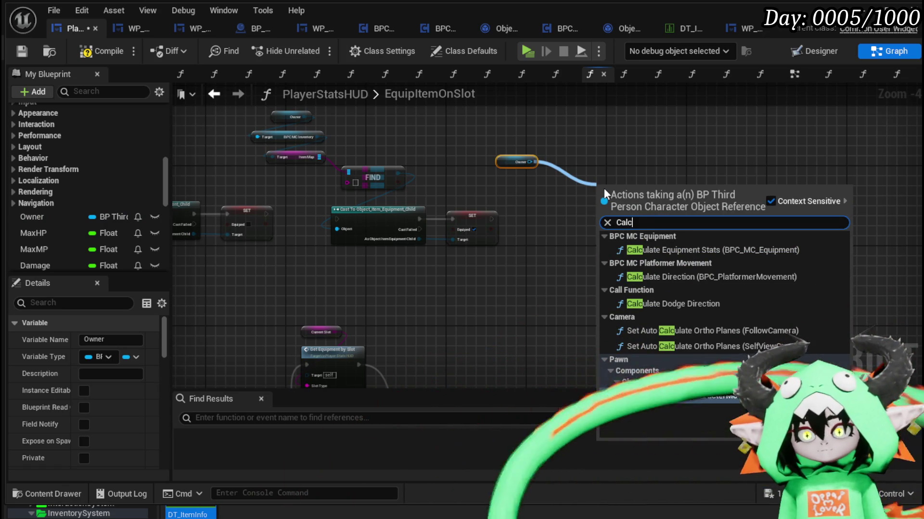
{"action": "left_click_drag", "start_coordinate": [528, 162], "coordinate": [580, 201]}
{"action": "type", "text": "Equipment"}
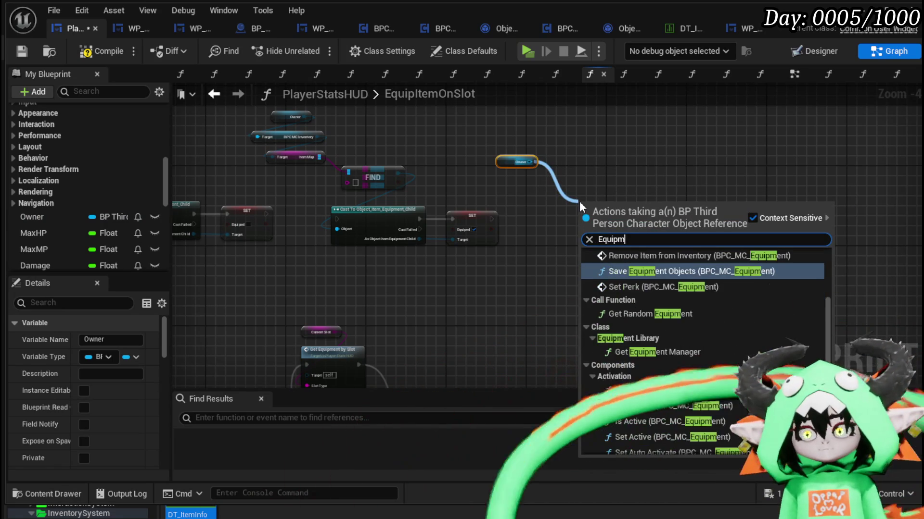
{"action": "scroll", "coordinate": [827, 286], "scroll_direction": "down", "scroll_amount": 10}
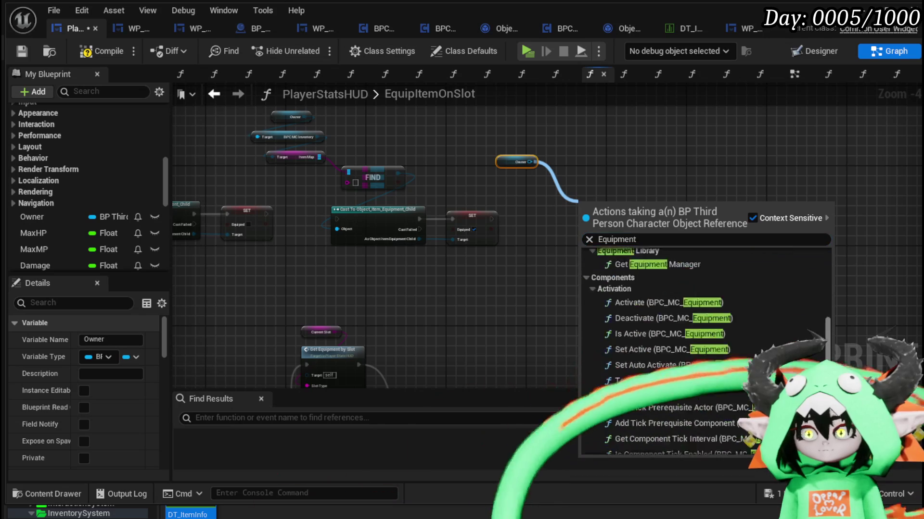
{"action": "left_click", "coordinate": [674, 397]}
- Add a Calculate Equipment Stats node off the equipment component
{"action": "left_click_drag", "start_coordinate": [645, 206], "coordinate": [694, 214]}
{"action": "type", "text": "C"}
{"action": "type", "text": "cu"}
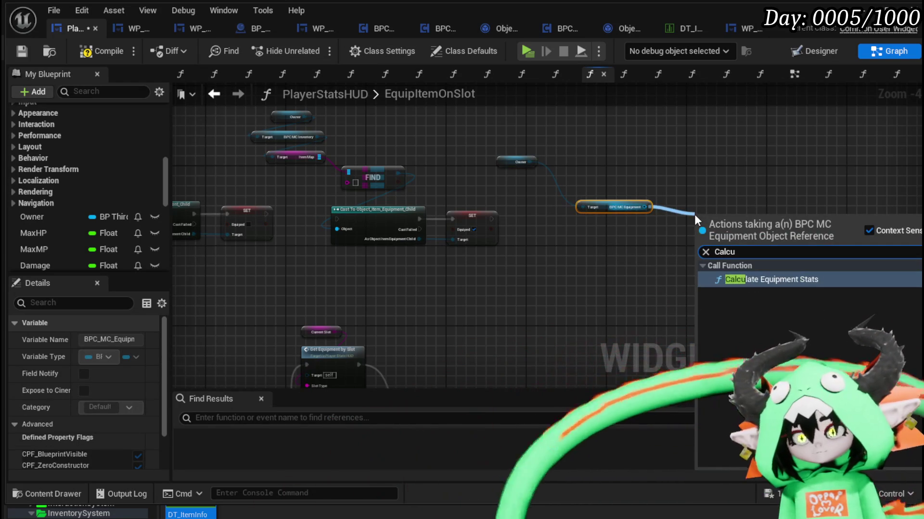
{"action": "key", "text": "Return"}
{"action": "left_click_drag", "start_coordinate": [732, 159], "coordinate": [743, 295]}
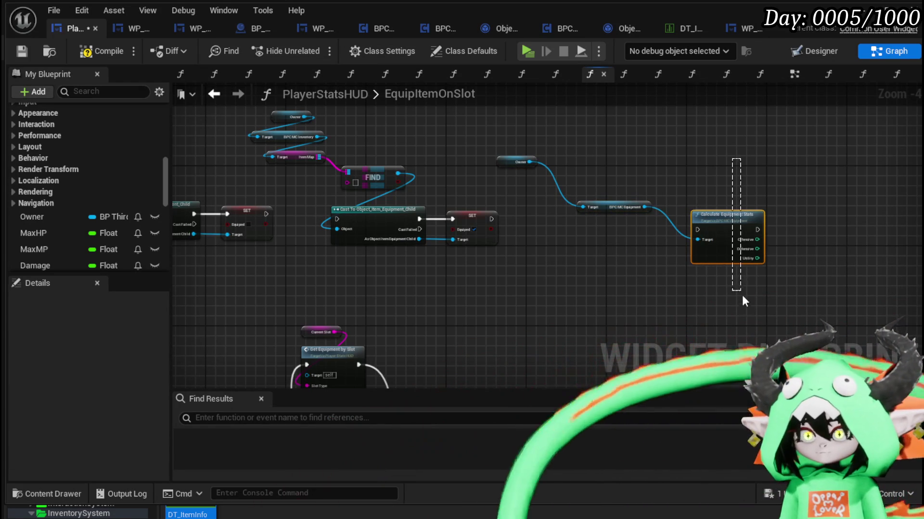
- Call Add Equipment Stats to Character on BPC_MC_Equipment, arrange the nodes, and compile
{"action": "left_click_drag", "start_coordinate": [643, 207], "coordinate": [689, 227]}
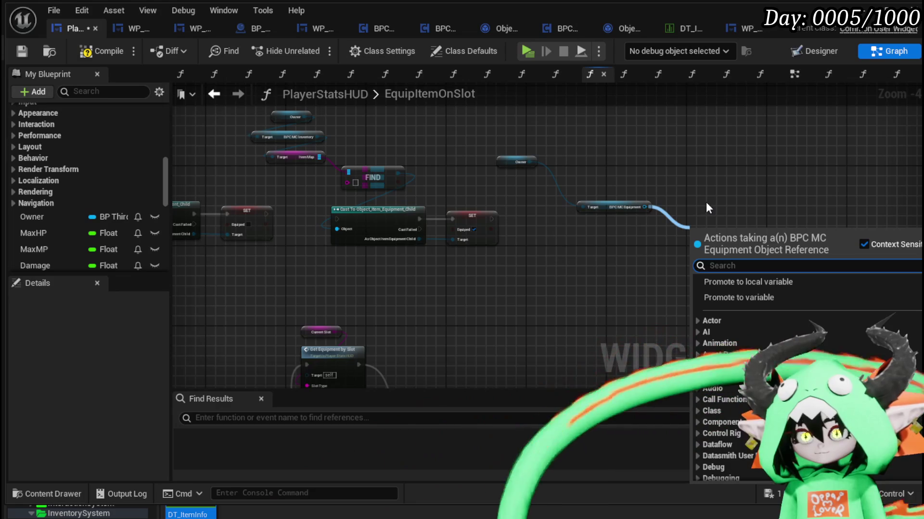
{"action": "type", "text": "Stats"}
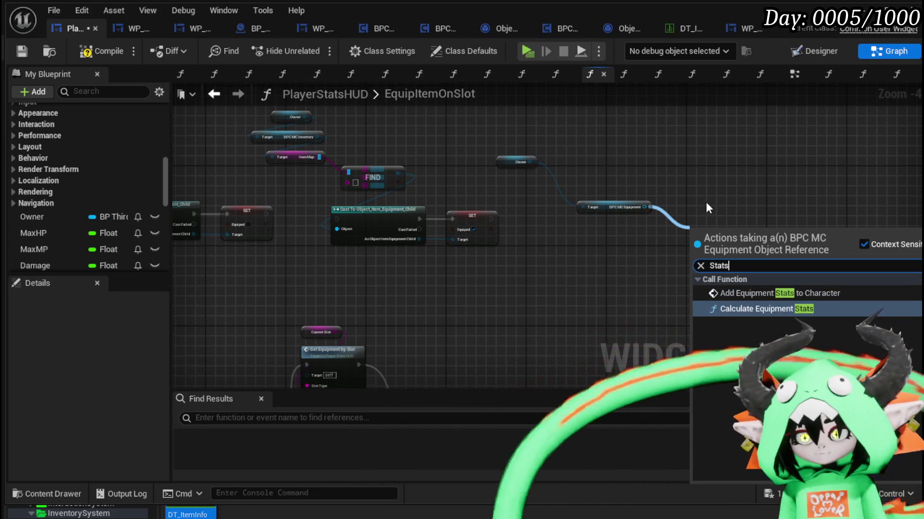
{"action": "left_click", "coordinate": [775, 293]}
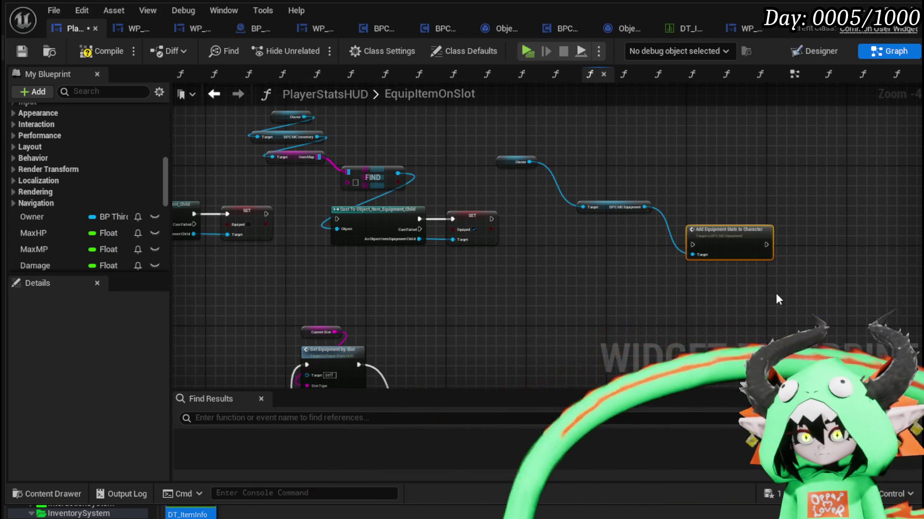
{"action": "mouse_move", "coordinate": [720, 239]}
{"action": "left_mouse_down"}
{"action": "mouse_move", "coordinate": [607, 234]}
{"action": "mouse_move", "coordinate": [620, 232]}
{"action": "left_mouse_up"}
{"action": "left_click_drag", "start_coordinate": [514, 163], "coordinate": [585, 191]}
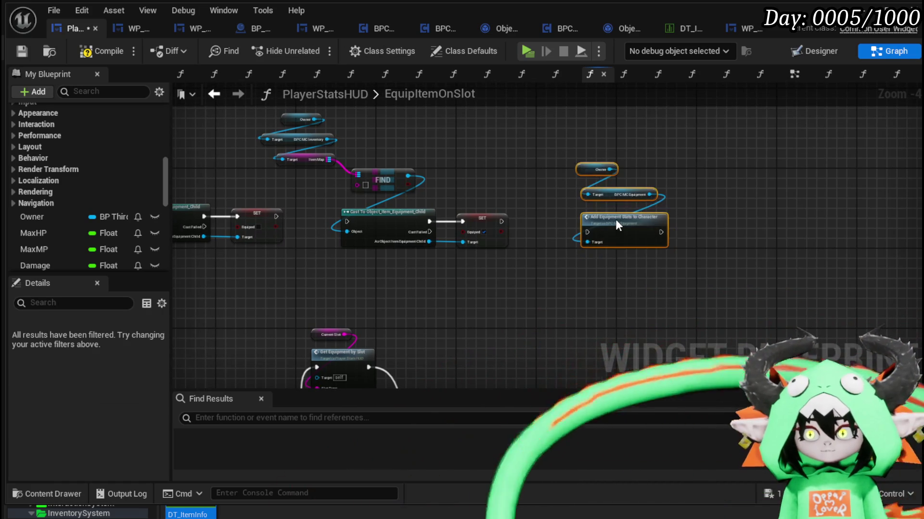
{"action": "left_click", "coordinate": [547, 198]}
{"action": "left_click", "coordinate": [91, 52]}
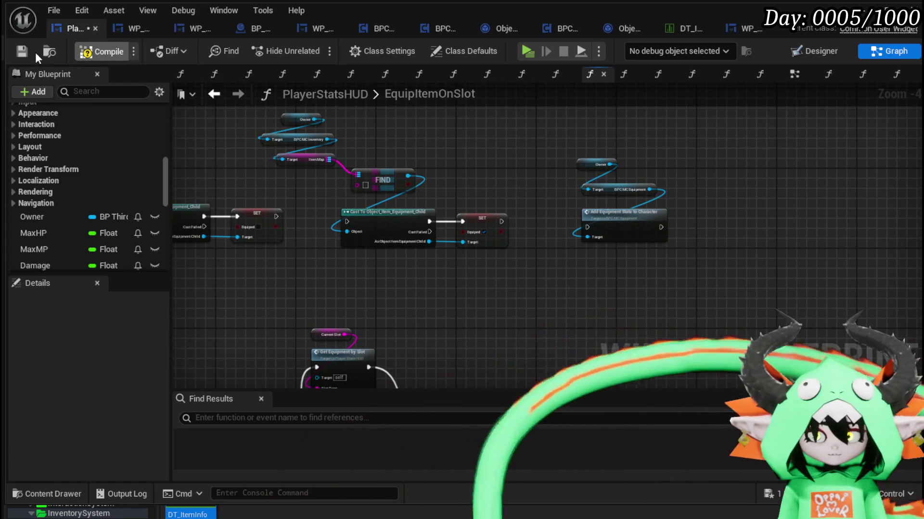
- Save the blueprint and rearrange the Owner, FIND and Current Slot lookup nodes
{"action": "left_click", "coordinate": [22, 51]}
{"action": "left_click_drag", "start_coordinate": [504, 154], "coordinate": [818, 193]}
{"action": "left_click_drag", "start_coordinate": [367, 230], "coordinate": [367, 231]}
{"action": "left_click_drag", "start_coordinate": [366, 230], "coordinate": [433, 207]}
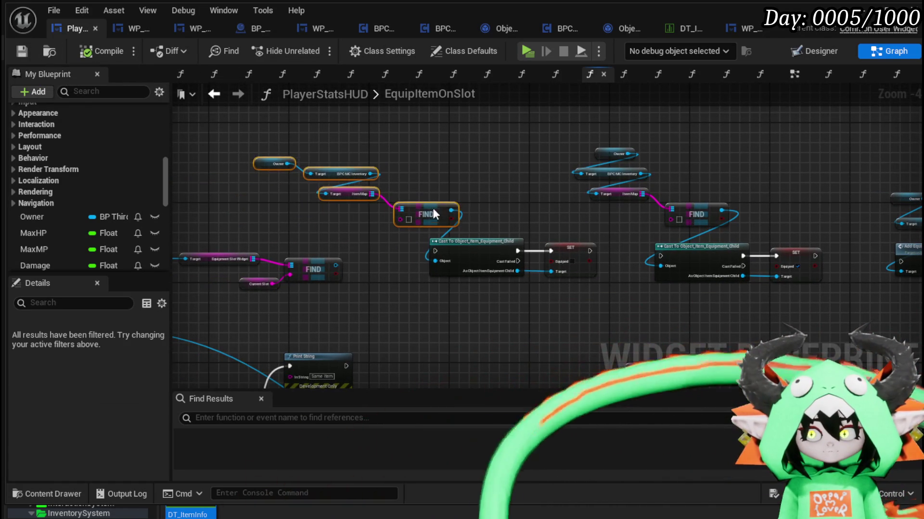
{"action": "scroll", "coordinate": [482, 181], "scroll_direction": "up", "scroll_amount": 1}
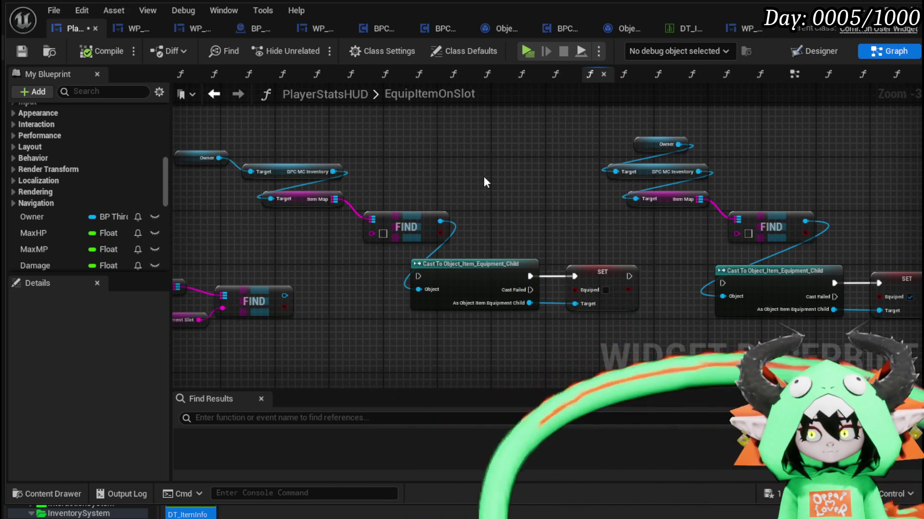
{"action": "mouse_move", "coordinate": [483, 176]}
{"action": "left_mouse_down"}
{"action": "mouse_move", "coordinate": [631, 146]}
{"action": "mouse_move", "coordinate": [638, 128]}
{"action": "left_mouse_up"}
{"action": "mouse_move", "coordinate": [435, 244]}
{"action": "left_mouse_down"}
{"action": "mouse_move", "coordinate": [450, 199]}
{"action": "mouse_move", "coordinate": [466, 208]}
{"action": "mouse_move", "coordinate": [596, 192]}
{"action": "left_mouse_up"}
{"action": "left_click_drag", "start_coordinate": [434, 245], "coordinate": [401, 245]}
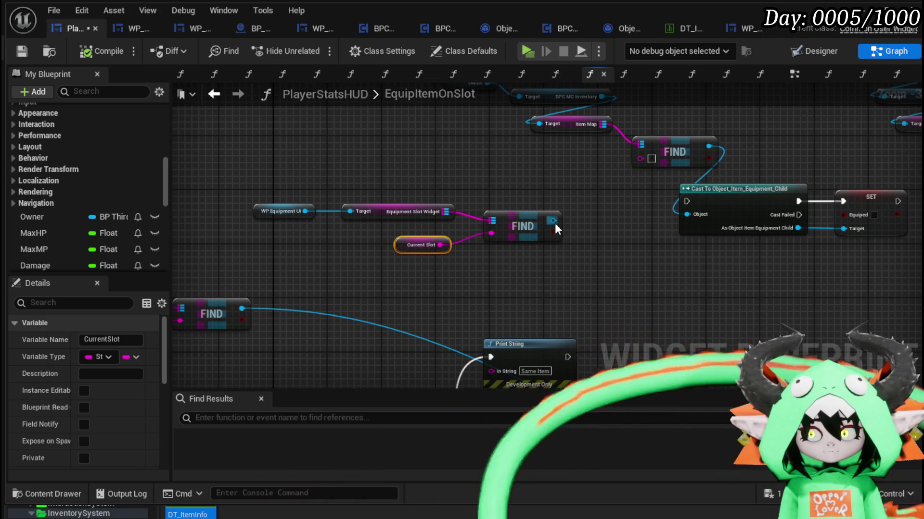
- Add a Set Equipment Info call off the found slot widget
{"action": "left_click_drag", "start_coordinate": [554, 221], "coordinate": [619, 274]}
{"action": "type", "text": "Set"}
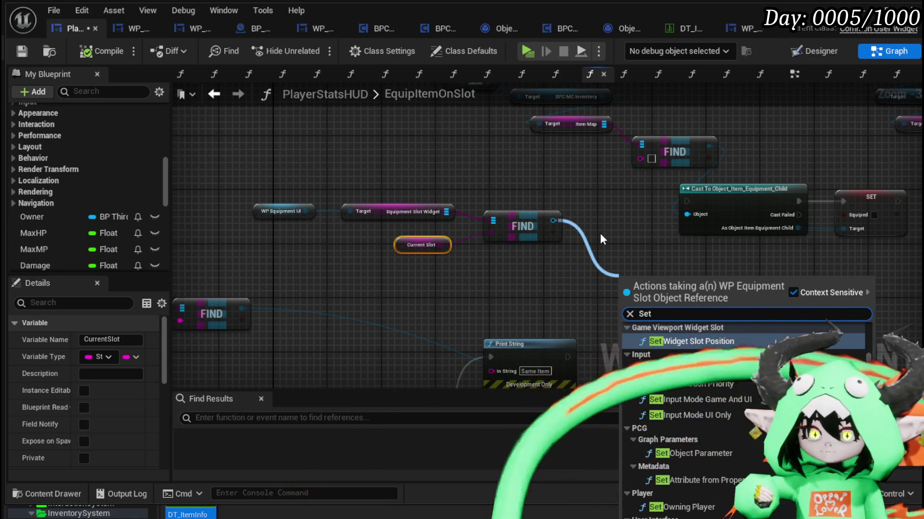
{"action": "type", "text": " Eq"}
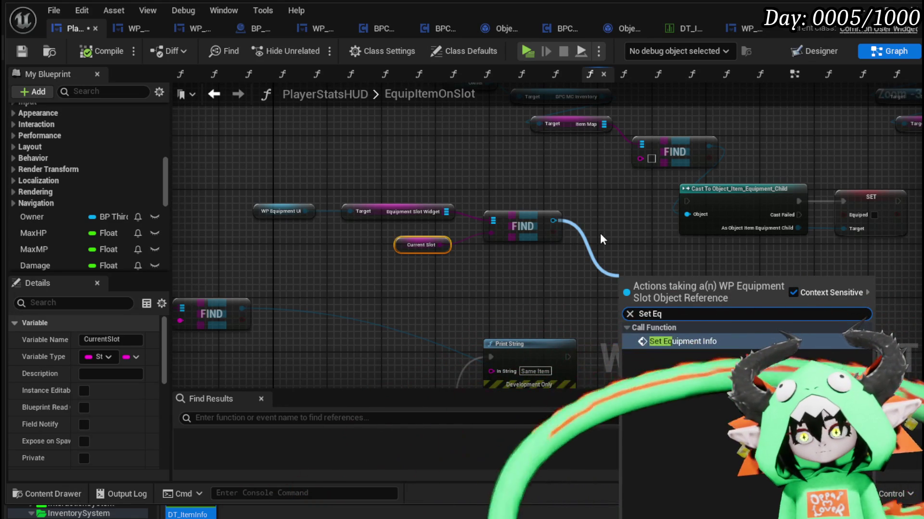
{"action": "key", "text": "Return"}
- Line up Set Equipment Info after the Equiped SET, wire its exec, and compile
{"action": "left_click_drag", "start_coordinate": [569, 215], "coordinate": [398, 213]}
{"action": "scroll", "coordinate": [362, 264], "scroll_direction": "down", "scroll_amount": 1}
{"action": "mouse_move", "coordinate": [352, 272]}
{"action": "left_mouse_down"}
{"action": "mouse_move", "coordinate": [776, 258]}
{"action": "mouse_move", "coordinate": [780, 203]}
{"action": "mouse_move", "coordinate": [807, 257]}
{"action": "left_mouse_up"}
{"action": "left_click_drag", "start_coordinate": [745, 236], "coordinate": [574, 231]}
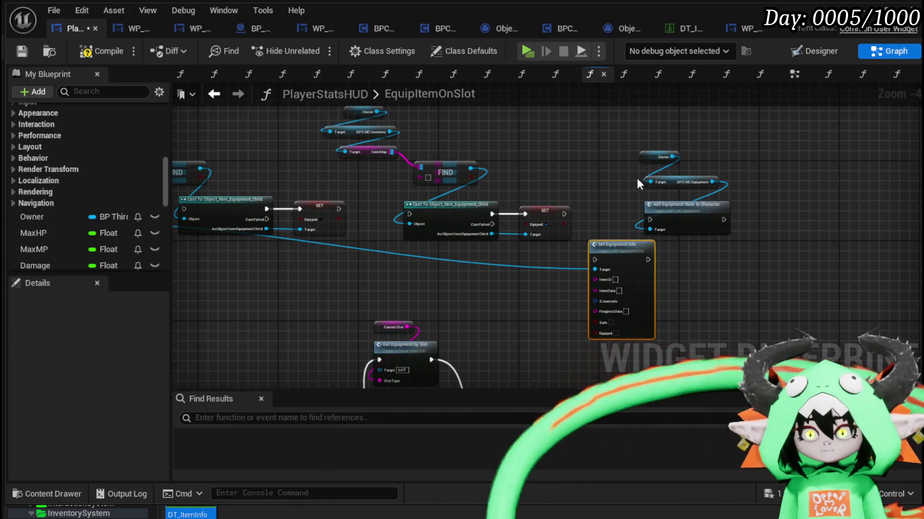
{"action": "left_click_drag", "start_coordinate": [656, 153], "coordinate": [743, 238]}
{"action": "left_click_drag", "start_coordinate": [704, 213], "coordinate": [714, 213]}
{"action": "mouse_move", "coordinate": [629, 244]}
{"action": "left_mouse_down"}
{"action": "mouse_move", "coordinate": [674, 215]}
{"action": "mouse_move", "coordinate": [651, 207]}
{"action": "left_mouse_up"}
{"action": "mouse_move", "coordinate": [564, 214]}
{"action": "left_mouse_down"}
{"action": "mouse_move", "coordinate": [640, 217]}
{"action": "mouse_move", "coordinate": [630, 215]}
{"action": "mouse_move", "coordinate": [640, 206]}
{"action": "left_mouse_up"}
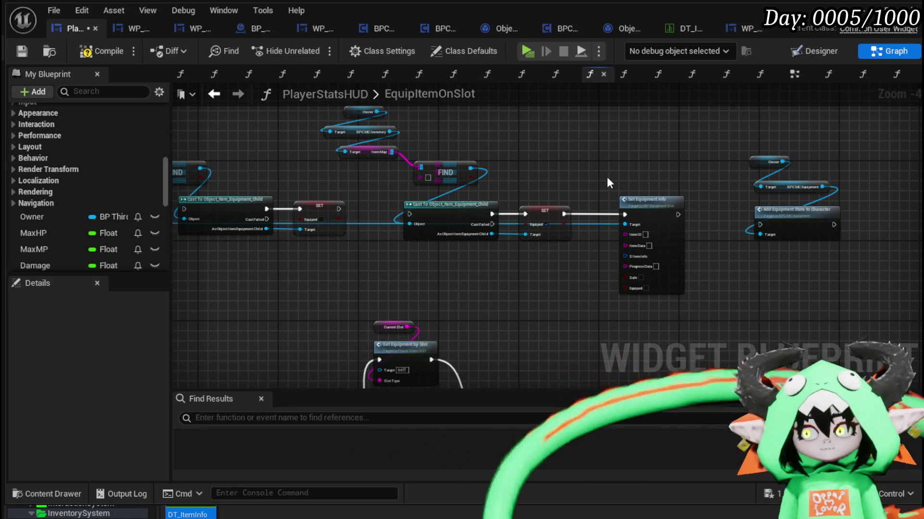
{"action": "mouse_move", "coordinate": [607, 177]}
{"action": "left_mouse_down"}
{"action": "mouse_move", "coordinate": [659, 181]}
{"action": "mouse_move", "coordinate": [542, 185]}
{"action": "mouse_move", "coordinate": [475, 247]}
{"action": "mouse_move", "coordinate": [518, 273]}
{"action": "left_mouse_up"}
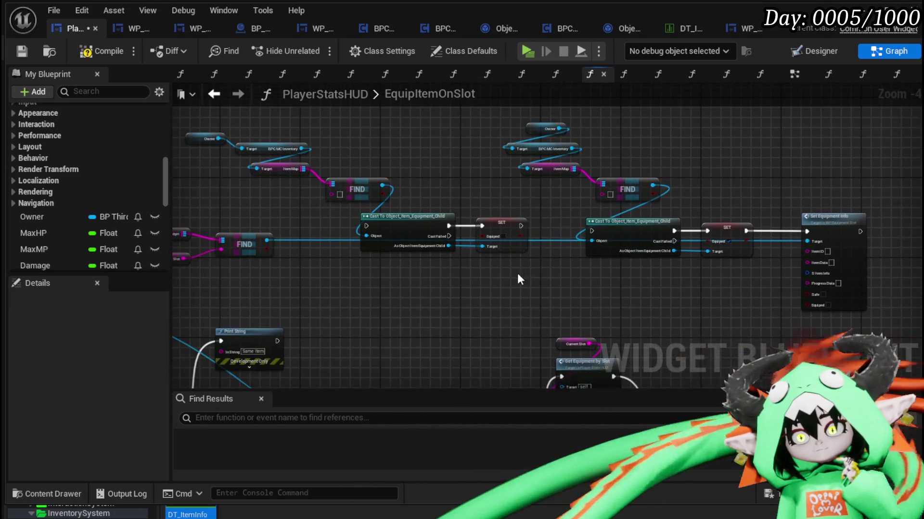
{"action": "left_click", "coordinate": [89, 52]}
- Set the Print String text colour to light pink and return to L_DungeonCreationTest
{"action": "mouse_move", "coordinate": [371, 282]}
{"action": "left_mouse_down"}
{"action": "mouse_move", "coordinate": [482, 295]}
{"action": "mouse_move", "coordinate": [467, 272]}
{"action": "mouse_move", "coordinate": [600, 187]}
{"action": "mouse_move", "coordinate": [792, 145]}
{"action": "left_mouse_up"}
{"action": "left_click_drag", "start_coordinate": [365, 188], "coordinate": [443, 264]}
{"action": "scroll", "coordinate": [424, 266], "scroll_direction": "up", "scroll_amount": 3}
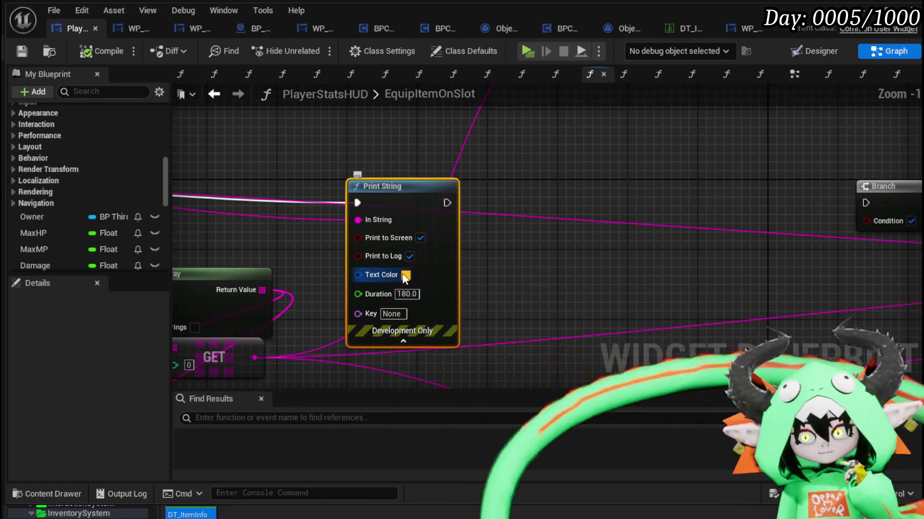
{"action": "left_click", "coordinate": [406, 274]}
{"action": "left_click", "coordinate": [447, 435]}
{"action": "mouse_move", "coordinate": [444, 444]}
{"action": "left_mouse_down"}
{"action": "mouse_move", "coordinate": [511, 443]}
{"action": "mouse_move", "coordinate": [429, 344]}
{"action": "mouse_move", "coordinate": [491, 351]}
{"action": "mouse_move", "coordinate": [484, 339]}
{"action": "left_mouse_up"}
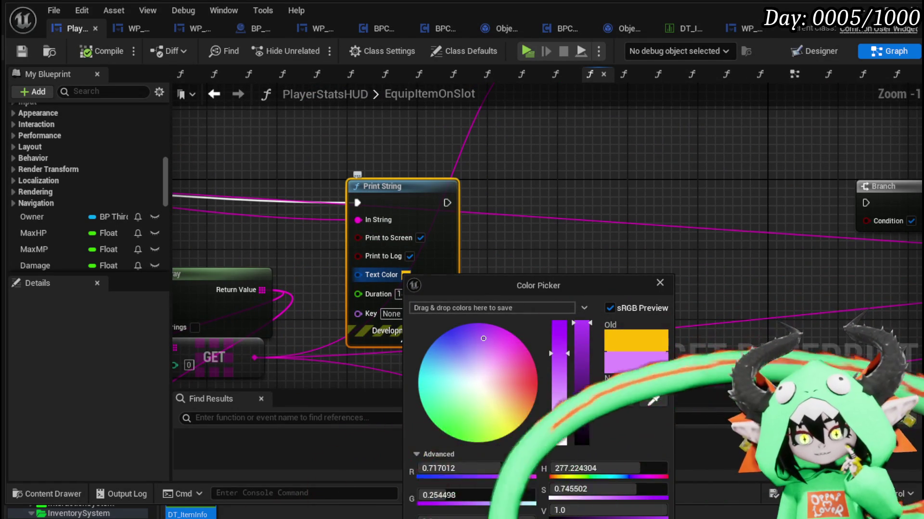
{"action": "left_click", "coordinate": [295, 199]}
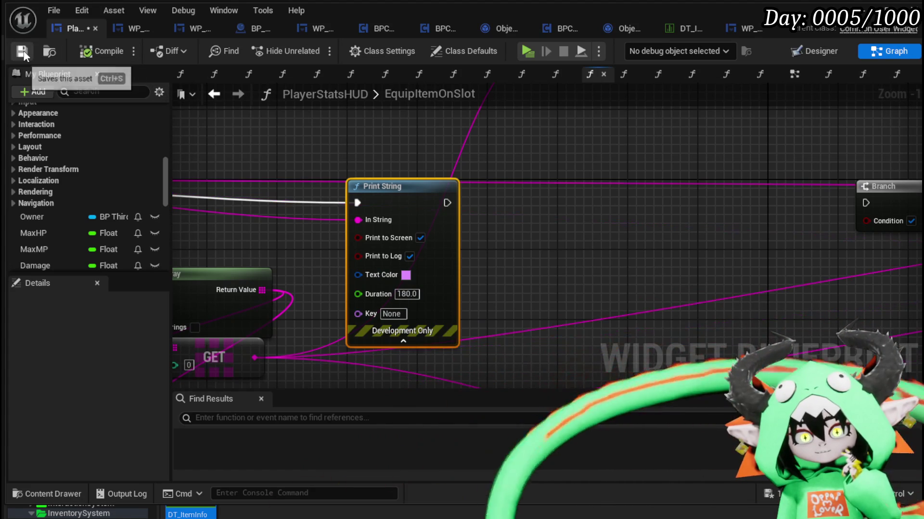
{"action": "key", "text": "alt+Tab"}
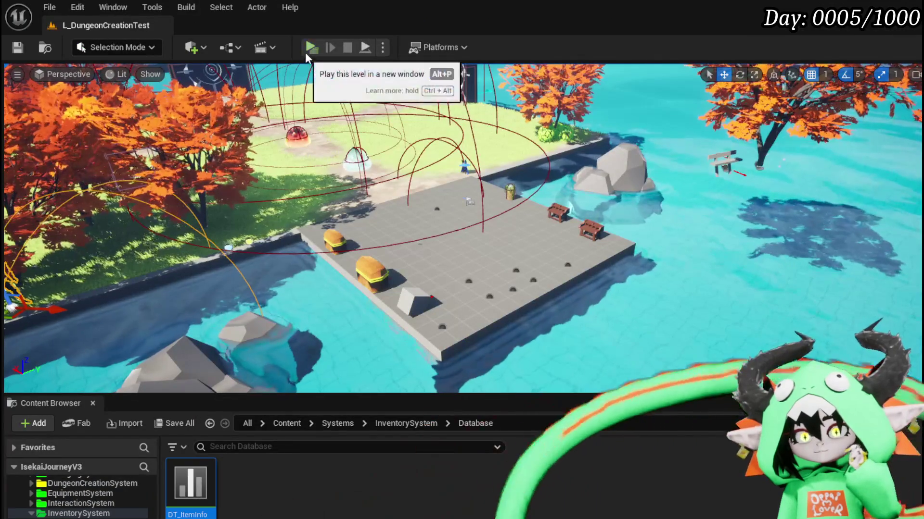
- Play the level, open the equipment menu with Tab, and pick Iron_Chest for the chest slot
{"action": "left_click", "coordinate": [305, 52]}
{"action": "key", "text": "Tab"}
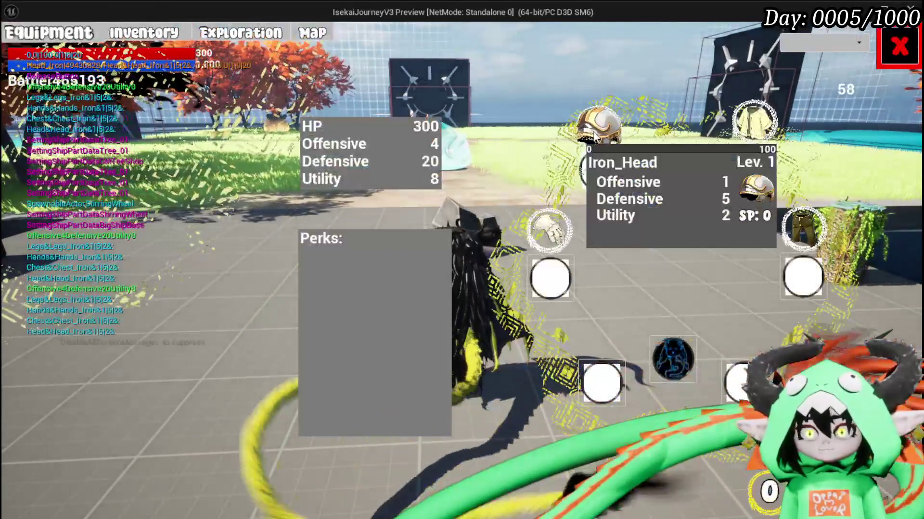
{"action": "left_click", "coordinate": [595, 137]}
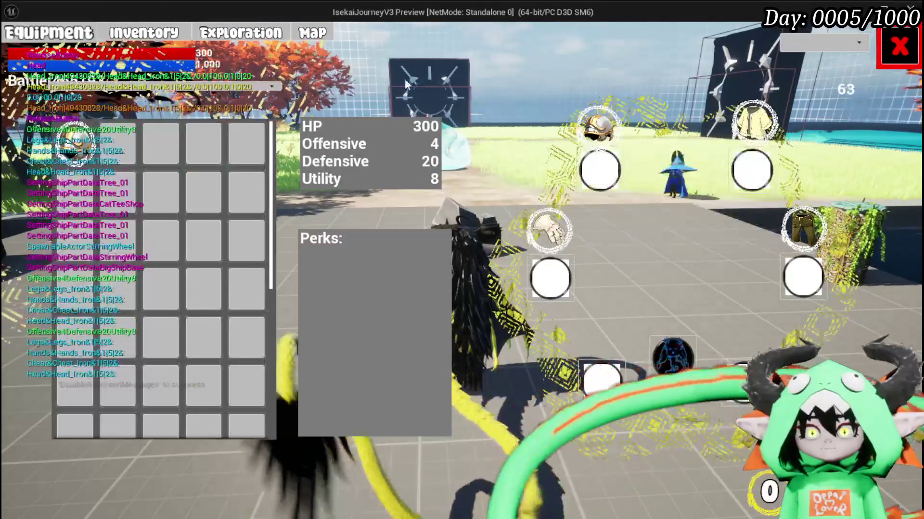
{"action": "left_click", "coordinate": [765, 135]}
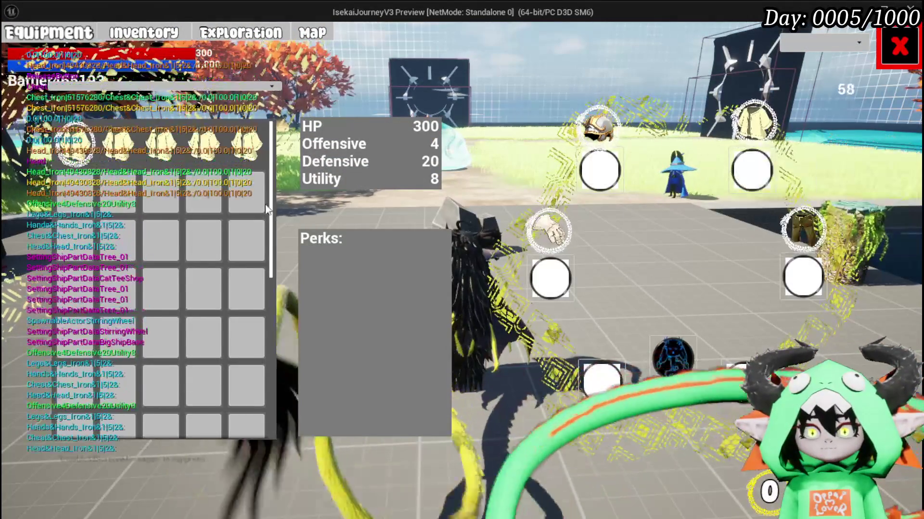
{"action": "left_click", "coordinate": [128, 162]}
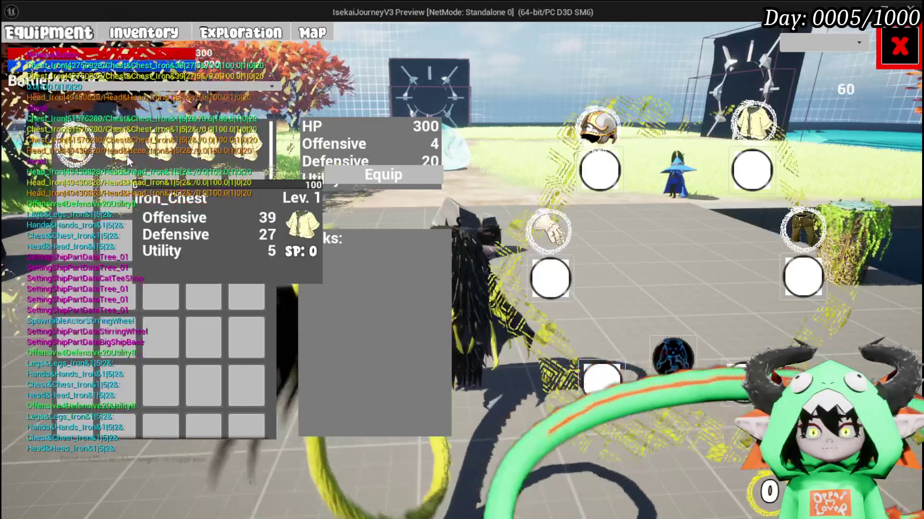
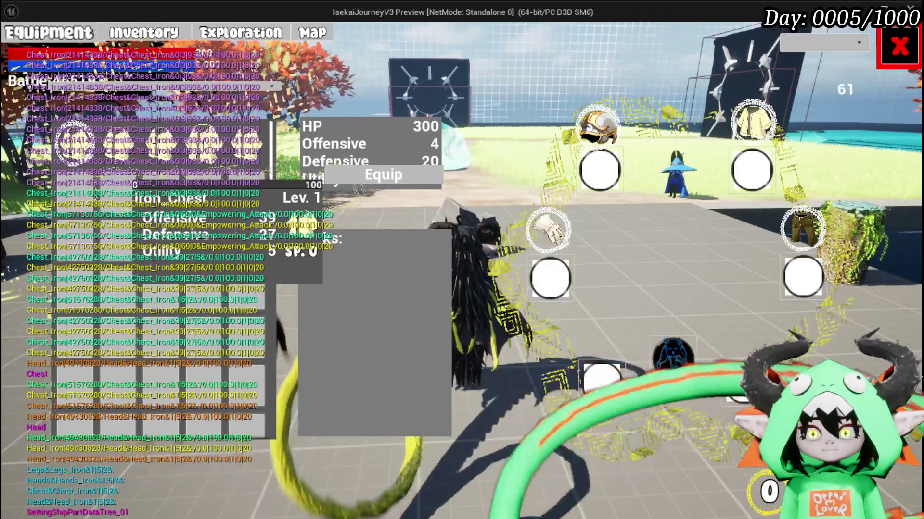
- Close and reopen the Equipment menu, then restart the play-mode preview session
{"action": "left_click", "coordinate": [910, 57]}
{"action": "key", "text": "Tab"}
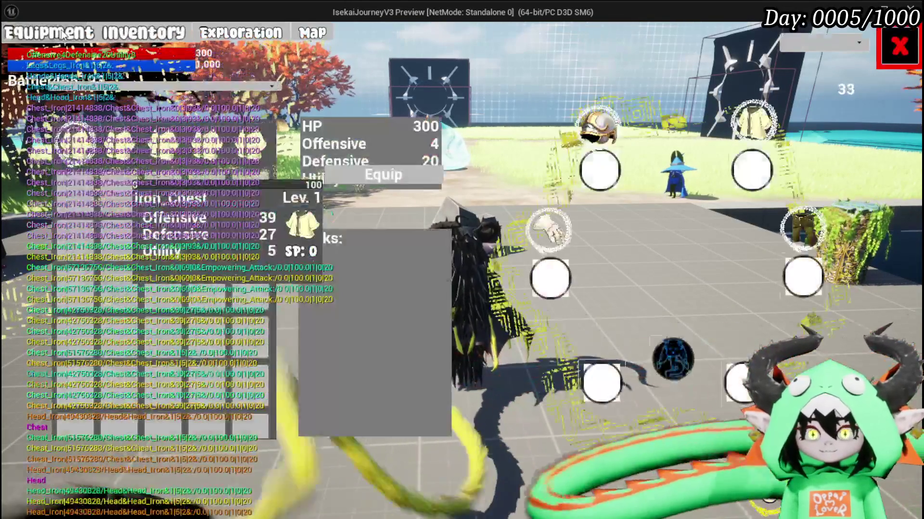
{"action": "left_click", "coordinate": [61, 30]}
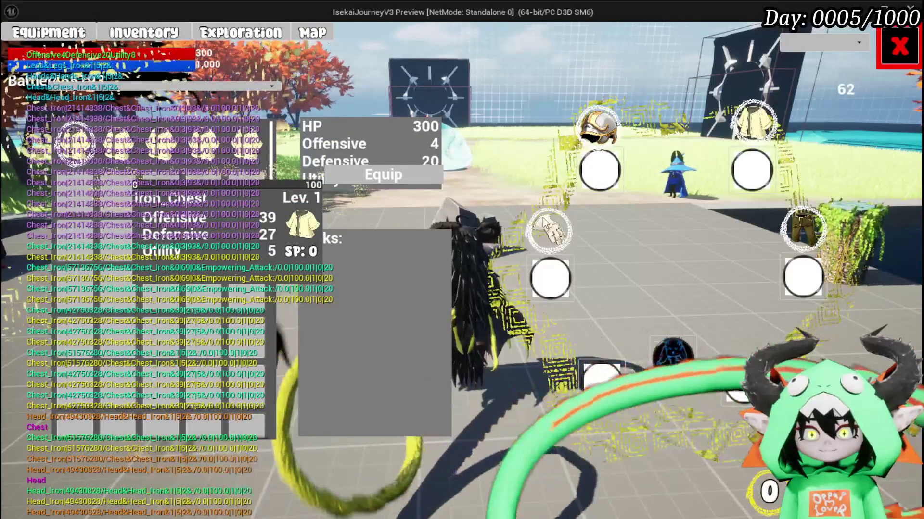
{"action": "key", "text": "Escape"}
{"action": "key", "text": "Escape"}
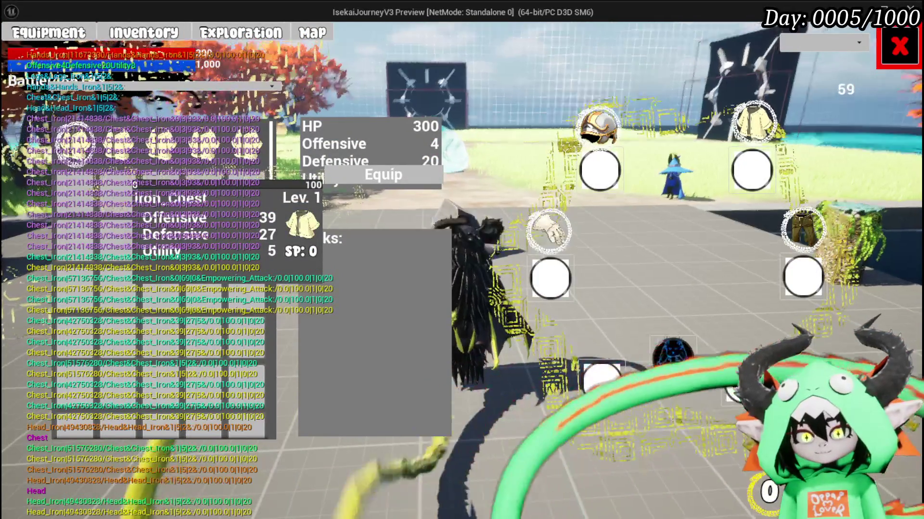
{"action": "key", "text": "Escape"}
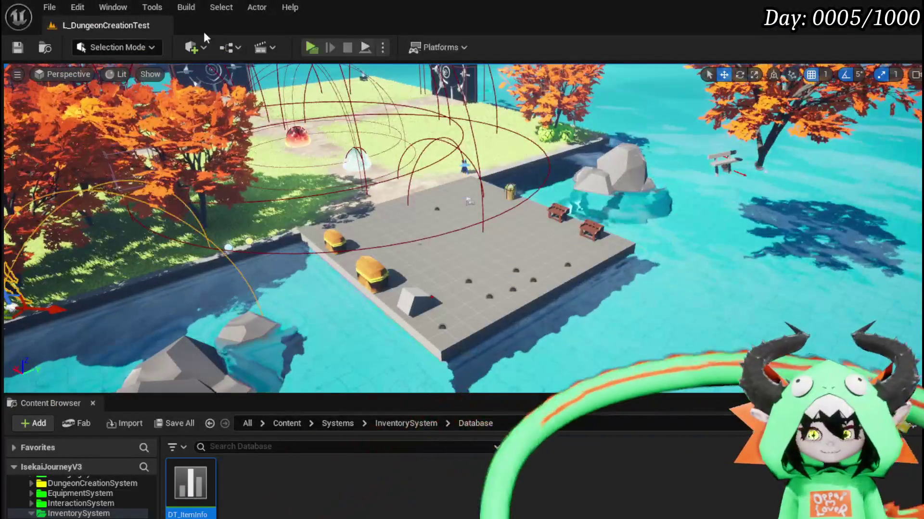
{"action": "left_click", "coordinate": [311, 48]}
- Equip an Iron_Chest from the chest items grid, then stop play and save the level
{"action": "key", "text": "Tab"}
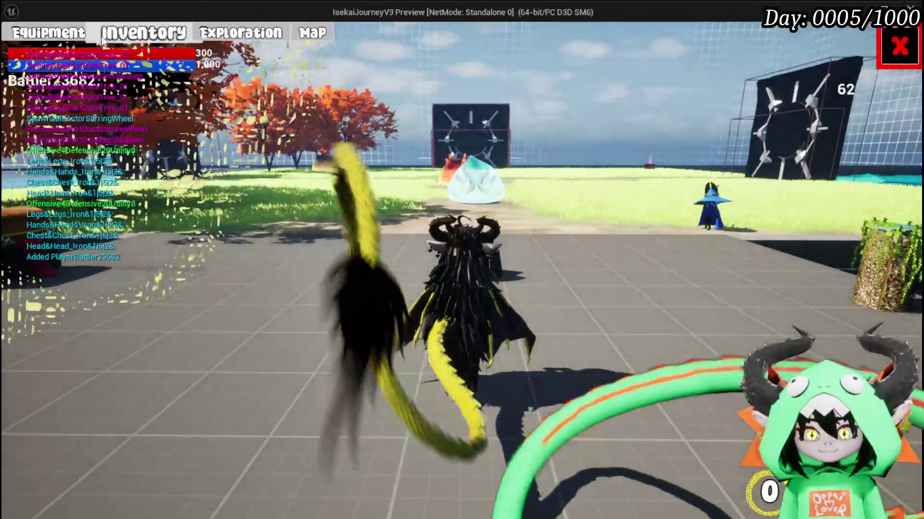
{"action": "left_click", "coordinate": [600, 152]}
{"action": "left_click", "coordinate": [551, 228]}
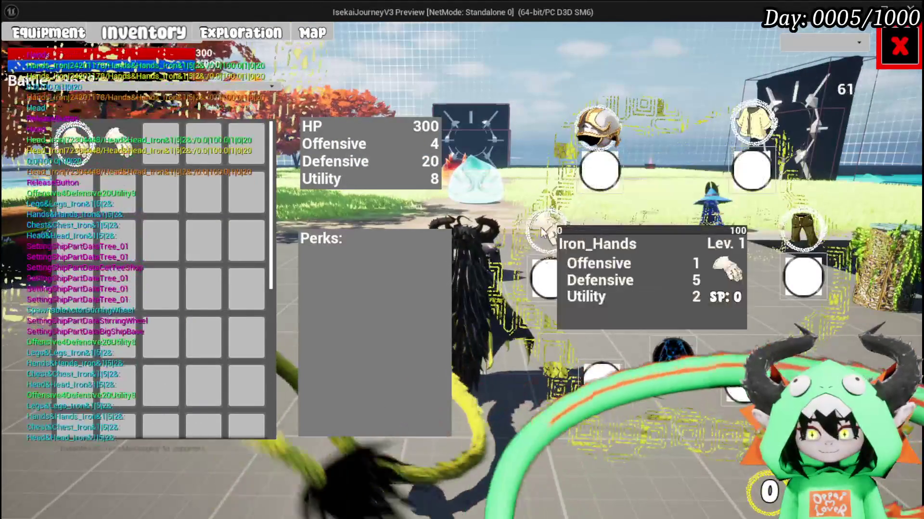
{"action": "left_click", "coordinate": [753, 123]}
{"action": "mouse_move", "coordinate": [214, 149]}
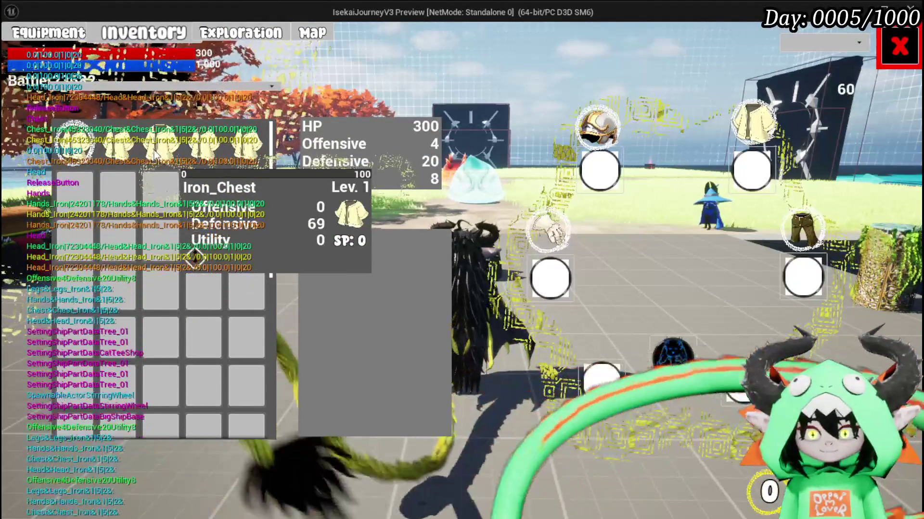
{"action": "left_click", "coordinate": [157, 154]}
{"action": "left_click", "coordinate": [413, 159]}
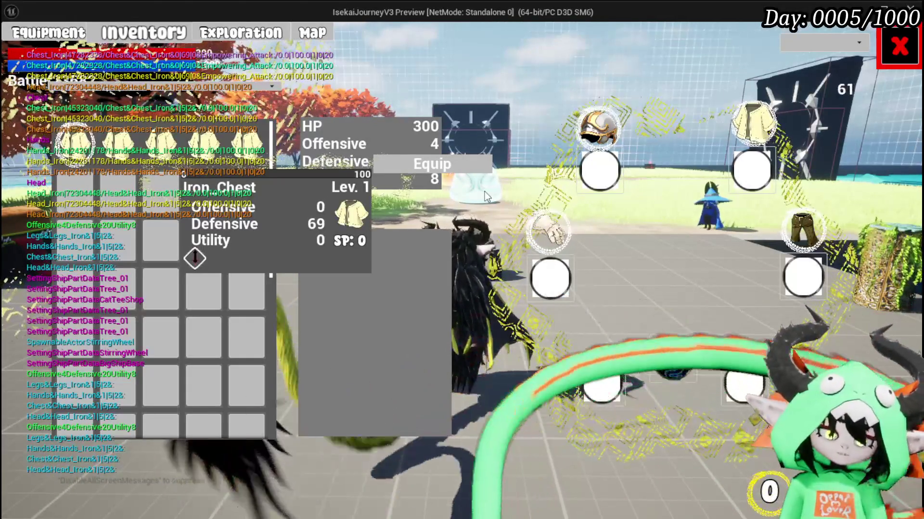
{"action": "key", "text": "Escape"}
{"action": "key", "text": "ctrl+s"}
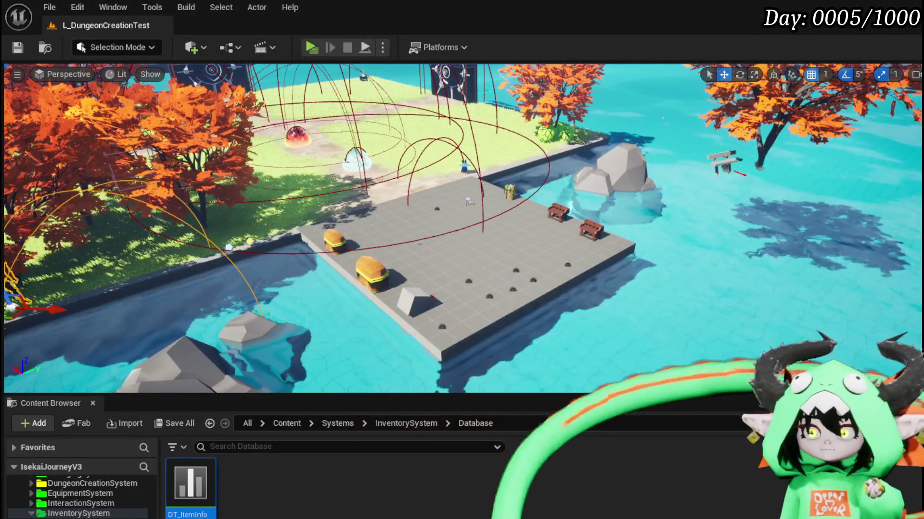
- Bring up PlayerStatsHUD's EquipItemOnSlot graph and pan to the equip nodes
{"action": "key", "text": "alt+Tab"}
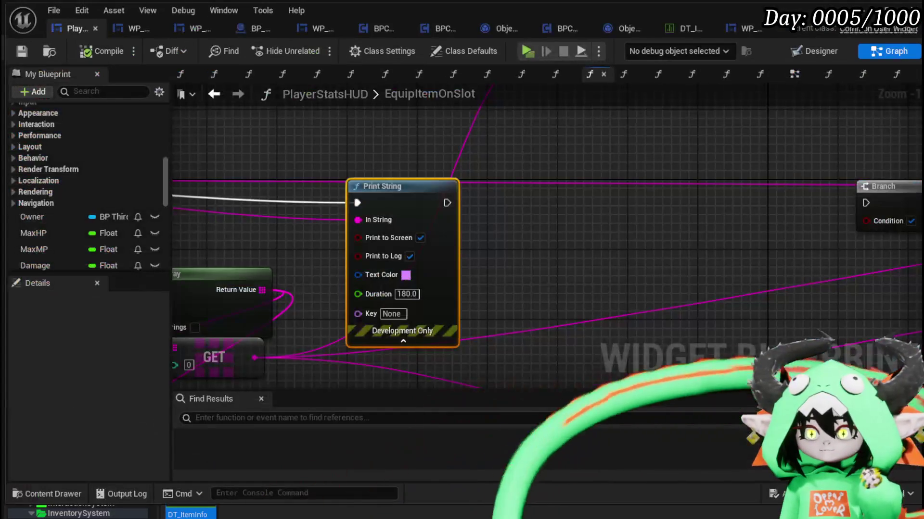
{"action": "scroll", "coordinate": [536, 290], "scroll_direction": "down", "scroll_amount": 3}
{"action": "left_click_drag", "start_coordinate": [535, 291], "coordinate": [305, 252]}
{"action": "scroll", "coordinate": [406, 247], "scroll_direction": "down", "scroll_amount": 3}
{"action": "mouse_move", "coordinate": [406, 247]}
{"action": "left_mouse_down"}
{"action": "mouse_move", "coordinate": [362, 300]}
{"action": "mouse_move", "coordinate": [371, 303]}
{"action": "mouse_move", "coordinate": [319, 285]}
{"action": "left_mouse_up"}
{"action": "scroll", "coordinate": [794, 326], "scroll_direction": "up", "scroll_amount": 4}
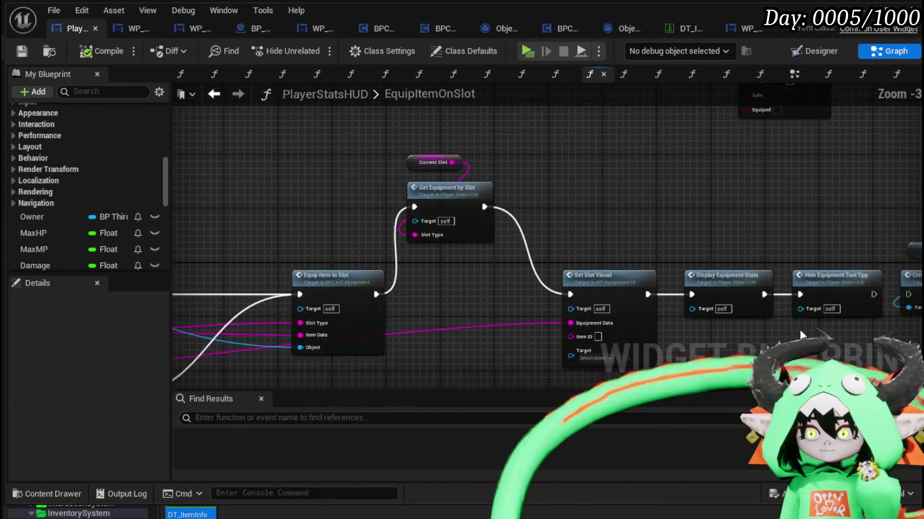
{"action": "left_click_drag", "start_coordinate": [795, 337], "coordinate": [599, 323]}
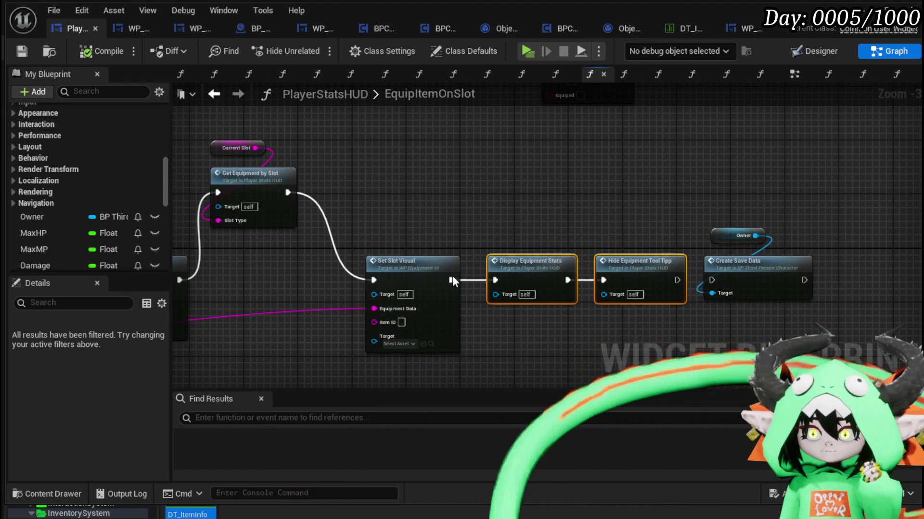
{"action": "mouse_move", "coordinate": [484, 306]}
{"action": "left_mouse_down"}
{"action": "mouse_move", "coordinate": [699, 301]}
{"action": "mouse_move", "coordinate": [412, 313]}
{"action": "mouse_move", "coordinate": [431, 322]}
{"action": "mouse_move", "coordinate": [569, 256]}
{"action": "left_mouse_up"}
- Move Display Equipment Stats and Hide Equipment Tool Tipp up-right and save the blueprint
{"action": "left_click", "coordinate": [453, 236]}
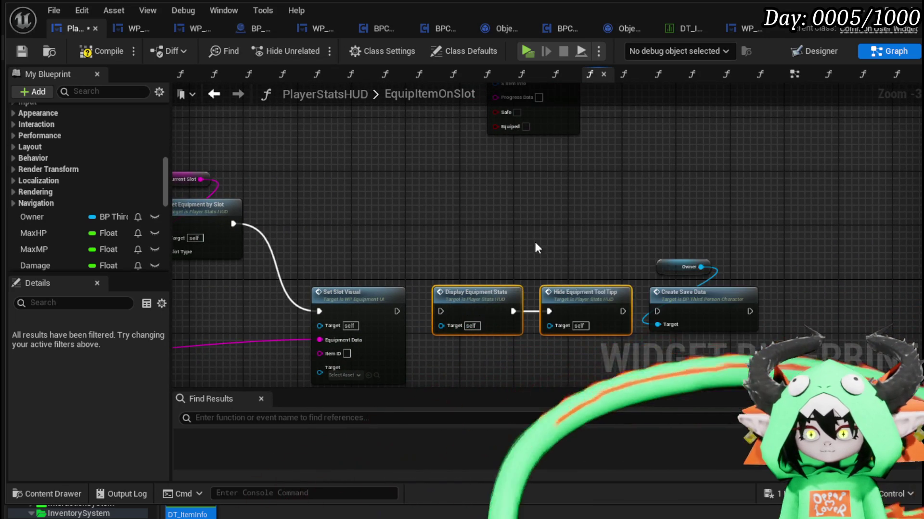
{"action": "scroll", "coordinate": [545, 262], "scroll_direction": "down", "scroll_amount": 1}
{"action": "left_click_drag", "start_coordinate": [470, 348], "coordinate": [660, 224]}
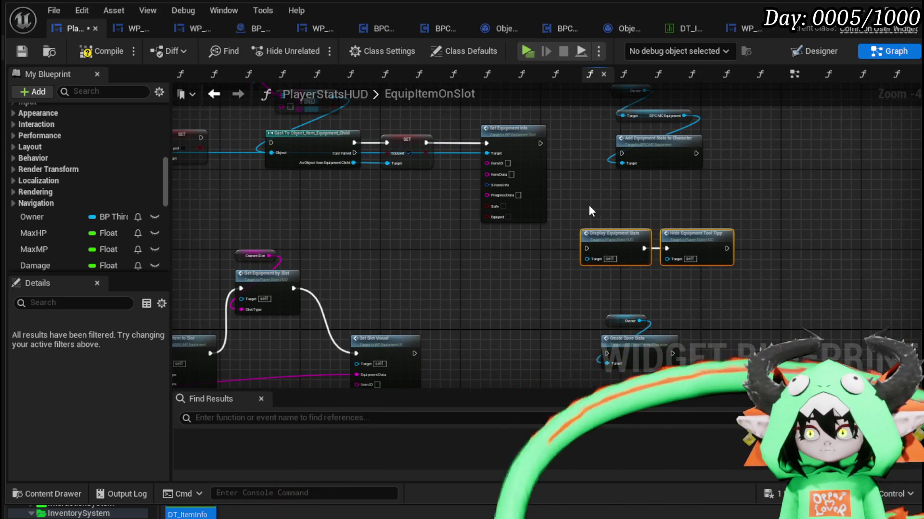
{"action": "left_click", "coordinate": [22, 52]}
{"action": "left_click_drag", "start_coordinate": [628, 241], "coordinate": [756, 145]}
{"action": "left_click", "coordinate": [642, 208]}
{"action": "left_click_drag", "start_coordinate": [642, 209], "coordinate": [820, 241]}
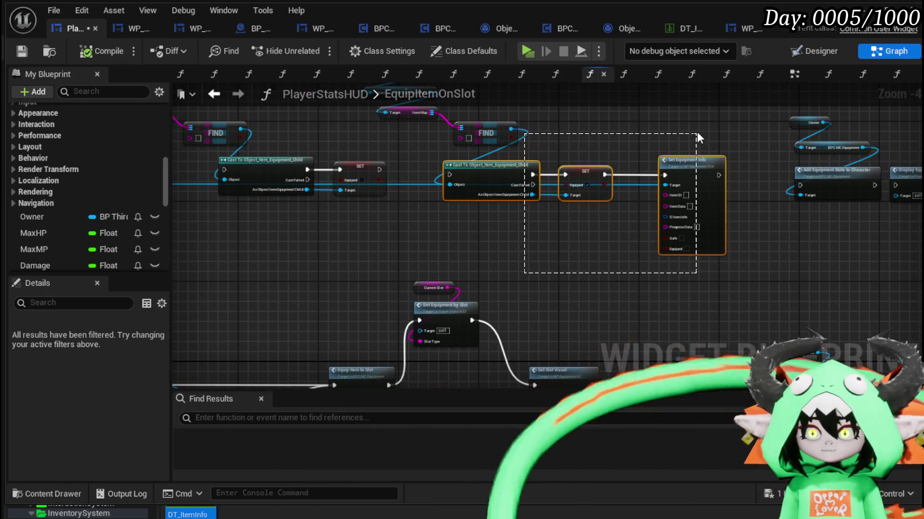
- Rearrange the nodes around Set Equipment Info and reposition the FIND node
{"action": "left_click_drag", "start_coordinate": [496, 255], "coordinate": [672, 126]}
{"action": "scroll", "coordinate": [471, 173], "scroll_direction": "down", "scroll_amount": 2}
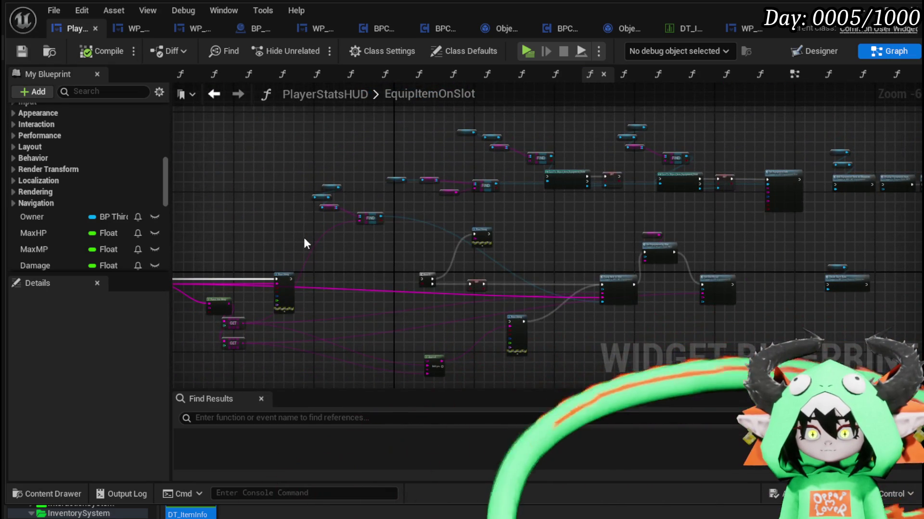
{"action": "scroll", "coordinate": [310, 288], "scroll_direction": "up", "scroll_amount": 3}
{"action": "left_click_drag", "start_coordinate": [287, 282], "coordinate": [909, 198]}
{"action": "left_click_drag", "start_coordinate": [715, 90], "coordinate": [637, 329]}
{"action": "mouse_move", "coordinate": [541, 316]}
{"action": "left_mouse_down"}
{"action": "mouse_move", "coordinate": [478, 309]}
{"action": "mouse_move", "coordinate": [351, 324]}
{"action": "left_mouse_up"}
{"action": "mouse_move", "coordinate": [405, 222]}
{"action": "left_mouse_down"}
{"action": "mouse_move", "coordinate": [445, 198]}
{"action": "mouse_move", "coordinate": [429, 209]}
{"action": "left_mouse_up"}
{"action": "left_click", "coordinate": [486, 200]}
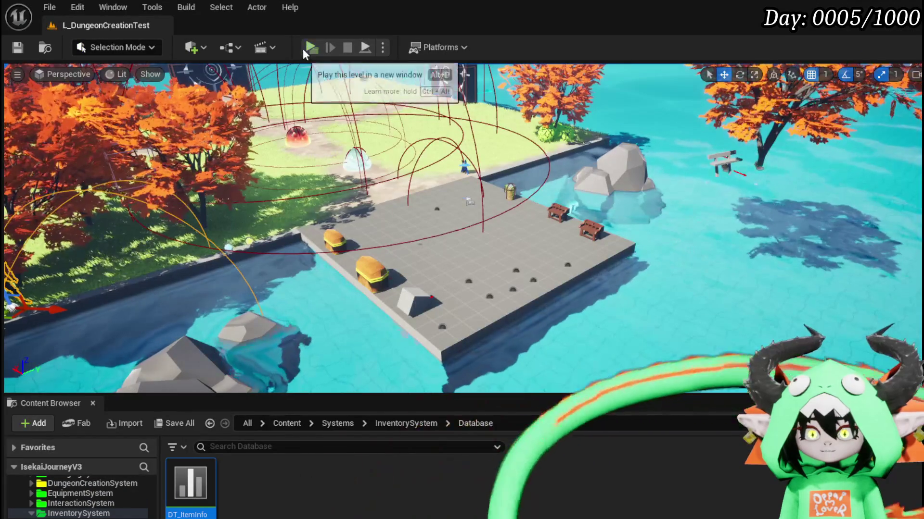
- Play the level and show Iron_Chest items with their Equip option, then stop and save
{"action": "left_click", "coordinate": [305, 51]}
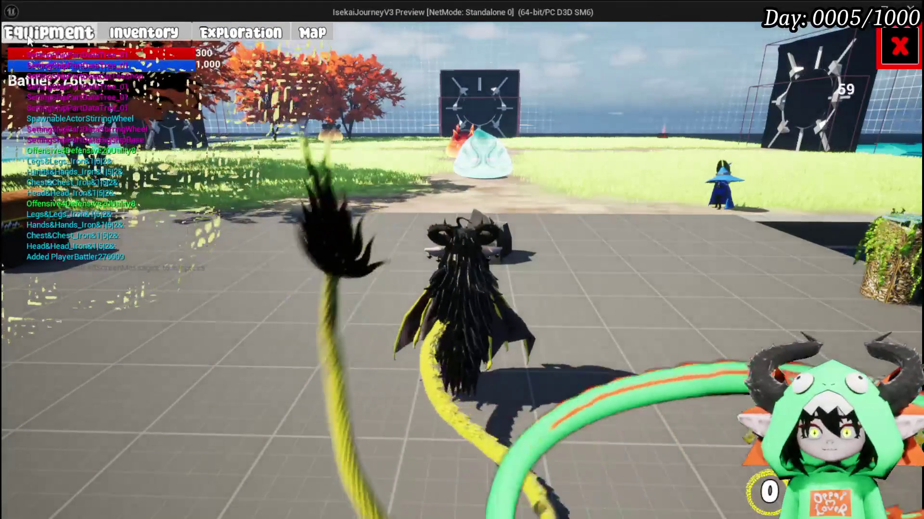
{"action": "left_click", "coordinate": [27, 38]}
{"action": "left_click", "coordinate": [753, 122]}
{"action": "left_click", "coordinate": [258, 144]}
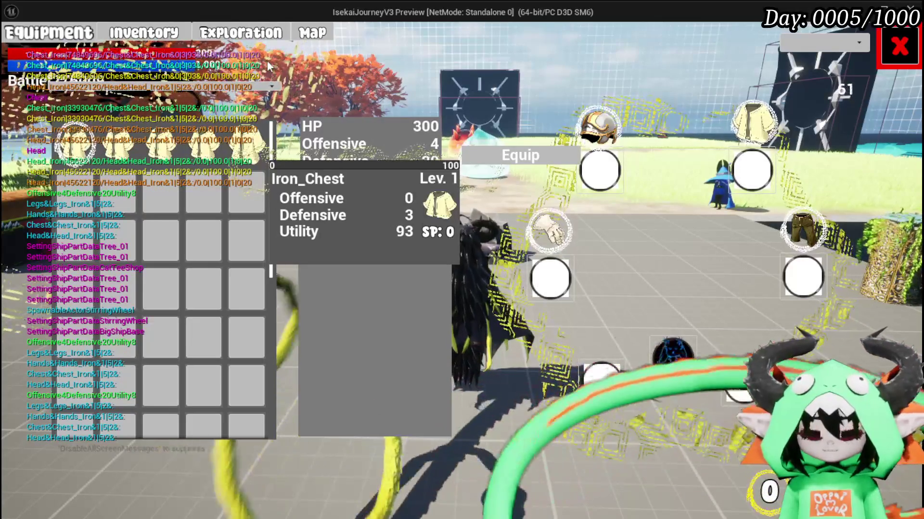
{"action": "key", "text": "Escape"}
{"action": "left_click", "coordinate": [17, 48]}
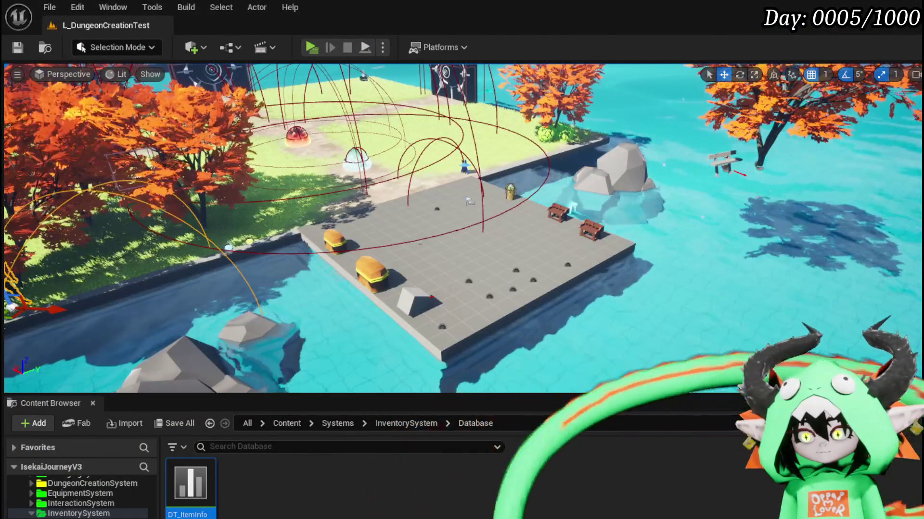
- Reposition the GET node and add a Cast node after the Print String
{"action": "scroll", "coordinate": [476, 261], "scroll_direction": "down", "scroll_amount": 3}
{"action": "scroll", "coordinate": [348, 307], "scroll_direction": "up", "scroll_amount": 3}
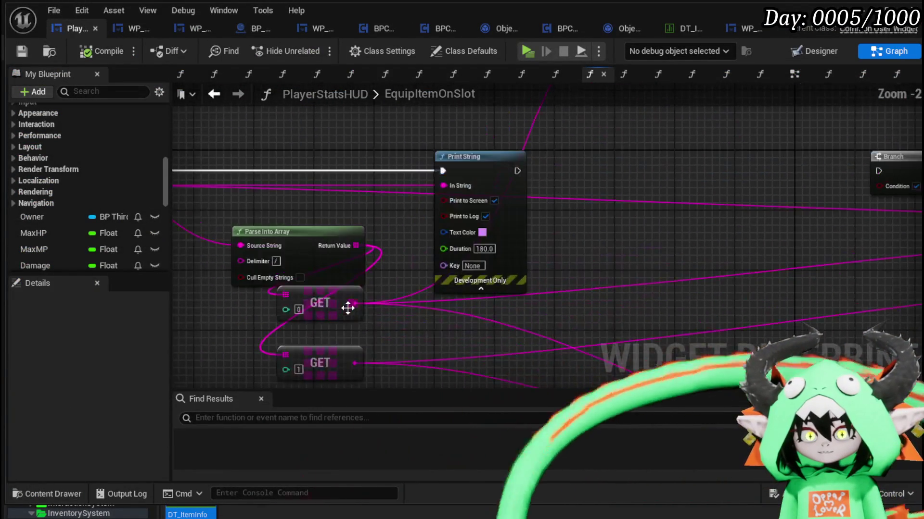
{"action": "mouse_move", "coordinate": [348, 307]}
{"action": "left_mouse_down"}
{"action": "mouse_move", "coordinate": [534, 100]}
{"action": "mouse_move", "coordinate": [373, 116]}
{"action": "mouse_move", "coordinate": [301, 285]}
{"action": "mouse_move", "coordinate": [827, 169]}
{"action": "mouse_move", "coordinate": [777, 136]}
{"action": "left_mouse_up"}
{"action": "scroll", "coordinate": [534, 100], "scroll_direction": "down", "scroll_amount": 1}
{"action": "scroll", "coordinate": [373, 115], "scroll_direction": "down", "scroll_amount": 1}
{"action": "mouse_move", "coordinate": [393, 268]}
{"action": "left_mouse_down"}
{"action": "mouse_move", "coordinate": [549, 114]}
{"action": "mouse_move", "coordinate": [502, 117]}
{"action": "left_mouse_up"}
{"action": "key", "text": "Return"}
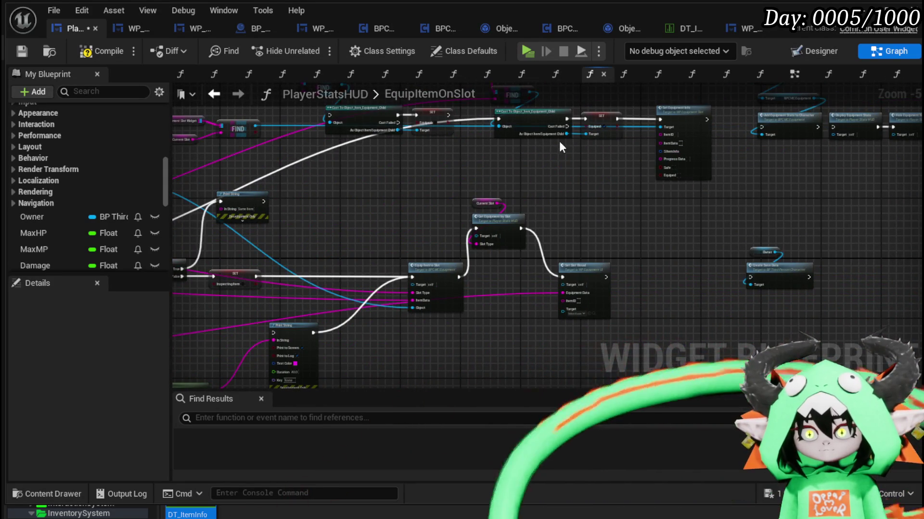
- Compile and save PlayerStatsHUD, then open the LoadEquipment function graph
{"action": "mouse_move", "coordinate": [528, 177]}
{"action": "left_mouse_down"}
{"action": "mouse_move", "coordinate": [417, 228]}
{"action": "mouse_move", "coordinate": [541, 159]}
{"action": "left_mouse_up"}
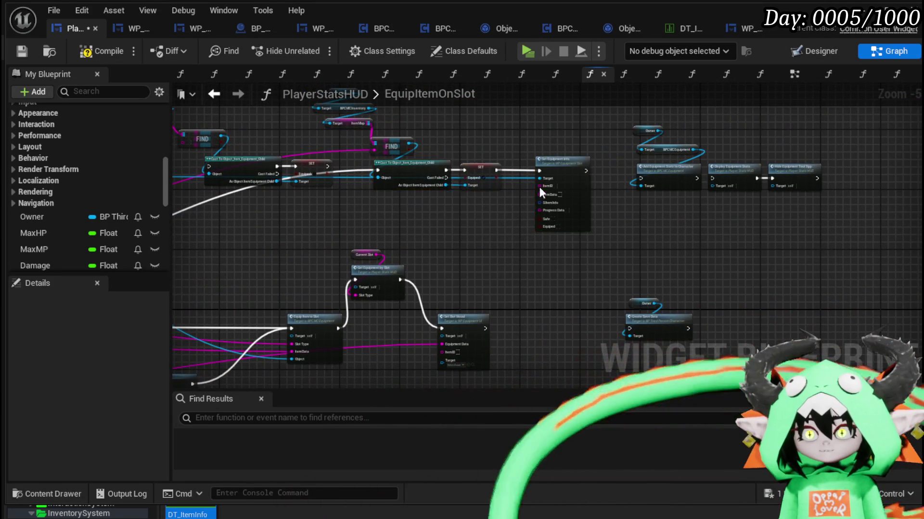
{"action": "scroll", "coordinate": [501, 212], "scroll_direction": "up", "scroll_amount": 3}
{"action": "left_click", "coordinate": [25, 52]}
{"action": "scroll", "coordinate": [116, 166], "scroll_direction": "up", "scroll_amount": 5}
{"action": "scroll", "coordinate": [106, 182], "scroll_direction": "up", "scroll_amount": 5}
{"action": "scroll", "coordinate": [105, 180], "scroll_direction": "down", "scroll_amount": 3}
{"action": "double_click", "coordinate": [70, 210]}
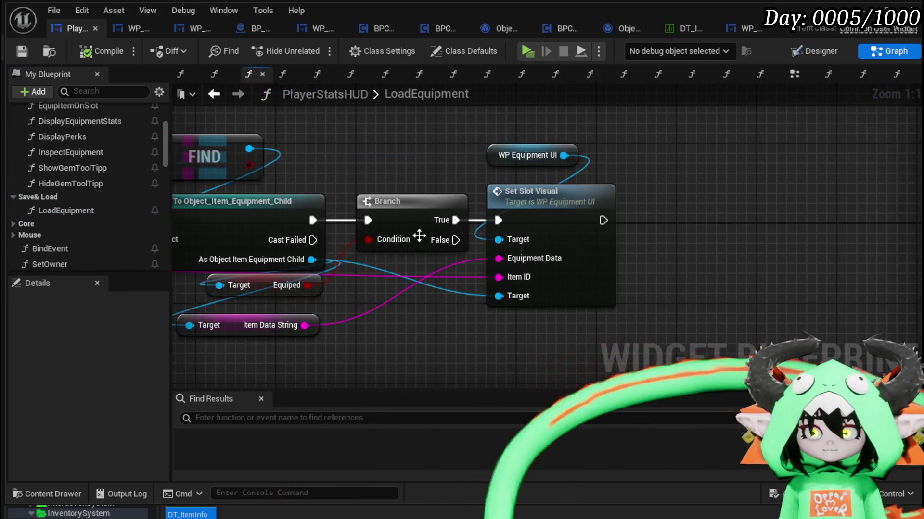
- Move the Owner, BPC MC Inventory and Item Map getter nodes up-left
{"action": "left_click_drag", "start_coordinate": [330, 309], "coordinate": [546, 265]}
{"action": "scroll", "coordinate": [547, 265], "scroll_direction": "down", "scroll_amount": 2}
{"action": "mouse_move", "coordinate": [400, 322]}
{"action": "left_mouse_down"}
{"action": "mouse_move", "coordinate": [588, 309]}
{"action": "mouse_move", "coordinate": [604, 345]}
{"action": "left_mouse_up"}
{"action": "left_click_drag", "start_coordinate": [243, 212], "coordinate": [348, 160]}
{"action": "left_click_drag", "start_coordinate": [352, 200], "coordinate": [309, 169]}
- Select the WP Equipment UI and Set Slot Visual nodes, save, and return to EquipItemOnSlot
{"action": "mouse_move", "coordinate": [654, 334]}
{"action": "left_mouse_down"}
{"action": "mouse_move", "coordinate": [394, 328]}
{"action": "mouse_move", "coordinate": [443, 199]}
{"action": "mouse_move", "coordinate": [425, 319]}
{"action": "mouse_move", "coordinate": [438, 305]}
{"action": "left_mouse_up"}
{"action": "left_click_drag", "start_coordinate": [597, 161], "coordinate": [676, 242]}
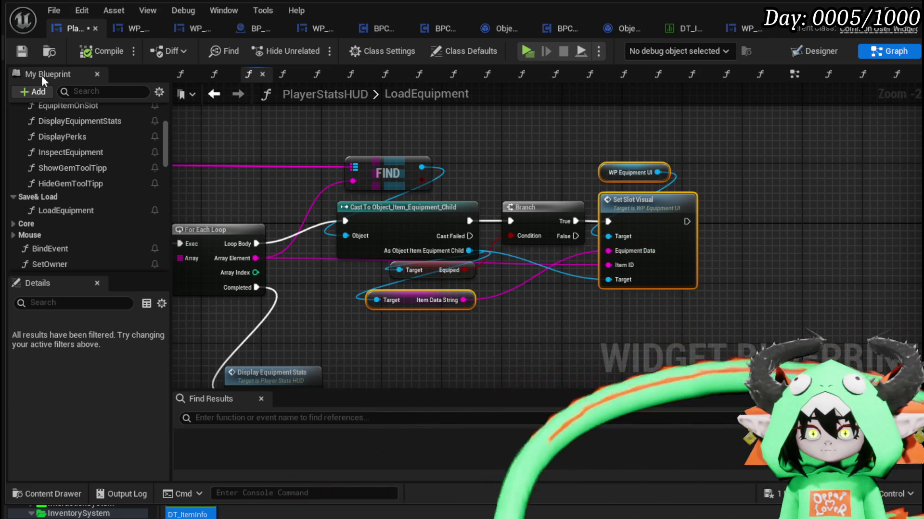
{"action": "left_click", "coordinate": [16, 51]}
{"action": "left_click", "coordinate": [220, 101]}
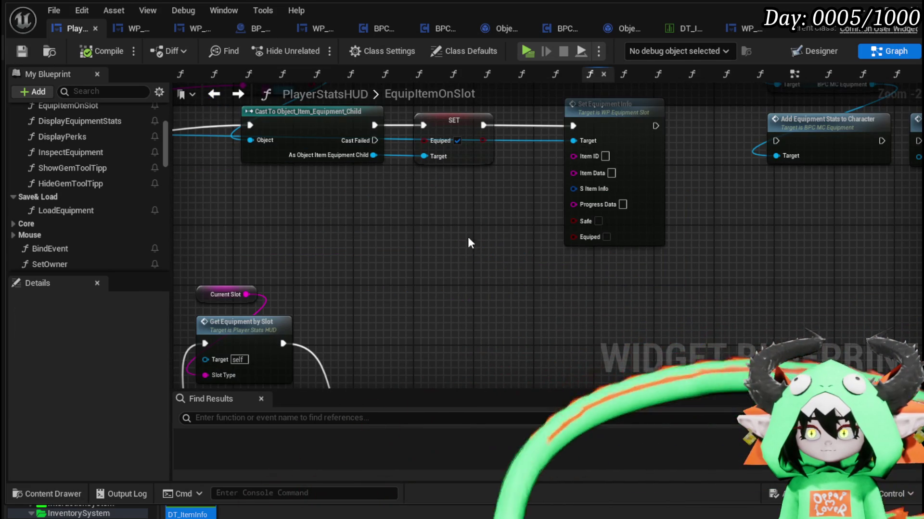
- Paste the slot visual nodes and connect the cast output to Item Data String's Target
{"action": "key", "text": "ctrl+v"}
{"action": "left_click", "coordinate": [336, 291]}
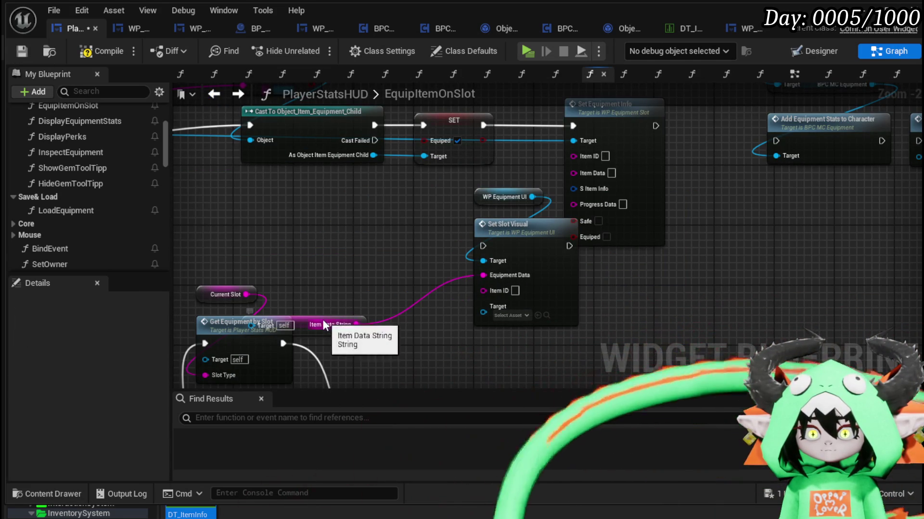
{"action": "left_click_drag", "start_coordinate": [318, 323], "coordinate": [409, 204]}
{"action": "left_click_drag", "start_coordinate": [373, 155], "coordinate": [315, 275]}
- Delete Set Equipment Info, run Set Slot Visual after SET, then compile and save
{"action": "left_click", "coordinate": [594, 180]}
{"action": "key", "text": "Delete"}
{"action": "mouse_move", "coordinate": [470, 220]}
{"action": "left_mouse_down"}
{"action": "mouse_move", "coordinate": [499, 317]}
{"action": "mouse_move", "coordinate": [558, 188]}
{"action": "left_mouse_up"}
{"action": "left_click_drag", "start_coordinate": [458, 195], "coordinate": [513, 194]}
{"action": "left_click", "coordinate": [446, 195]}
{"action": "left_click_drag", "start_coordinate": [453, 194], "coordinate": [504, 195]}
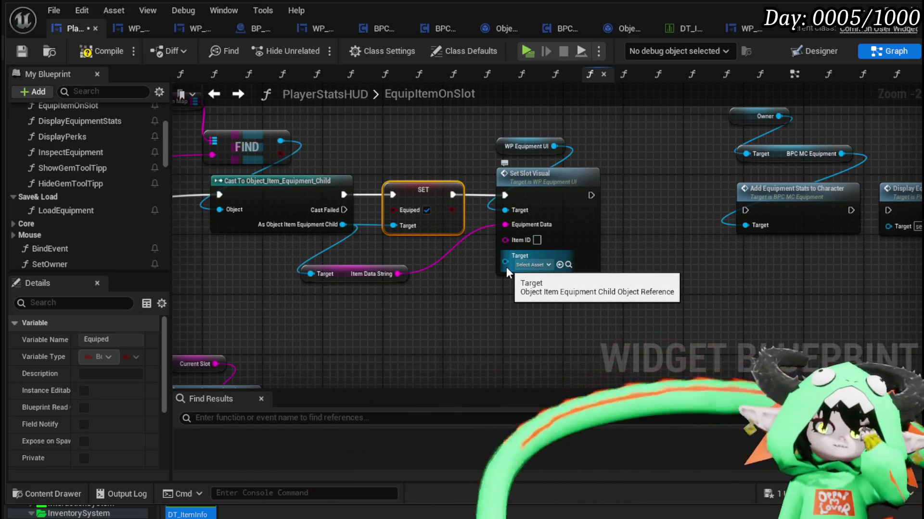
{"action": "mouse_move", "coordinate": [495, 134]}
{"action": "left_mouse_down"}
{"action": "mouse_move", "coordinate": [556, 181]}
{"action": "mouse_move", "coordinate": [617, 181]}
{"action": "left_mouse_up"}
{"action": "left_click", "coordinate": [465, 159]}
{"action": "left_click", "coordinate": [89, 53]}
{"action": "left_click", "coordinate": [25, 54]}
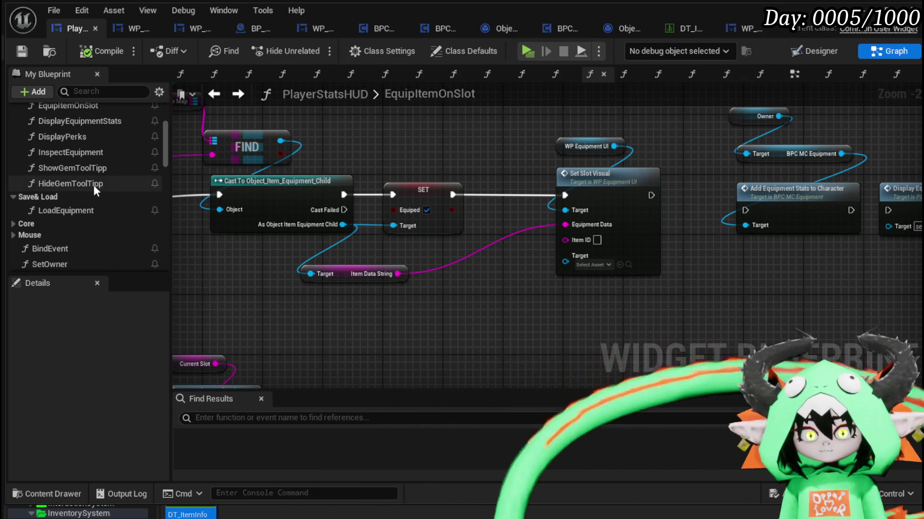
{"action": "left_click", "coordinate": [67, 210]}
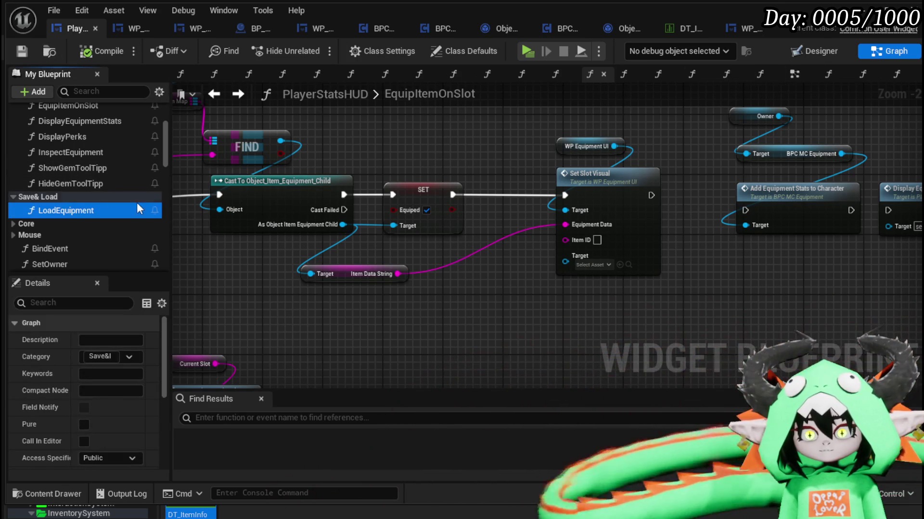
- Compare against LoadEquipment and wire the equipment child output into Set Slot Visual's Target
{"action": "double_click", "coordinate": [62, 212]}
{"action": "mouse_move", "coordinate": [350, 204]}
{"action": "left_mouse_down"}
{"action": "mouse_move", "coordinate": [305, 247]}
{"action": "mouse_move", "coordinate": [235, 200]}
{"action": "left_mouse_up"}
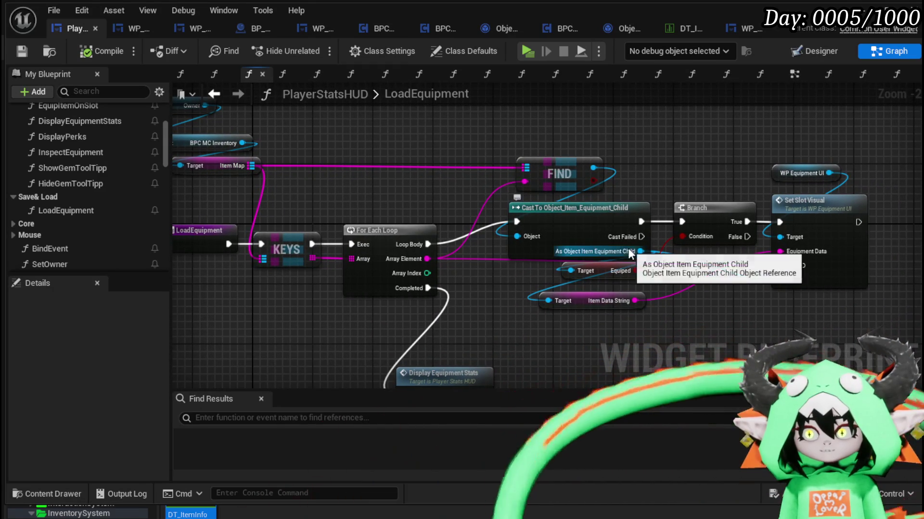
{"action": "mouse_move", "coordinate": [726, 317]}
{"action": "left_mouse_down"}
{"action": "mouse_move", "coordinate": [745, 273]}
{"action": "mouse_move", "coordinate": [836, 304]}
{"action": "mouse_move", "coordinate": [482, 224]}
{"action": "mouse_move", "coordinate": [456, 210]}
{"action": "left_mouse_up"}
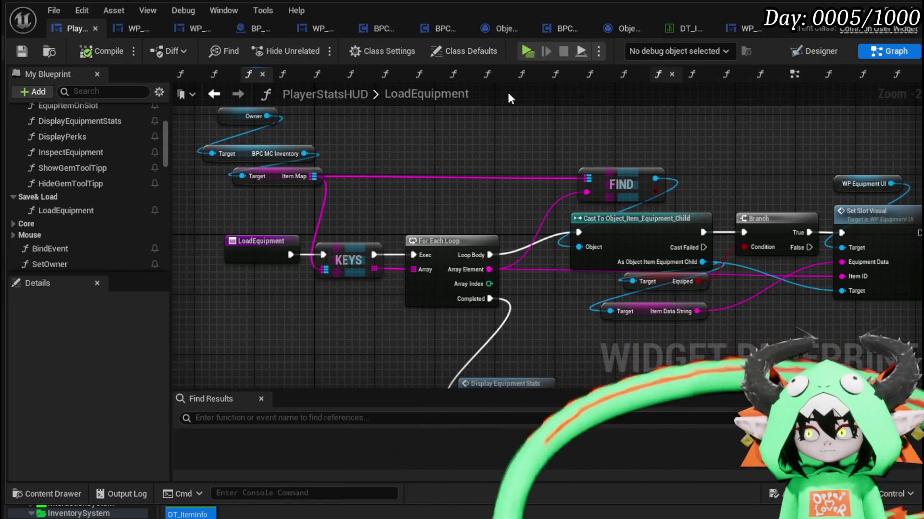
{"action": "left_click", "coordinate": [214, 93]}
{"action": "left_click_drag", "start_coordinate": [342, 225], "coordinate": [566, 262]}
{"action": "mouse_move", "coordinate": [466, 293]}
{"action": "left_mouse_down"}
{"action": "mouse_move", "coordinate": [527, 316]}
{"action": "mouse_move", "coordinate": [640, 323]}
{"action": "mouse_move", "coordinate": [673, 264]}
{"action": "mouse_move", "coordinate": [644, 326]}
{"action": "mouse_move", "coordinate": [564, 320]}
{"action": "left_mouse_up"}
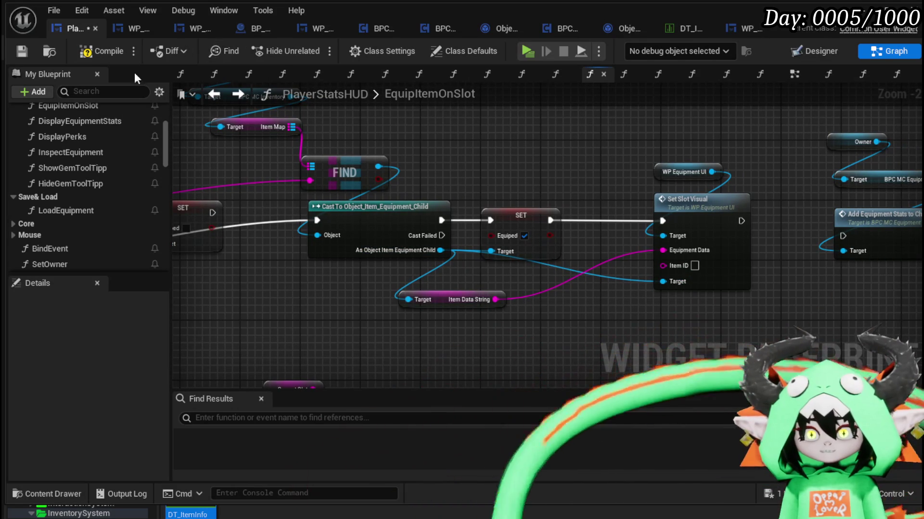
{"action": "left_click", "coordinate": [237, 95]}
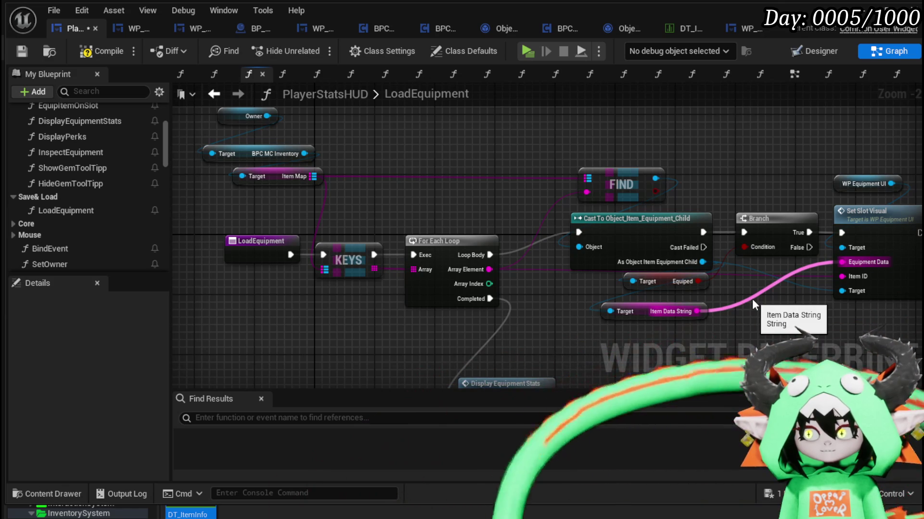
{"action": "left_click", "coordinate": [211, 94]}
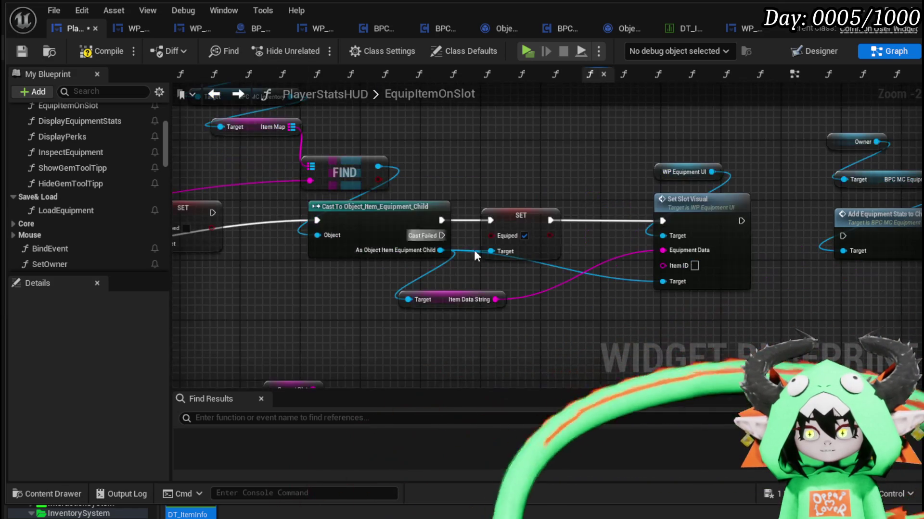
- Feed the FIND key into Set Slot Visual's Item ID, then compile and save
{"action": "left_click_drag", "start_coordinate": [632, 273], "coordinate": [601, 303]}
{"action": "mouse_move", "coordinate": [381, 172]}
{"action": "left_mouse_down"}
{"action": "mouse_move", "coordinate": [752, 262]}
{"action": "mouse_move", "coordinate": [736, 257]}
{"action": "left_mouse_up"}
{"action": "mouse_move", "coordinate": [679, 330]}
{"action": "left_mouse_down"}
{"action": "mouse_move", "coordinate": [649, 261]}
{"action": "mouse_move", "coordinate": [438, 309]}
{"action": "mouse_move", "coordinate": [413, 179]}
{"action": "left_mouse_up"}
{"action": "left_click", "coordinate": [101, 51]}
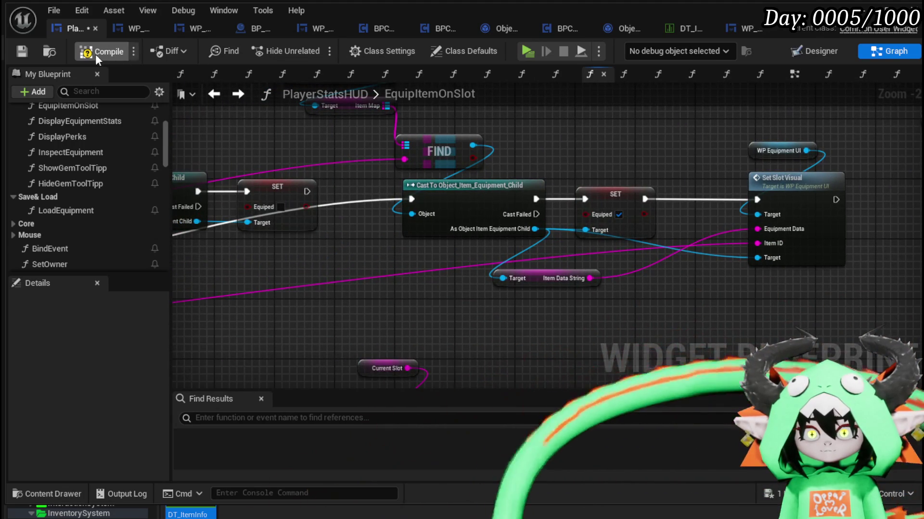
{"action": "left_click", "coordinate": [22, 51]}
- Place Display Equipment Stats and Hide Equipment Tool Tipp after Set Slot Visual and compile
{"action": "mouse_move", "coordinate": [845, 157]}
{"action": "left_mouse_down"}
{"action": "mouse_move", "coordinate": [428, 171]}
{"action": "mouse_move", "coordinate": [557, 173]}
{"action": "mouse_move", "coordinate": [379, 203]}
{"action": "mouse_move", "coordinate": [371, 233]}
{"action": "mouse_move", "coordinate": [614, 272]}
{"action": "mouse_move", "coordinate": [597, 230]}
{"action": "left_mouse_up"}
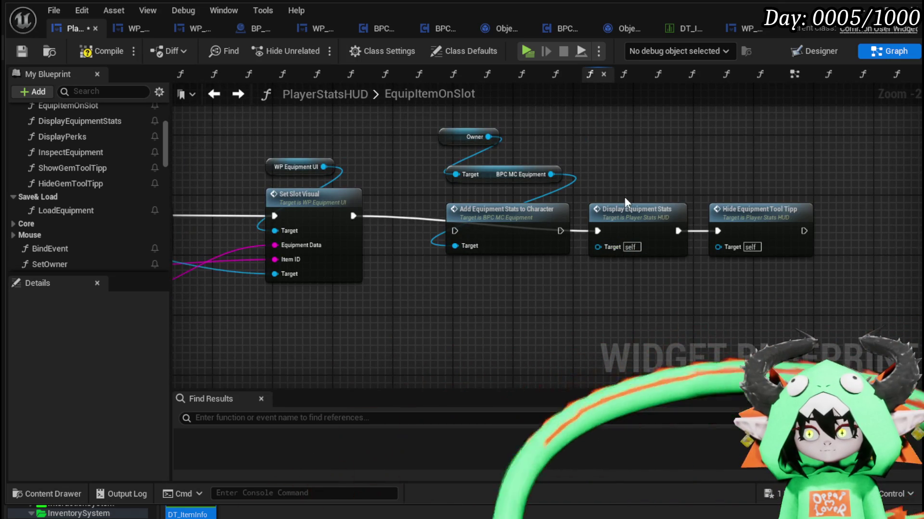
{"action": "left_click", "coordinate": [624, 206]}
{"action": "left_click", "coordinate": [772, 217], "text": "shift"}
{"action": "mouse_move", "coordinate": [772, 216]}
{"action": "left_mouse_down"}
{"action": "mouse_move", "coordinate": [588, 302]}
{"action": "mouse_move", "coordinate": [648, 291]}
{"action": "mouse_move", "coordinate": [628, 266]}
{"action": "left_mouse_up"}
{"action": "left_click_drag", "start_coordinate": [396, 331], "coordinate": [561, 307]}
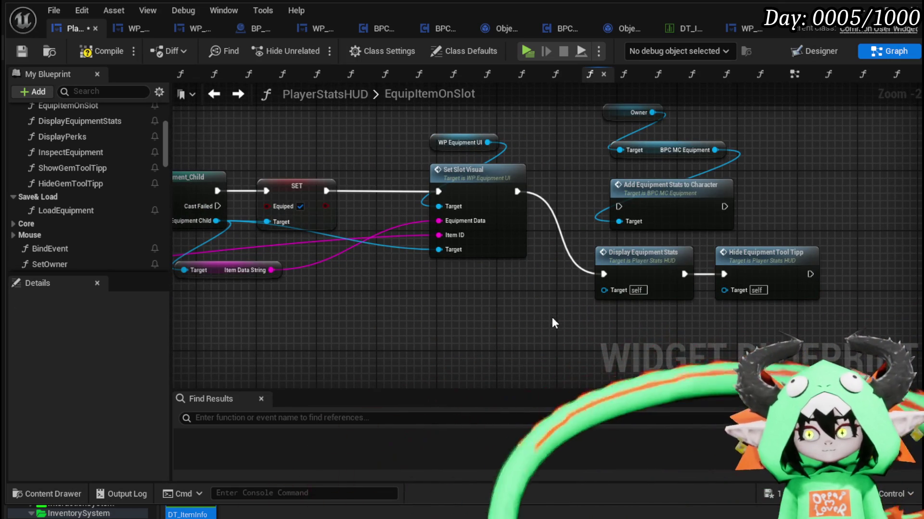
{"action": "left_click", "coordinate": [102, 54]}
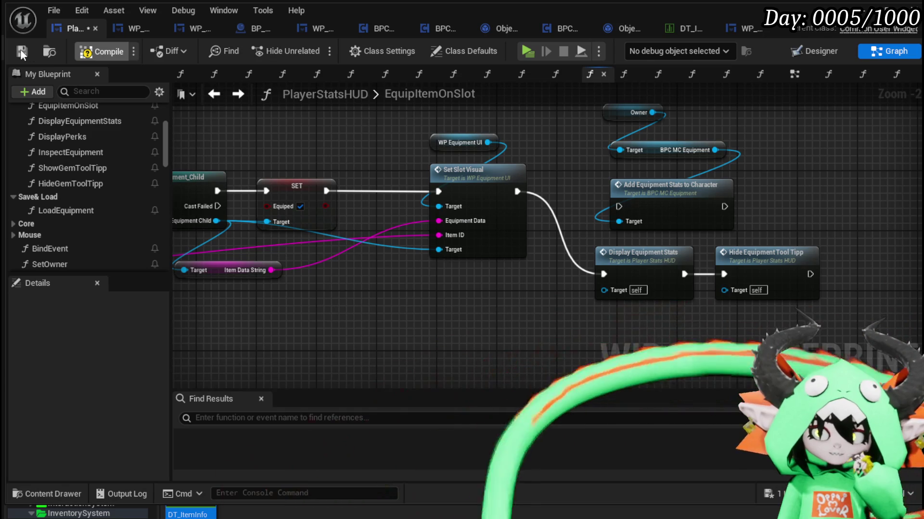
{"action": "mouse_move", "coordinate": [467, 291]}
{"action": "left_mouse_down"}
{"action": "mouse_move", "coordinate": [536, 288]}
{"action": "mouse_move", "coordinate": [625, 111]}
{"action": "left_mouse_up"}
{"action": "double_click", "coordinate": [607, 161]}
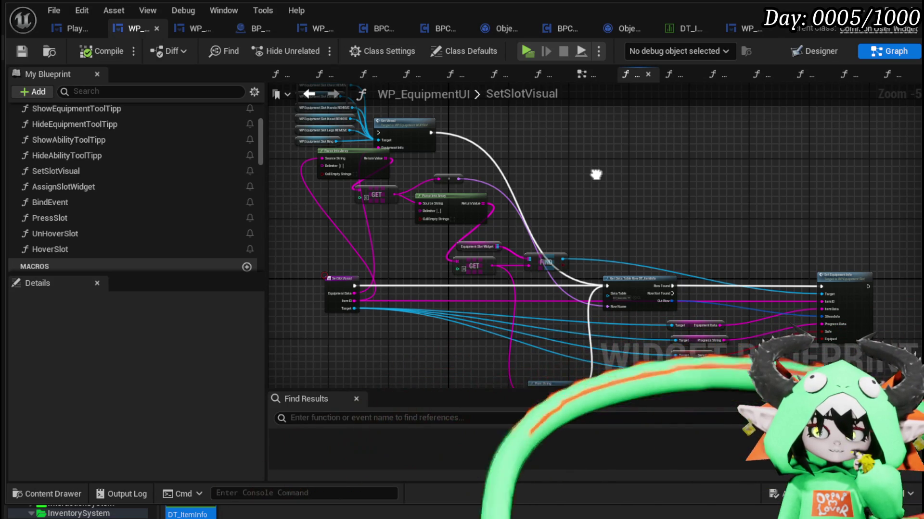
- Delete the old Set Visual nodes in SetSlotVisual, then compile and save WP_EquipmentUI
{"action": "left_click_drag", "start_coordinate": [596, 174], "coordinate": [692, 230]}
{"action": "left_click_drag", "start_coordinate": [516, 198], "coordinate": [515, 197]}
{"action": "key", "text": "Delete"}
{"action": "left_click_drag", "start_coordinate": [678, 219], "coordinate": [552, 146]}
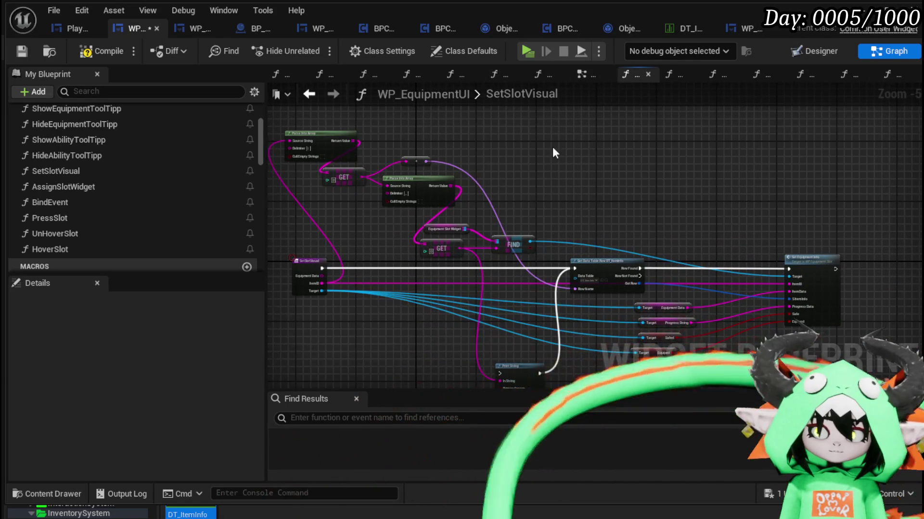
{"action": "left_click", "coordinate": [102, 53]}
{"action": "left_click", "coordinate": [22, 51]}
{"action": "scroll", "coordinate": [349, 241], "scroll_direction": "up", "scroll_amount": 2}
{"action": "mouse_move", "coordinate": [350, 242]}
{"action": "left_mouse_down"}
{"action": "mouse_move", "coordinate": [489, 316]}
{"action": "mouse_move", "coordinate": [434, 221]}
{"action": "mouse_move", "coordinate": [307, 155]}
{"action": "left_mouse_up"}
{"action": "scroll", "coordinate": [340, 163], "scroll_direction": "down", "scroll_amount": 3}
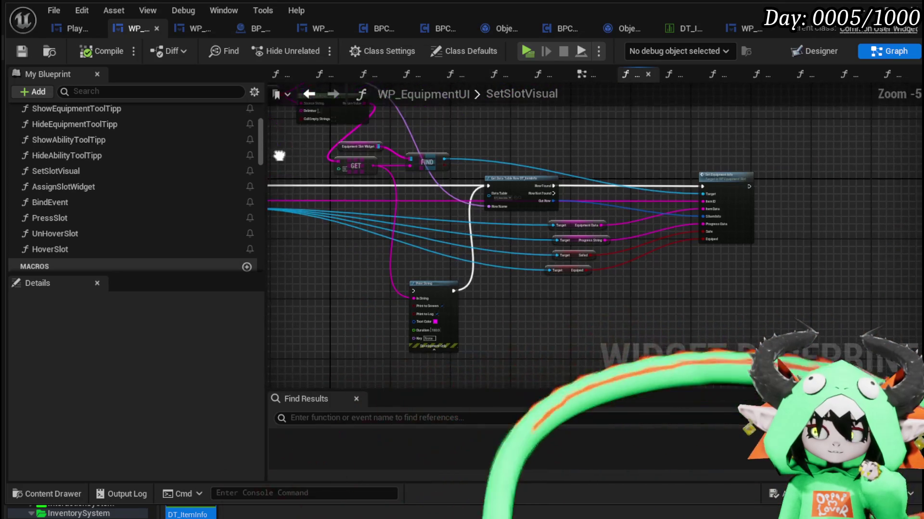
{"action": "scroll", "coordinate": [337, 169], "scroll_direction": "up", "scroll_amount": 4}
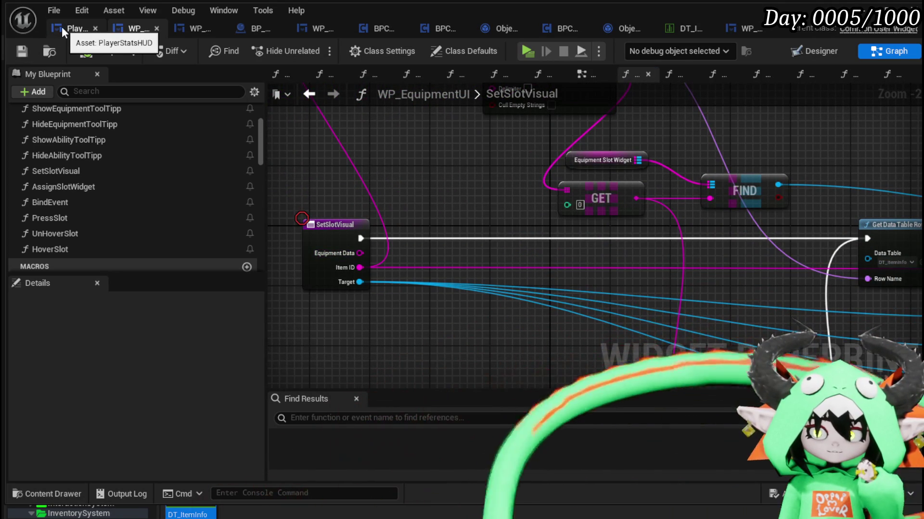
- In PlayerStatsHUD, detach Item Data String from Set Slot Visual's Equipment Data
{"action": "left_click", "coordinate": [65, 29]}
{"action": "left_click_drag", "start_coordinate": [487, 142], "coordinate": [496, 187]}
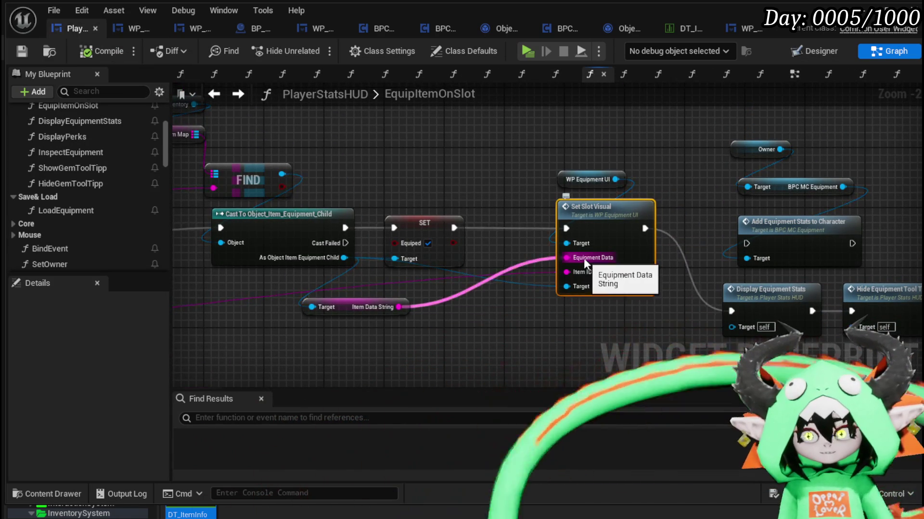
{"action": "mouse_move", "coordinate": [347, 308]}
{"action": "left_mouse_down"}
{"action": "mouse_move", "coordinate": [420, 201]}
{"action": "mouse_move", "coordinate": [356, 158]}
{"action": "left_mouse_up"}
- Delete the Item Data String getter in EquipItemOnSlot and save the blueprint
{"action": "left_click", "coordinate": [581, 258], "text": "alt"}
{"action": "left_click", "coordinate": [101, 51]}
{"action": "left_click", "coordinate": [19, 51]}
{"action": "left_click", "coordinate": [358, 159]}
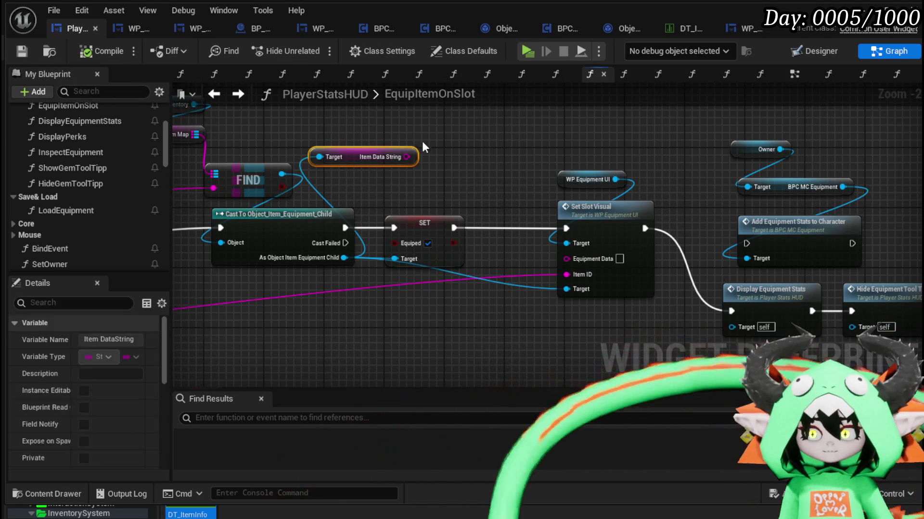
{"action": "key", "text": "Delete"}
{"action": "left_click", "coordinate": [19, 52]}
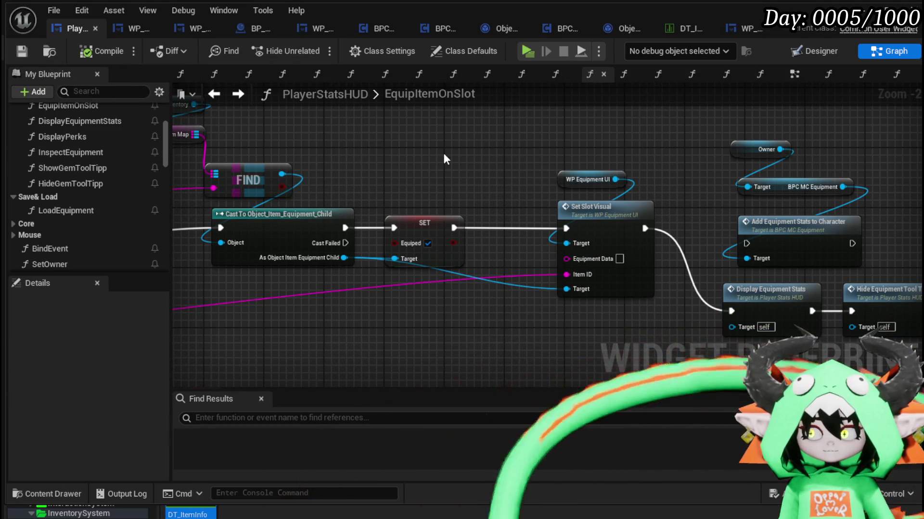
- Unlink and delete the Item Data String node in LoadEquipment, then save
{"action": "double_click", "coordinate": [66, 211]}
{"action": "left_click", "coordinate": [841, 262], "text": "alt"}
{"action": "left_click", "coordinate": [702, 310]}
{"action": "key", "text": "Delete"}
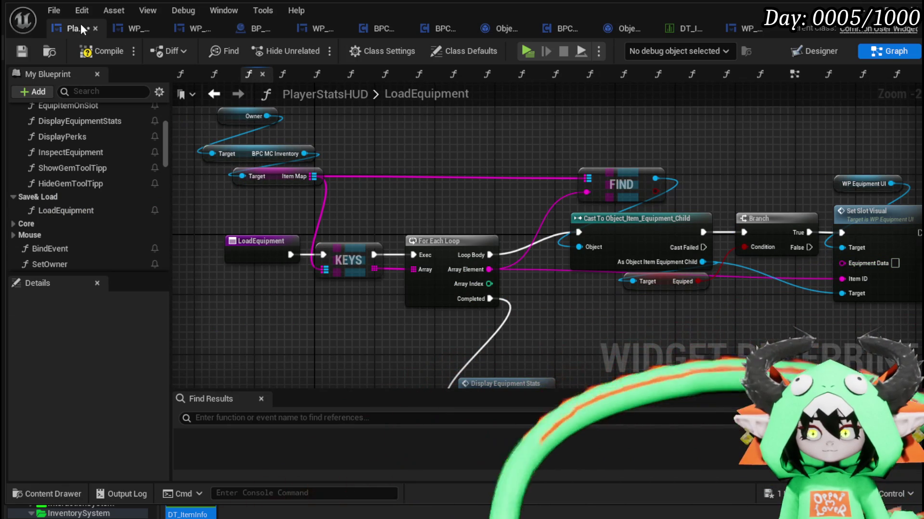
{"action": "left_click", "coordinate": [22, 51]}
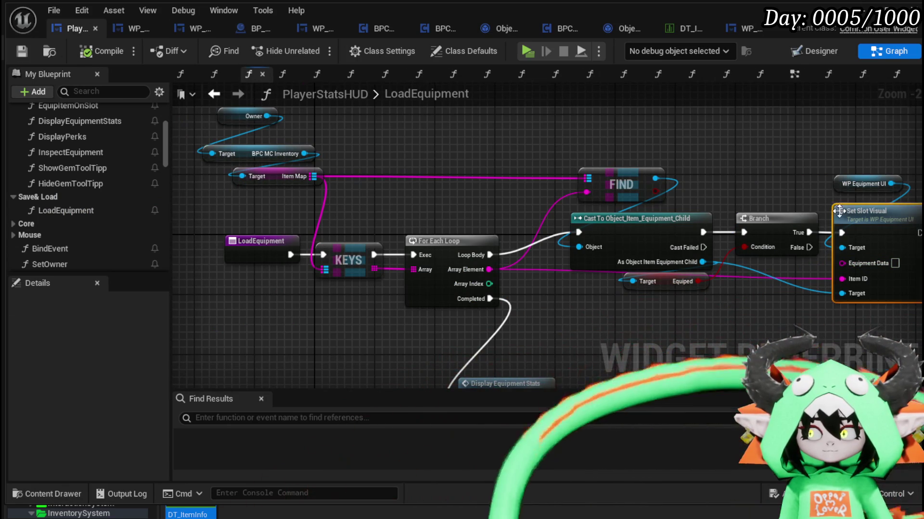
- Remove the EquipmentData input from SetSlotVisual and save both blueprints
{"action": "double_click", "coordinate": [866, 212]}
{"action": "scroll", "coordinate": [161, 404], "scroll_direction": "down", "scroll_amount": 5}
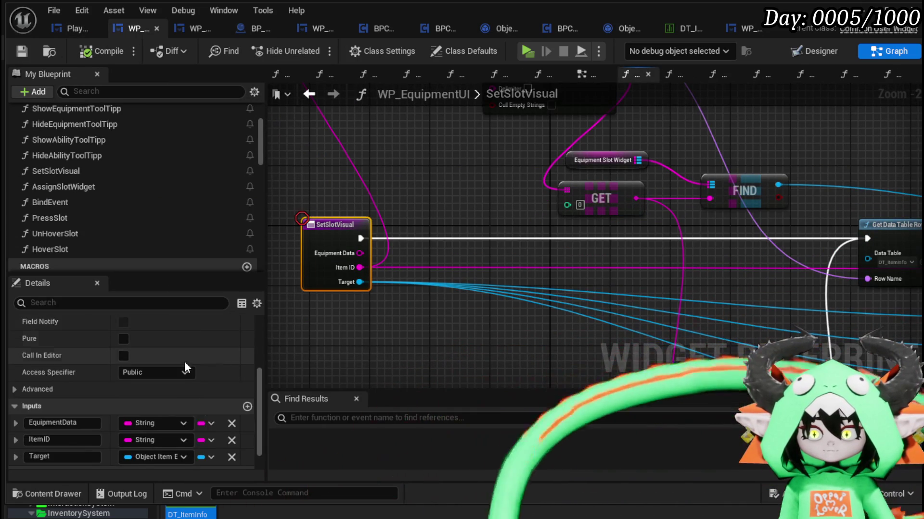
{"action": "left_click", "coordinate": [232, 423]}
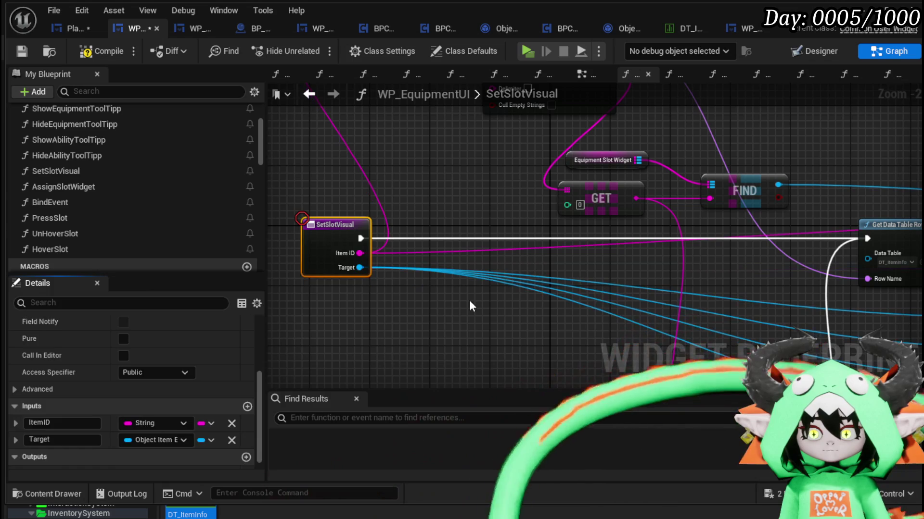
{"action": "left_click", "coordinate": [37, 51]}
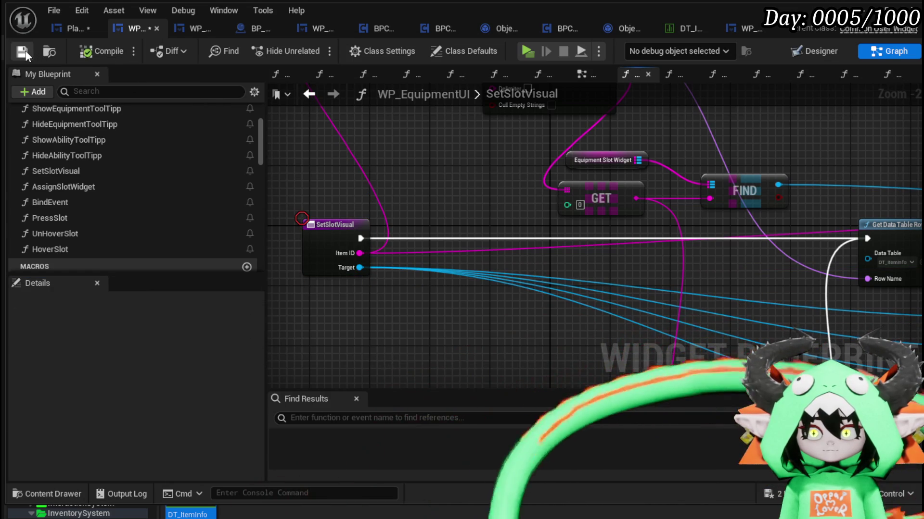
{"action": "left_click", "coordinate": [73, 33]}
{"action": "left_click", "coordinate": [22, 52]}
{"action": "mouse_move", "coordinate": [634, 289]}
{"action": "left_mouse_down"}
{"action": "mouse_move", "coordinate": [436, 276]}
{"action": "mouse_move", "coordinate": [457, 293]}
{"action": "mouse_move", "coordinate": [571, 327]}
{"action": "left_mouse_up"}
- Back in EquipItemOnSlot, move the FIND and Cast To nodes to the left
{"action": "left_click", "coordinate": [212, 96]}
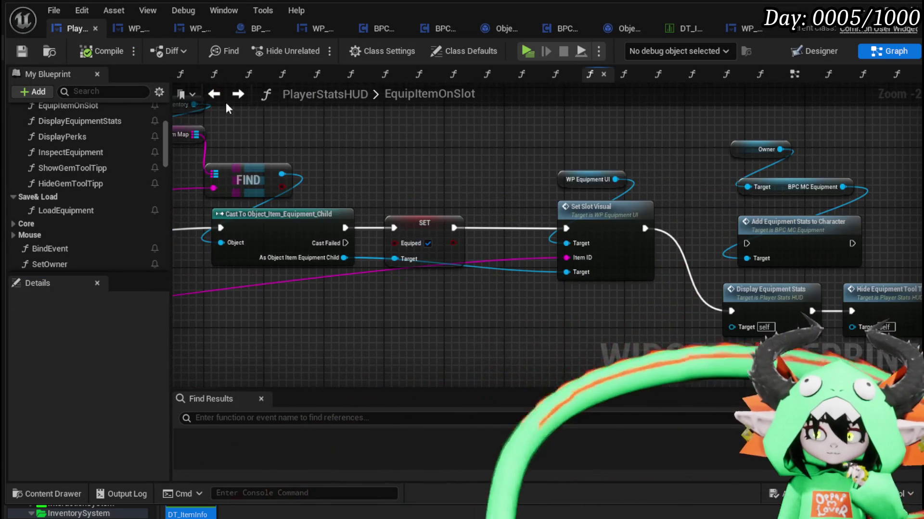
{"action": "mouse_move", "coordinate": [468, 185]}
{"action": "left_mouse_down"}
{"action": "mouse_move", "coordinate": [334, 169]}
{"action": "mouse_move", "coordinate": [670, 181]}
{"action": "mouse_move", "coordinate": [613, 223]}
{"action": "left_mouse_up"}
{"action": "left_click", "coordinate": [422, 252]}
{"action": "left_click", "coordinate": [427, 228], "text": "shift"}
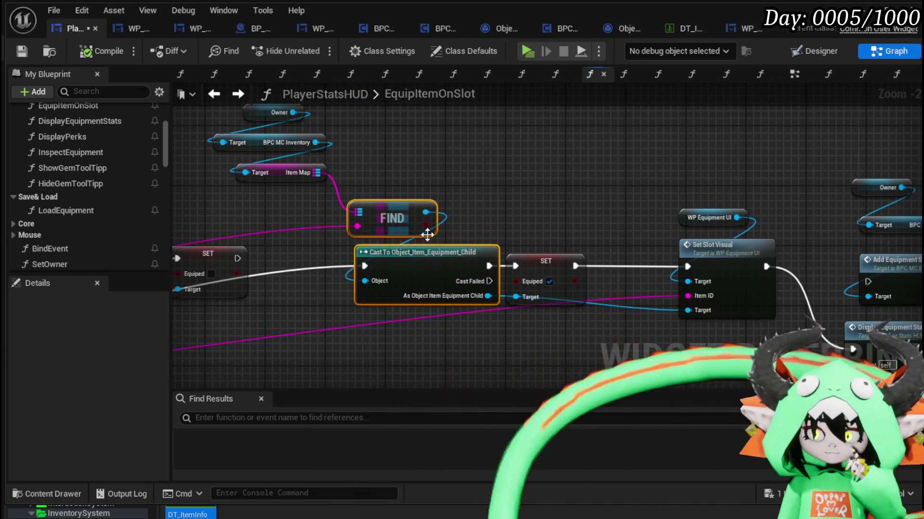
{"action": "left_click_drag", "start_coordinate": [427, 249], "coordinate": [399, 250]}
- Look inside the HideEquipmentToolTipp and DisplayEquipmentStats function graphs
{"action": "left_click", "coordinate": [485, 219]}
{"action": "mouse_move", "coordinate": [486, 219]}
{"action": "left_mouse_down"}
{"action": "mouse_move", "coordinate": [511, 206]}
{"action": "mouse_move", "coordinate": [746, 204]}
{"action": "mouse_move", "coordinate": [636, 184]}
{"action": "mouse_move", "coordinate": [190, 155]}
{"action": "mouse_move", "coordinate": [194, 196]}
{"action": "left_mouse_up"}
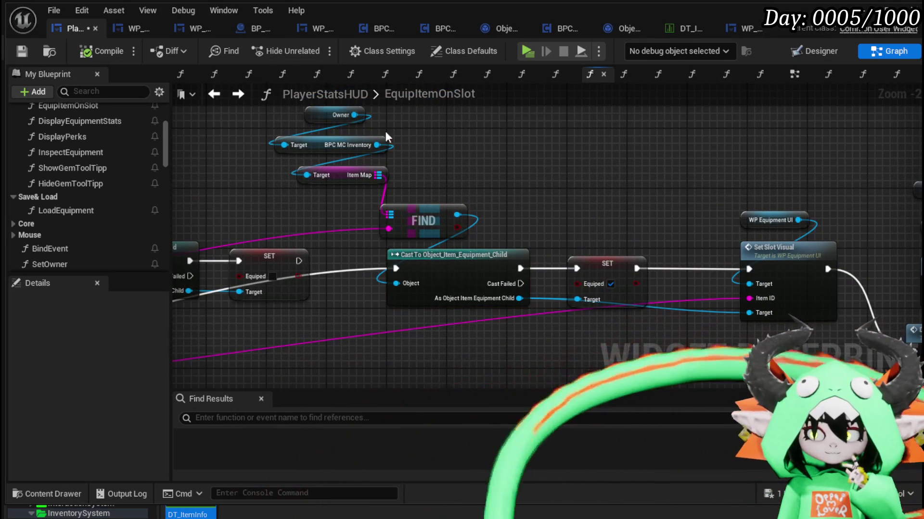
{"action": "mouse_move", "coordinate": [747, 180]}
{"action": "left_mouse_down"}
{"action": "mouse_move", "coordinate": [568, 169]}
{"action": "mouse_move", "coordinate": [552, 189]}
{"action": "left_mouse_up"}
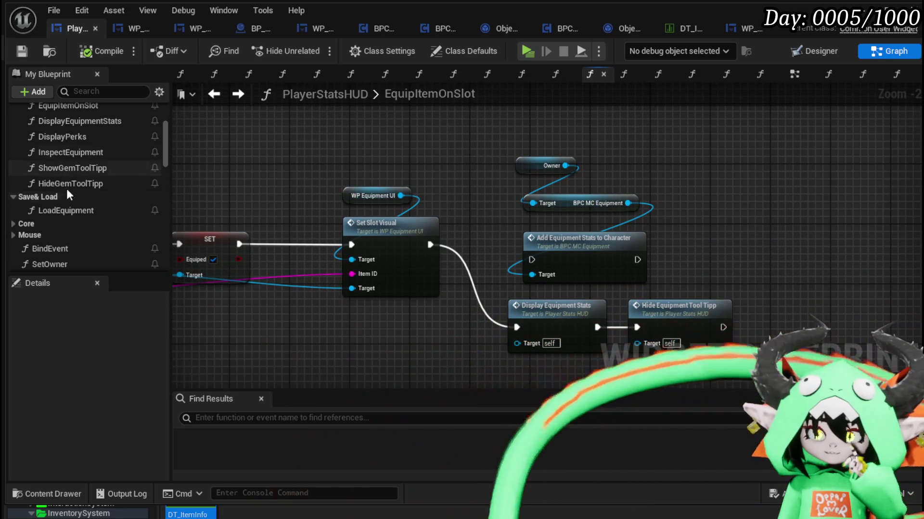
{"action": "scroll", "coordinate": [102, 164], "scroll_direction": "up", "scroll_amount": 5}
{"action": "left_click_drag", "start_coordinate": [292, 159], "coordinate": [441, 136]}
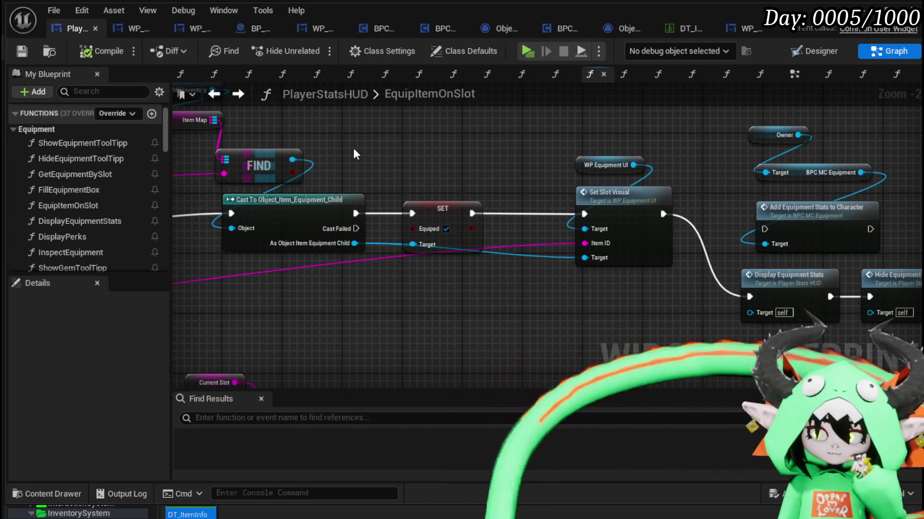
{"action": "left_click_drag", "start_coordinate": [353, 148], "coordinate": [235, 134]}
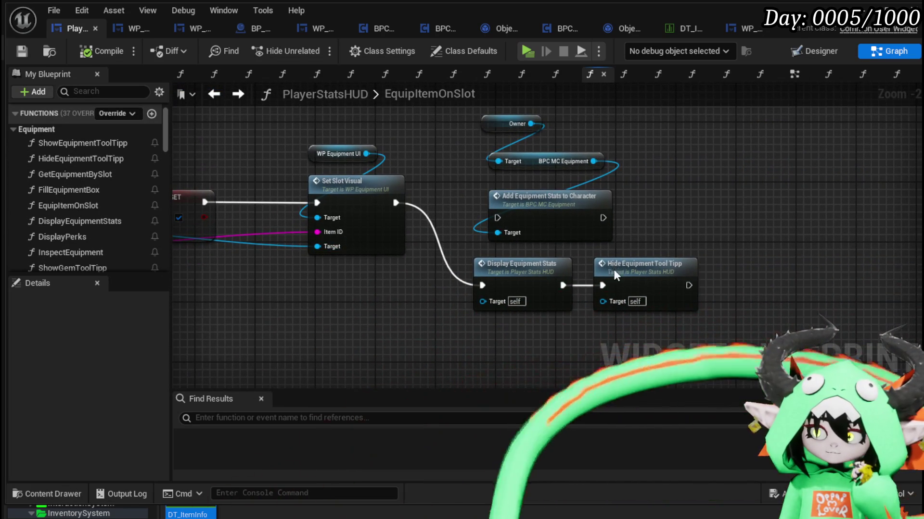
{"action": "double_click", "coordinate": [615, 275]}
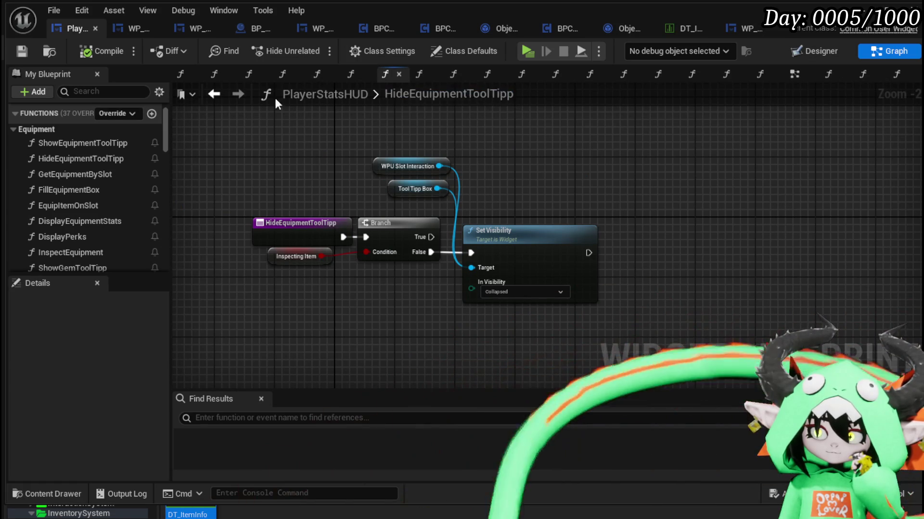
{"action": "left_click", "coordinate": [214, 94]}
{"action": "double_click", "coordinate": [517, 263]}
{"action": "mouse_move", "coordinate": [472, 245]}
{"action": "left_mouse_down"}
{"action": "mouse_move", "coordinate": [412, 227]}
{"action": "mouse_move", "coordinate": [369, 194]}
{"action": "mouse_move", "coordinate": [375, 231]}
{"action": "mouse_move", "coordinate": [489, 250]}
{"action": "mouse_move", "coordinate": [541, 245]}
{"action": "left_mouse_up"}
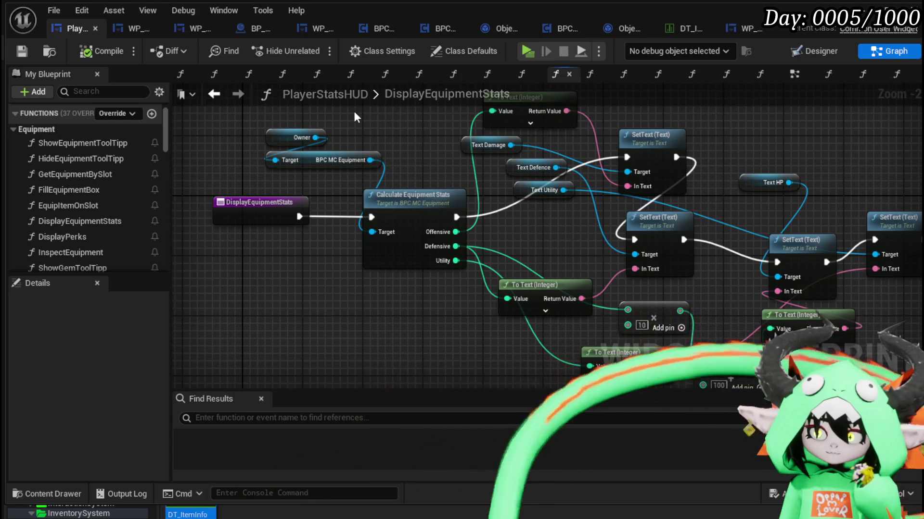
{"action": "left_click", "coordinate": [214, 93]}
- Box-select Display Equipment Stats and Hide Equipment Tool Tipp and shift them right
{"action": "mouse_move", "coordinate": [388, 305]}
{"action": "left_mouse_down"}
{"action": "mouse_move", "coordinate": [456, 303]}
{"action": "mouse_move", "coordinate": [364, 323]}
{"action": "left_mouse_up"}
{"action": "left_click_drag", "start_coordinate": [485, 356], "coordinate": [601, 325]}
{"action": "left_click_drag", "start_coordinate": [460, 280], "coordinate": [520, 276]}
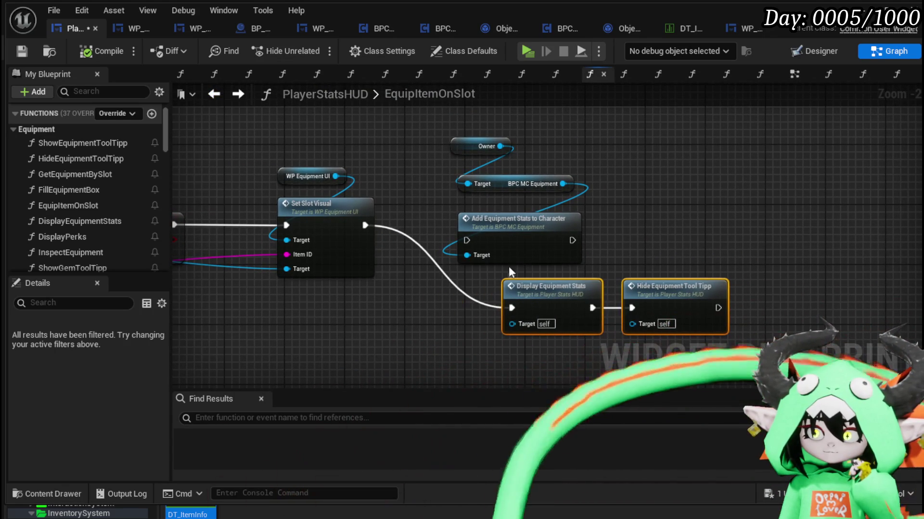
{"action": "double_click", "coordinate": [514, 235]}
- Review AddEquipmentStatsToCharacter and its CalculateEquipmentStats function in BPC_MC_Equipment
{"action": "scroll", "coordinate": [519, 275], "scroll_direction": "down", "scroll_amount": 2}
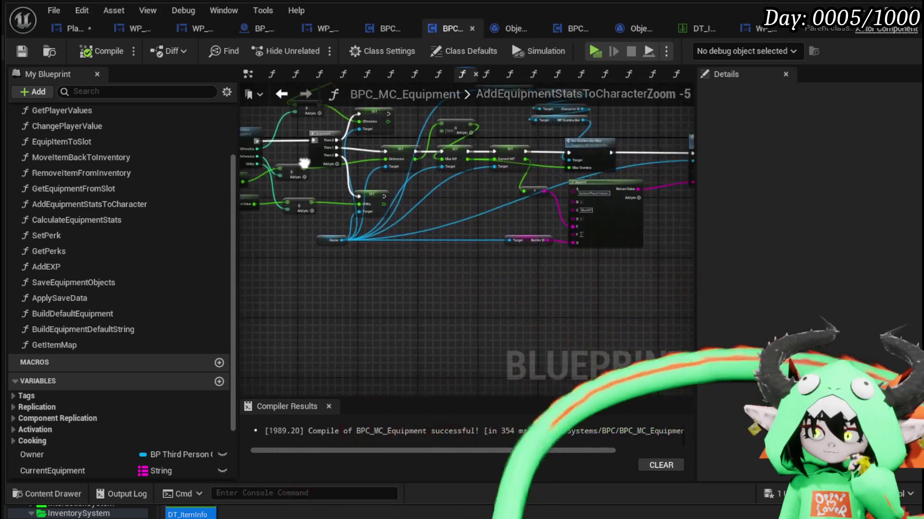
{"action": "scroll", "coordinate": [404, 231], "scroll_direction": "up", "scroll_amount": 1}
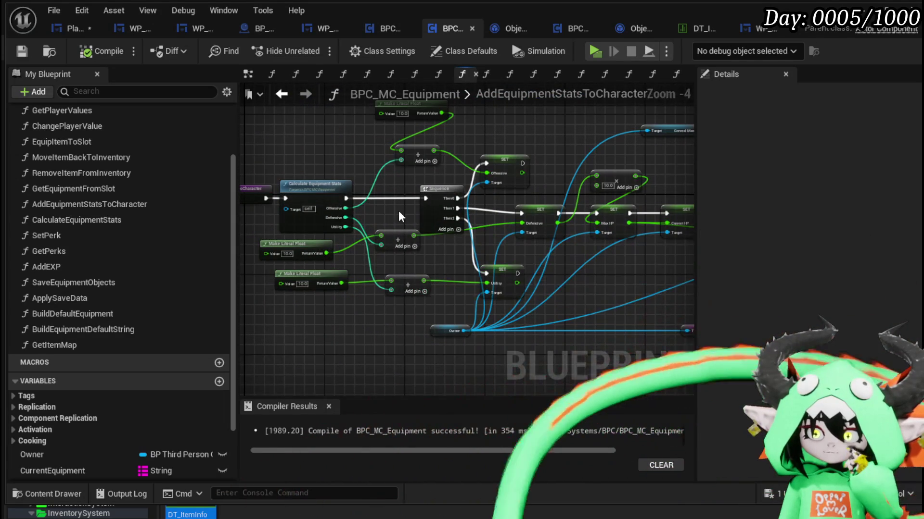
{"action": "double_click", "coordinate": [299, 199]}
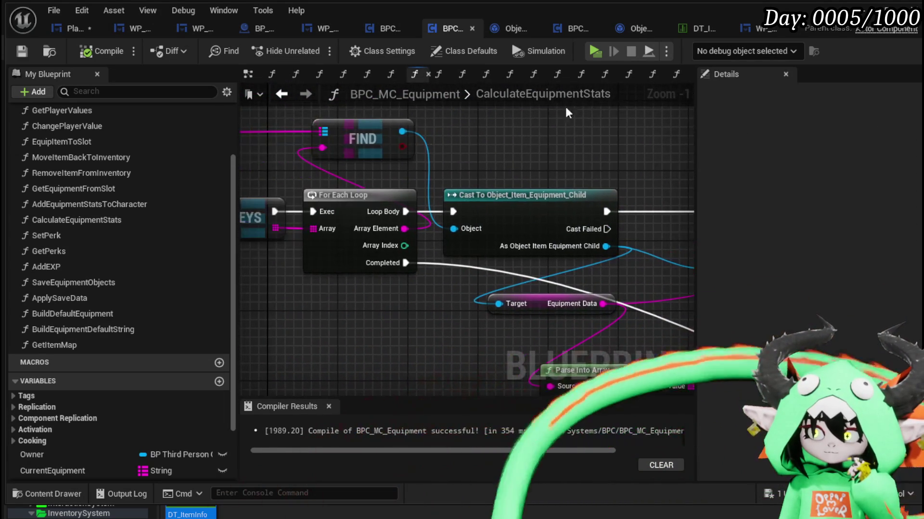
{"action": "key", "text": "alt+Left"}
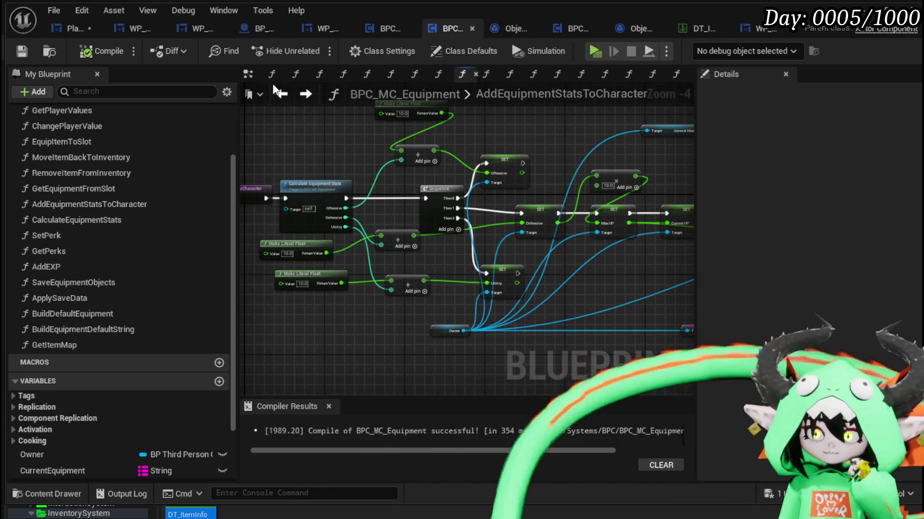
- In PlayerStatsHUD, chain Set Slot Visual → Add Equipment Stats → Display Equipment Stats and save
{"action": "left_click", "coordinate": [68, 28]}
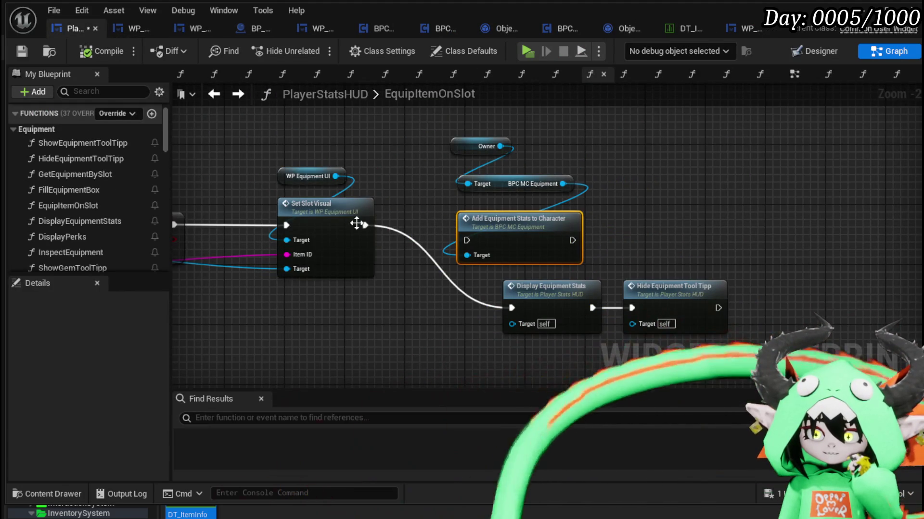
{"action": "left_click_drag", "start_coordinate": [475, 243], "coordinate": [468, 241]}
{"action": "mouse_move", "coordinate": [501, 236]}
{"action": "left_mouse_down"}
{"action": "mouse_move", "coordinate": [445, 220]}
{"action": "mouse_move", "coordinate": [501, 262]}
{"action": "left_mouse_up"}
{"action": "left_click_drag", "start_coordinate": [513, 188], "coordinate": [512, 187]}
{"action": "left_click_drag", "start_coordinate": [502, 181], "coordinate": [471, 166]}
{"action": "key", "text": "ctrl+s"}
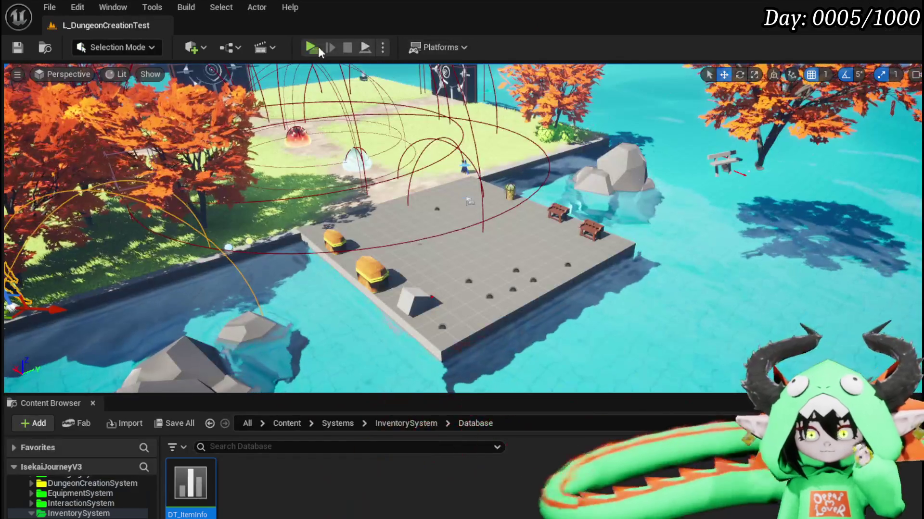
{"action": "left_click", "coordinate": [318, 47]}
- In play mode, equip the Iron Chest in the chest slot, see HP reach 330, then stop
{"action": "key", "text": "Tab"}
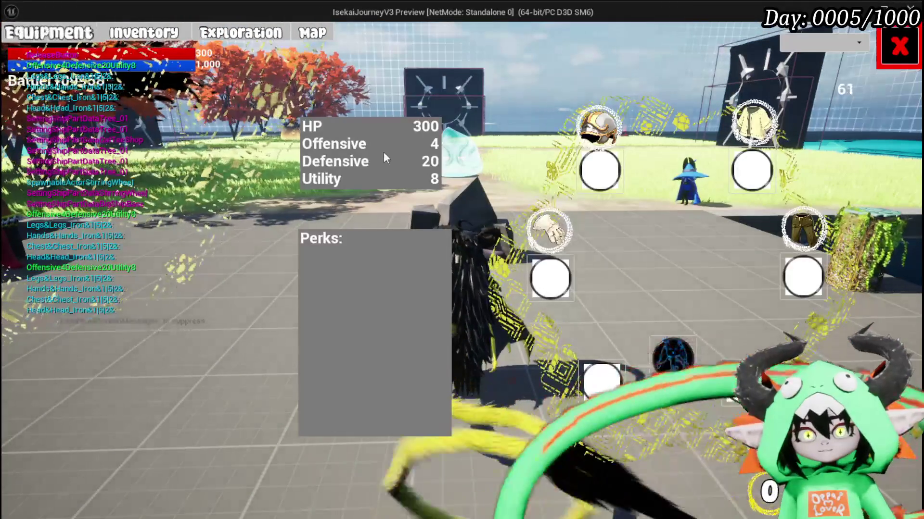
{"action": "left_click", "coordinate": [754, 130]}
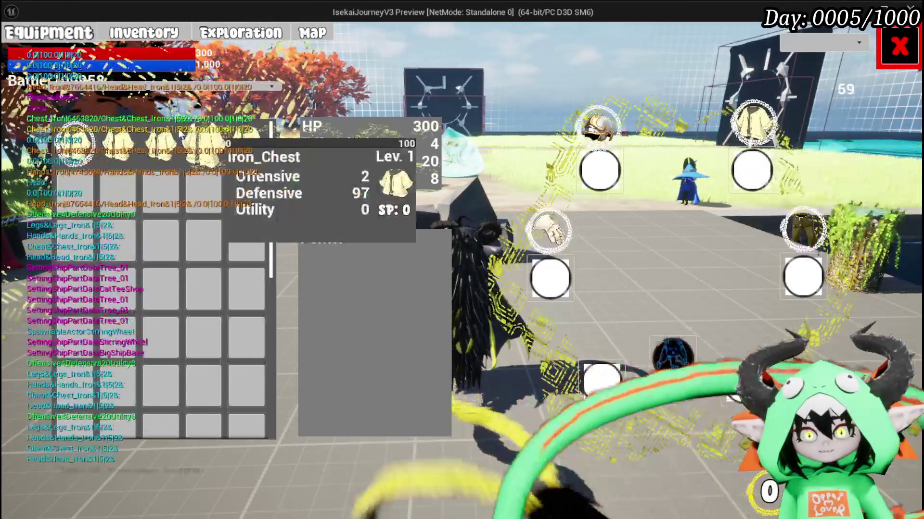
{"action": "left_click", "coordinate": [258, 146]}
{"action": "left_click", "coordinate": [497, 153]}
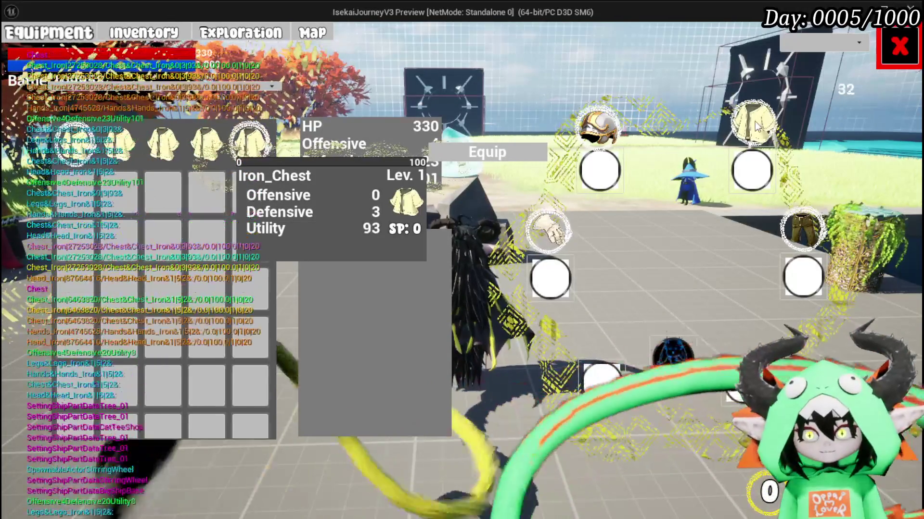
{"action": "left_click", "coordinate": [244, 143]}
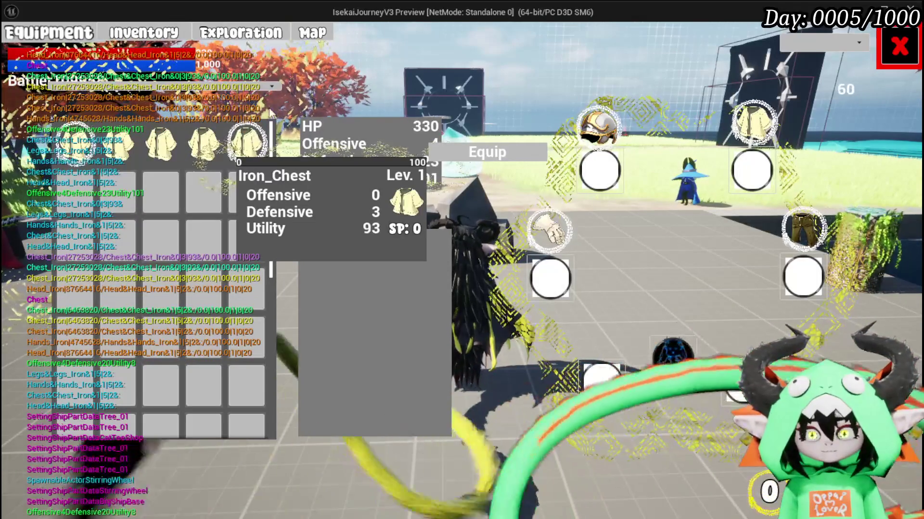
{"action": "key", "text": "Escape"}
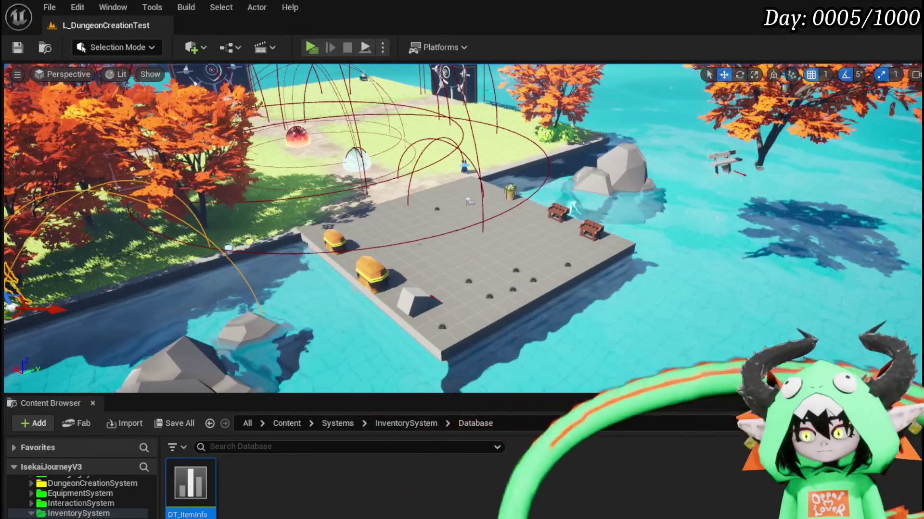
{"action": "key", "text": "alt+Tab"}
- In HideEquipmentToolTipp, move the Inspecting Item getter beside the Branch and save
{"action": "left_click", "coordinate": [633, 243]}
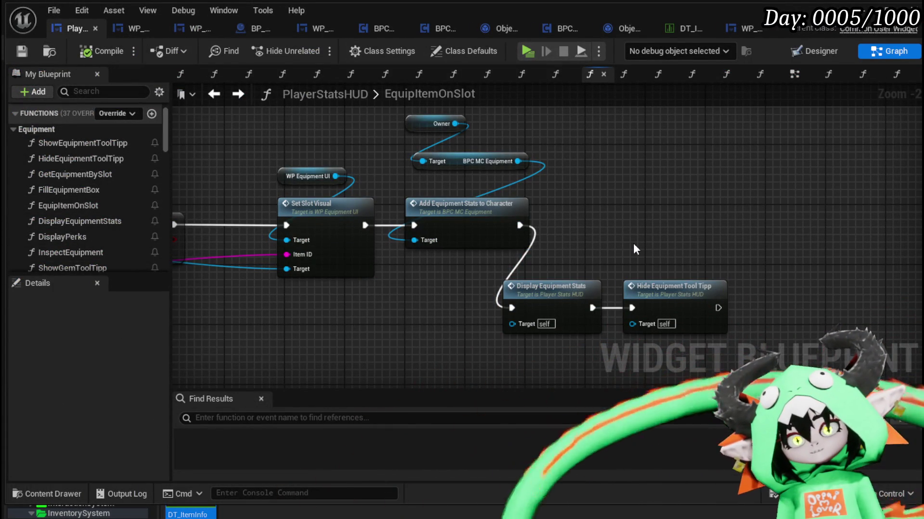
{"action": "mouse_move", "coordinate": [618, 243]}
{"action": "left_mouse_down"}
{"action": "mouse_move", "coordinate": [443, 307]}
{"action": "mouse_move", "coordinate": [421, 274]}
{"action": "mouse_move", "coordinate": [346, 270]}
{"action": "left_mouse_up"}
{"action": "left_click", "coordinate": [556, 282]}
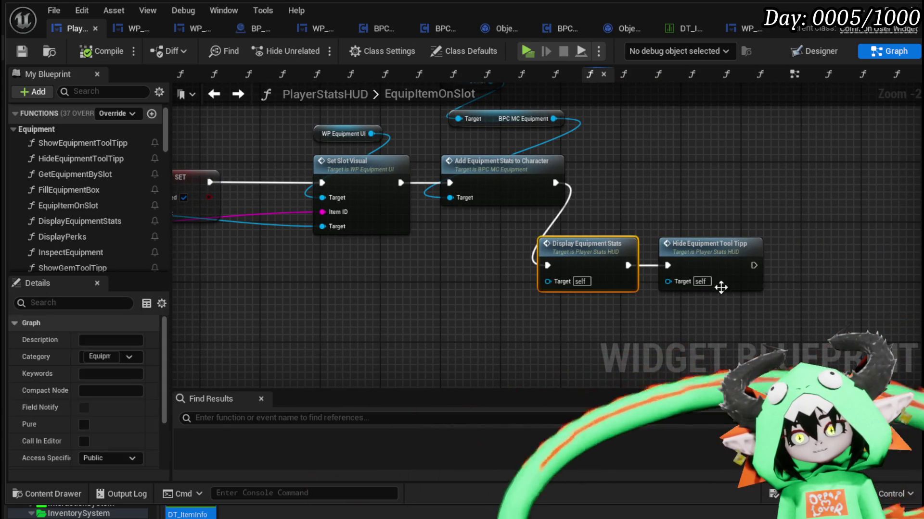
{"action": "double_click", "coordinate": [699, 260]}
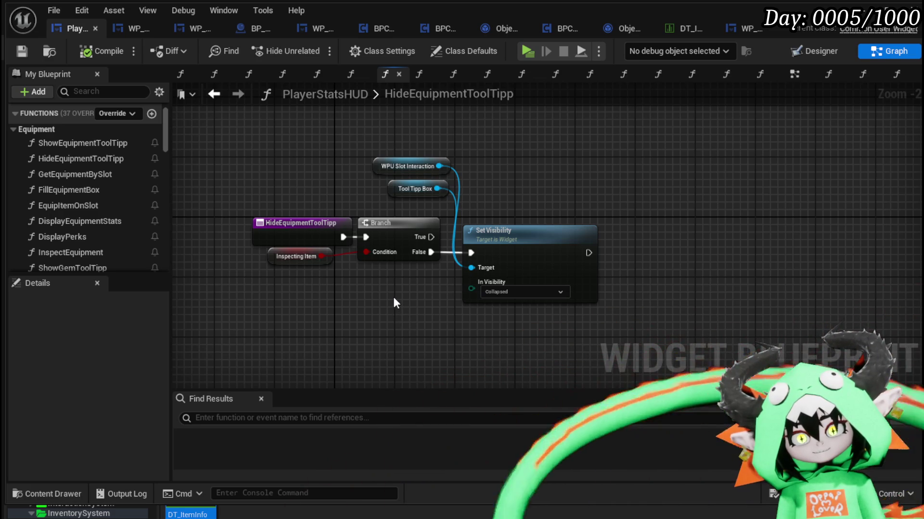
{"action": "mouse_move", "coordinate": [274, 249]}
{"action": "left_mouse_down"}
{"action": "mouse_move", "coordinate": [290, 279]}
{"action": "mouse_move", "coordinate": [280, 277]}
{"action": "mouse_move", "coordinate": [282, 257]}
{"action": "left_mouse_up"}
{"action": "left_click", "coordinate": [345, 308]}
{"action": "left_click", "coordinate": [25, 54]}
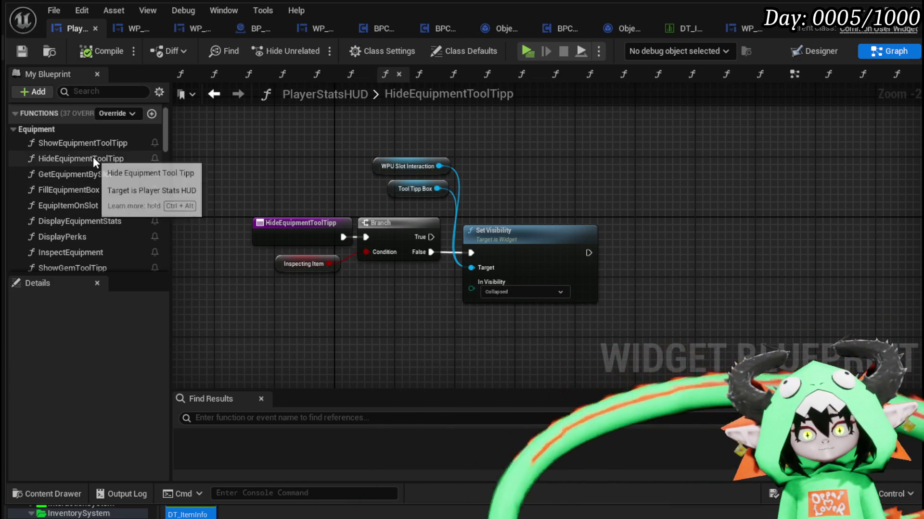
- Find BindEvent in the My Blueprint list and open its graph
{"action": "scroll", "coordinate": [92, 157], "scroll_direction": "down", "scroll_amount": 1}
{"action": "scroll", "coordinate": [108, 157], "scroll_direction": "down", "scroll_amount": 10}
{"action": "scroll", "coordinate": [108, 158], "scroll_direction": "up", "scroll_amount": 10}
{"action": "scroll", "coordinate": [108, 157], "scroll_direction": "down", "scroll_amount": 7}
{"action": "double_click", "coordinate": [83, 206]}
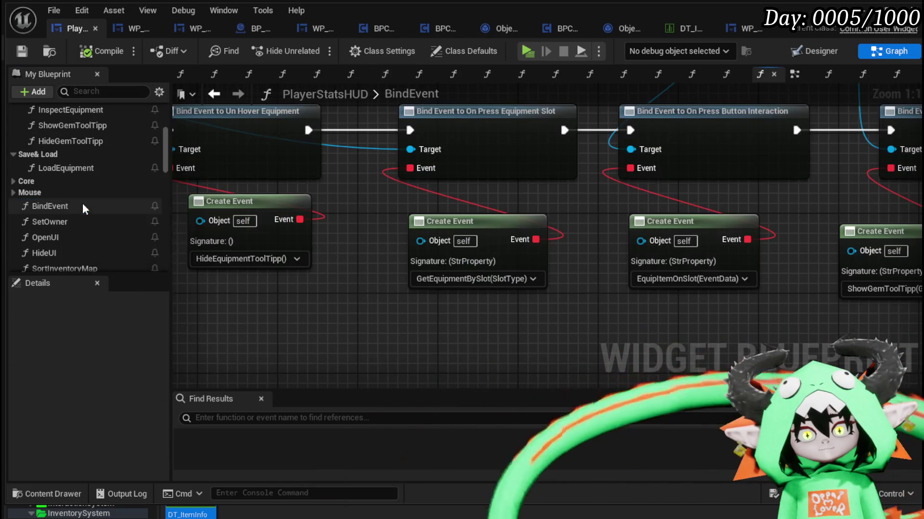
- Review the hover bindings in BindEvent, then locate the Fill Equipment Box call in GetEquipmentBySlot
{"action": "scroll", "coordinate": [370, 250], "scroll_direction": "down", "scroll_amount": 2}
{"action": "mouse_move", "coordinate": [388, 126]}
{"action": "left_mouse_down"}
{"action": "mouse_move", "coordinate": [669, 156]}
{"action": "mouse_move", "coordinate": [514, 154]}
{"action": "mouse_move", "coordinate": [489, 144]}
{"action": "left_mouse_up"}
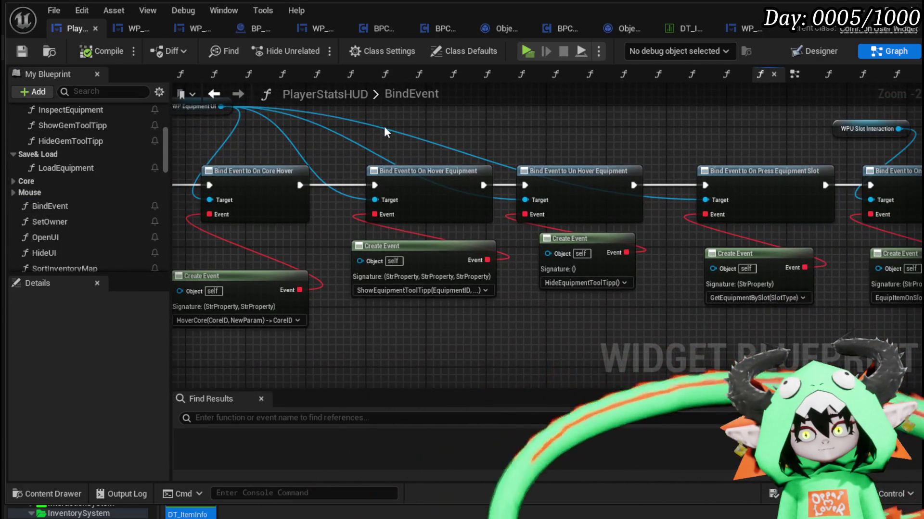
{"action": "left_click_drag", "start_coordinate": [451, 336], "coordinate": [341, 331]}
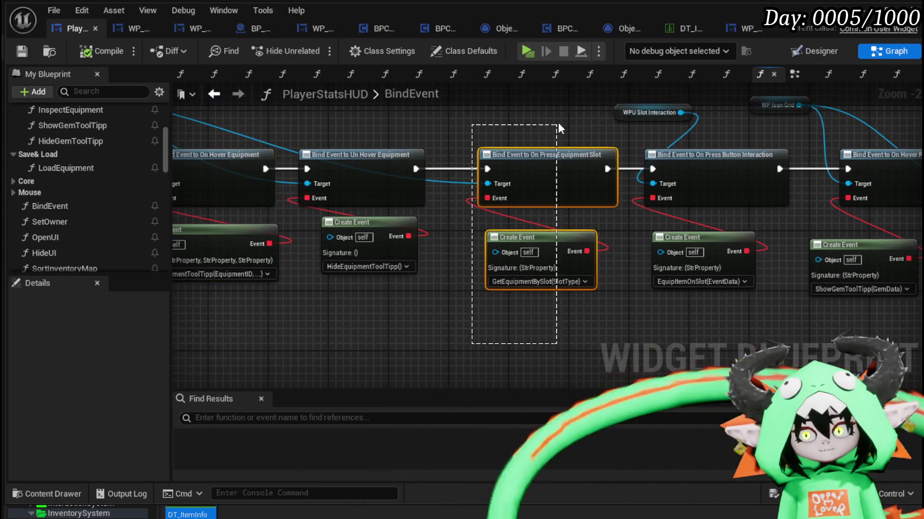
{"action": "scroll", "coordinate": [74, 174], "scroll_direction": "up", "scroll_amount": 5}
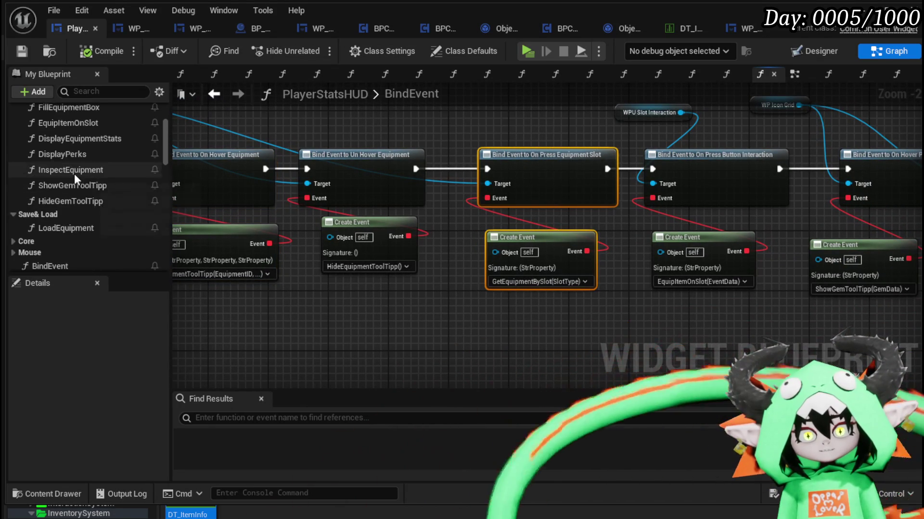
{"action": "double_click", "coordinate": [70, 154]}
{"action": "left_click_drag", "start_coordinate": [538, 170], "coordinate": [304, 160]}
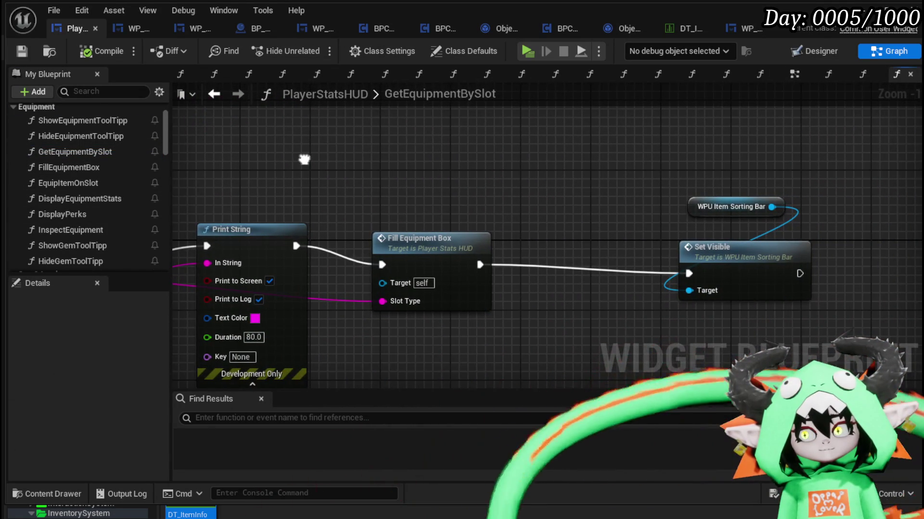
{"action": "left_click", "coordinate": [527, 197]}
{"action": "mouse_move", "coordinate": [527, 197]}
{"action": "left_mouse_down"}
{"action": "mouse_move", "coordinate": [522, 173]}
{"action": "mouse_move", "coordinate": [593, 157]}
{"action": "left_mouse_up"}
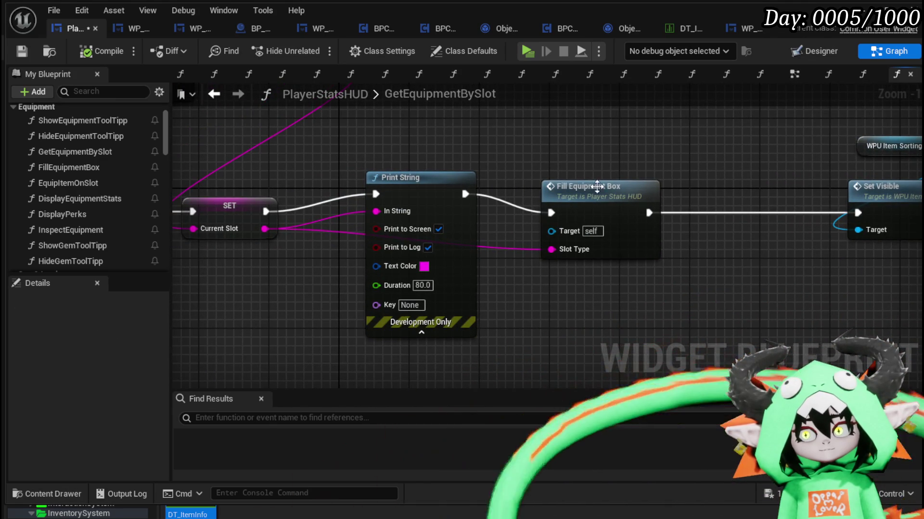
- Open FillEquipmentBox and trace its Sequence, Fill Grid and Bind Event chain
{"action": "double_click", "coordinate": [596, 185]}
{"action": "mouse_move", "coordinate": [414, 168]}
{"action": "left_mouse_down"}
{"action": "mouse_move", "coordinate": [212, 164]}
{"action": "mouse_move", "coordinate": [336, 154]}
{"action": "left_mouse_up"}
{"action": "left_click_drag", "start_coordinate": [594, 144], "coordinate": [272, 136]}
{"action": "mouse_move", "coordinate": [630, 214]}
{"action": "left_mouse_down"}
{"action": "mouse_move", "coordinate": [428, 222]}
{"action": "mouse_move", "coordinate": [394, 240]}
{"action": "mouse_move", "coordinate": [388, 154]}
{"action": "left_mouse_up"}
{"action": "left_click_drag", "start_coordinate": [422, 276], "coordinate": [547, 279]}
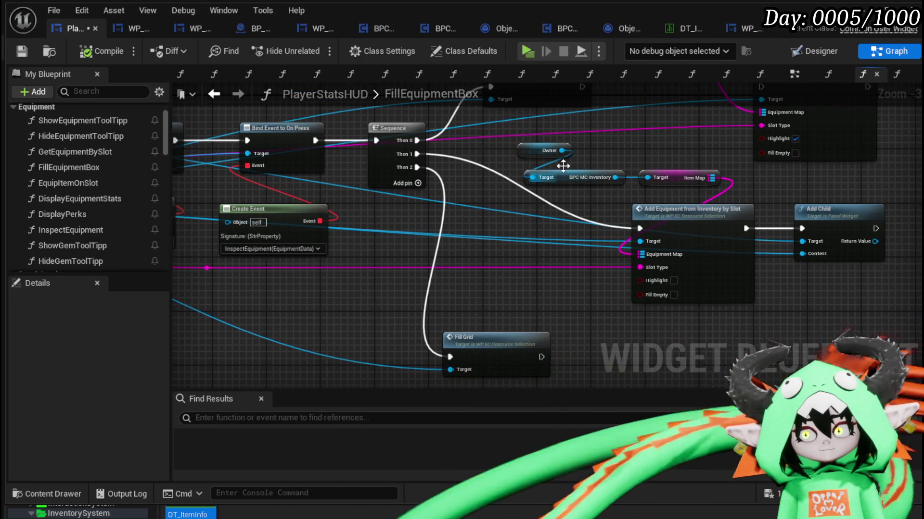
{"action": "mouse_move", "coordinate": [632, 148]}
{"action": "left_mouse_down"}
{"action": "mouse_move", "coordinate": [584, 345]}
{"action": "mouse_move", "coordinate": [659, 241]}
{"action": "mouse_move", "coordinate": [661, 147]}
{"action": "left_mouse_up"}
{"action": "left_click", "coordinate": [660, 147]}
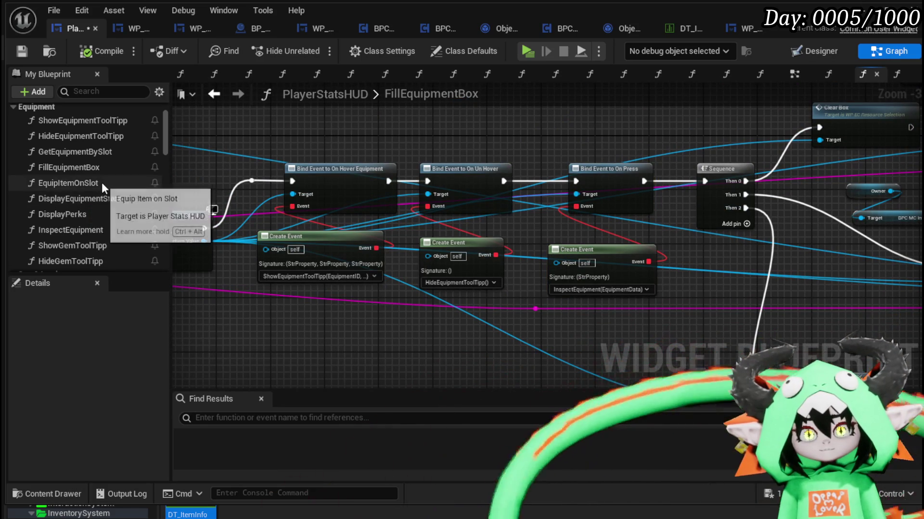
{"action": "scroll", "coordinate": [101, 183], "scroll_direction": "down", "scroll_amount": 1}
{"action": "double_click", "coordinate": [90, 215]}
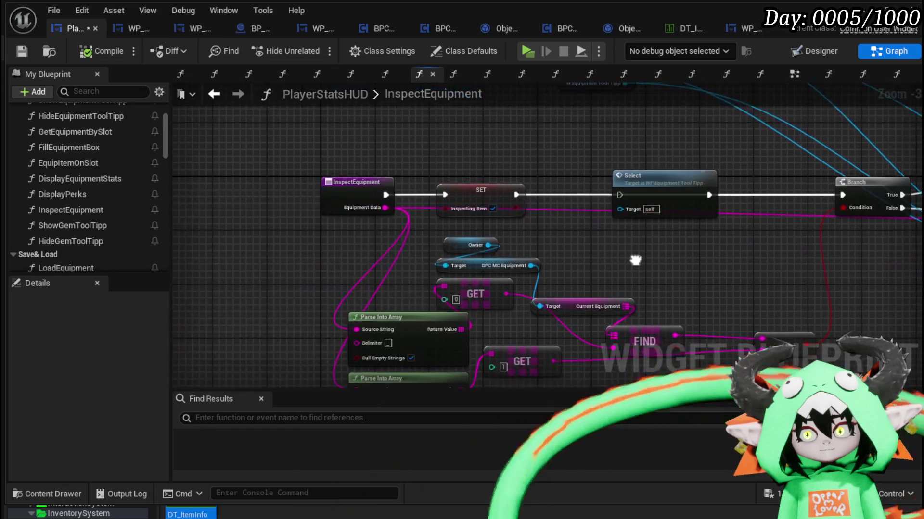
- Check the SET Inspecting Item node in InspectEquipment, then open EquipItemOnSlot
{"action": "left_click_drag", "start_coordinate": [402, 196], "coordinate": [402, 162]}
{"action": "left_click_drag", "start_coordinate": [510, 155], "coordinate": [499, 218]}
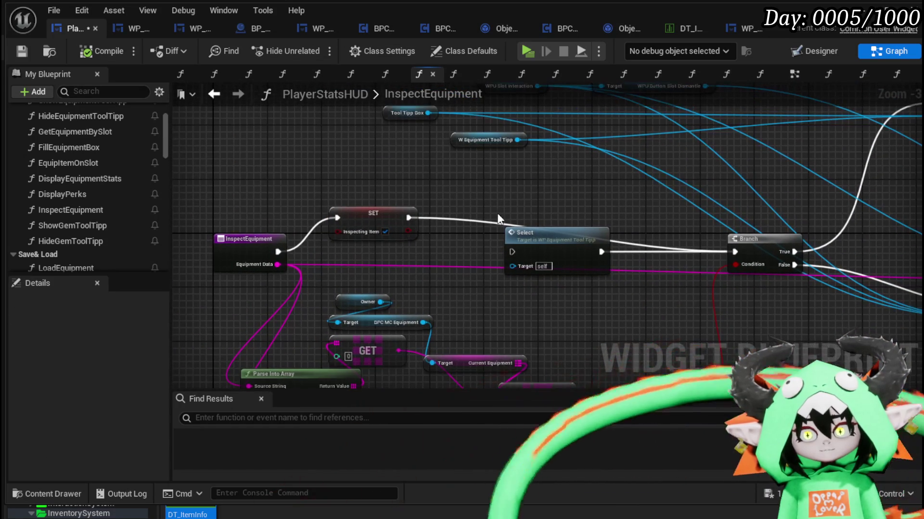
{"action": "left_click_drag", "start_coordinate": [381, 208], "coordinate": [382, 222]}
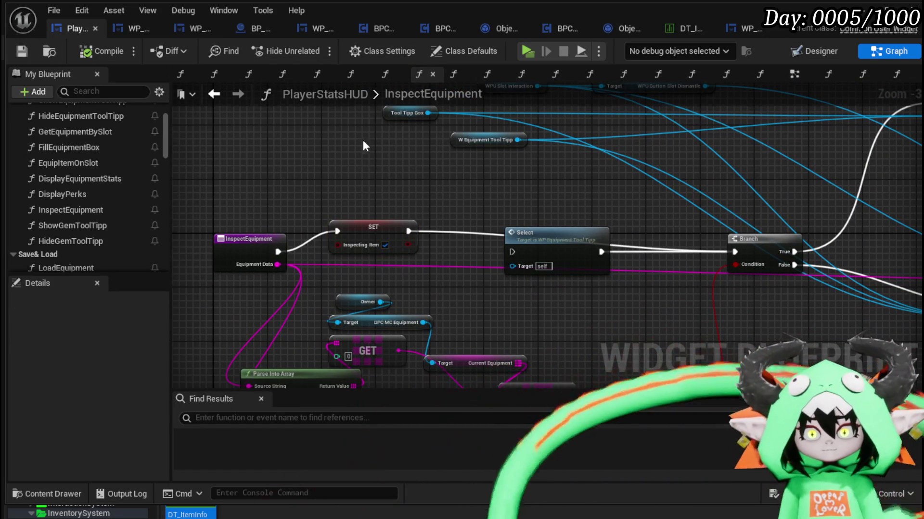
{"action": "scroll", "coordinate": [117, 214], "scroll_direction": "down", "scroll_amount": 5}
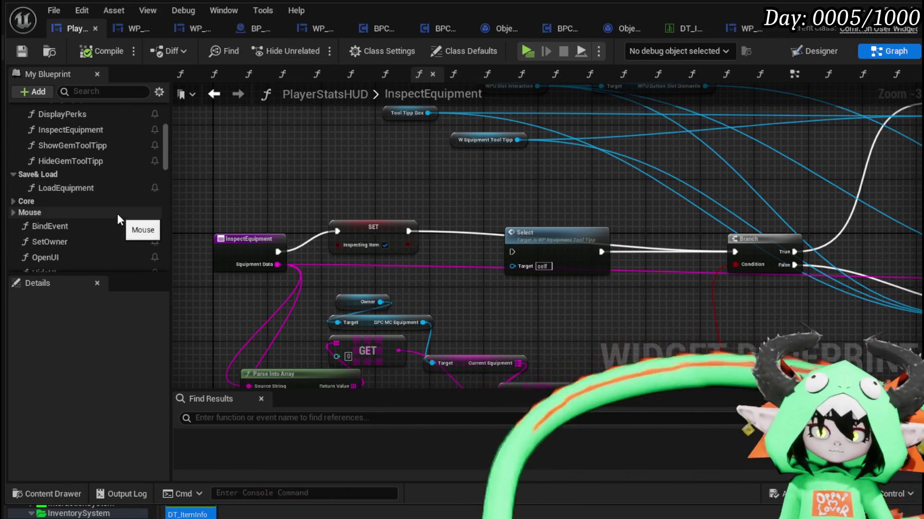
{"action": "scroll", "coordinate": [117, 213], "scroll_direction": "up", "scroll_amount": 2}
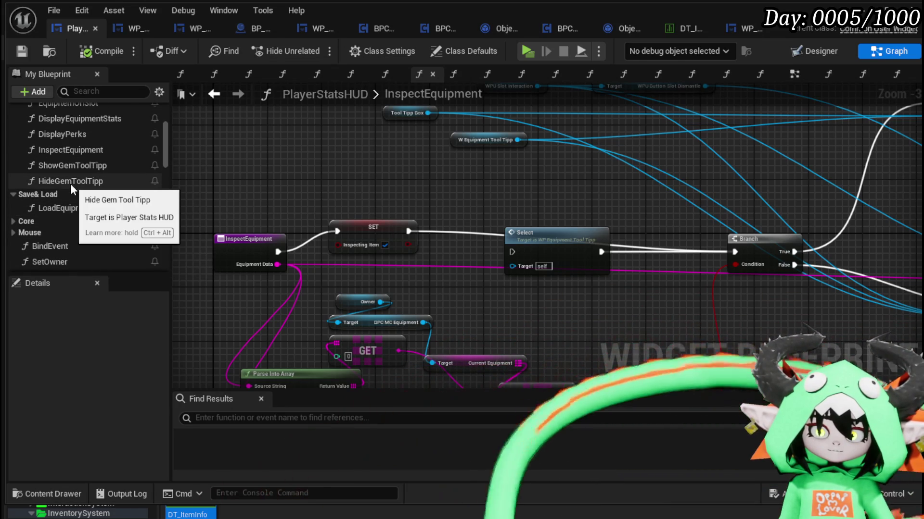
{"action": "scroll", "coordinate": [94, 215], "scroll_direction": "up", "scroll_amount": 3}
{"action": "scroll", "coordinate": [94, 216], "scroll_direction": "up", "scroll_amount": 1}
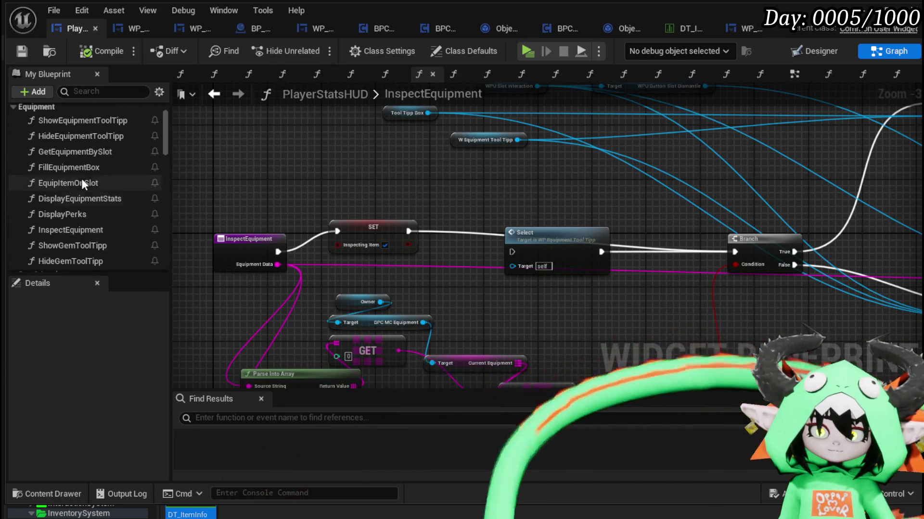
{"action": "double_click", "coordinate": [81, 183]}
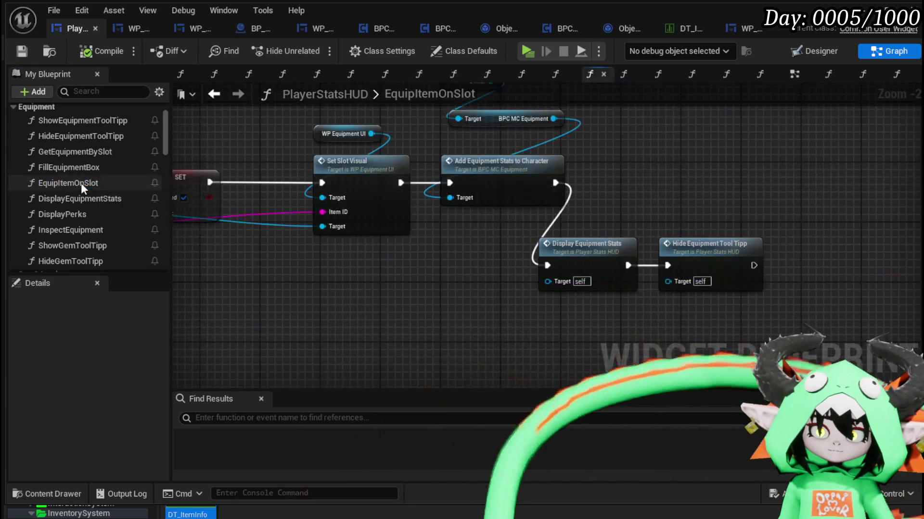
- Check how HideEquipmentToolTipp uses the Inspecting Item variable
{"action": "left_click", "coordinate": [534, 244]}
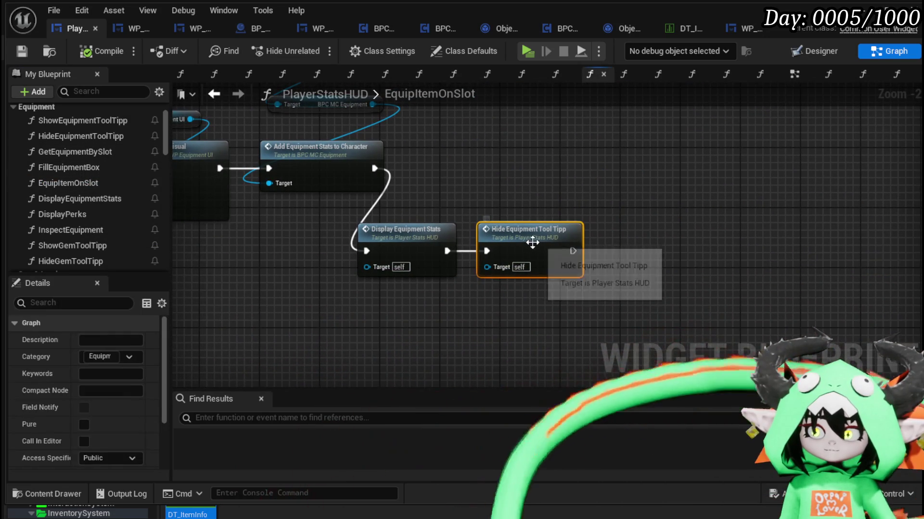
{"action": "double_click", "coordinate": [529, 240]}
{"action": "left_click", "coordinate": [290, 265]}
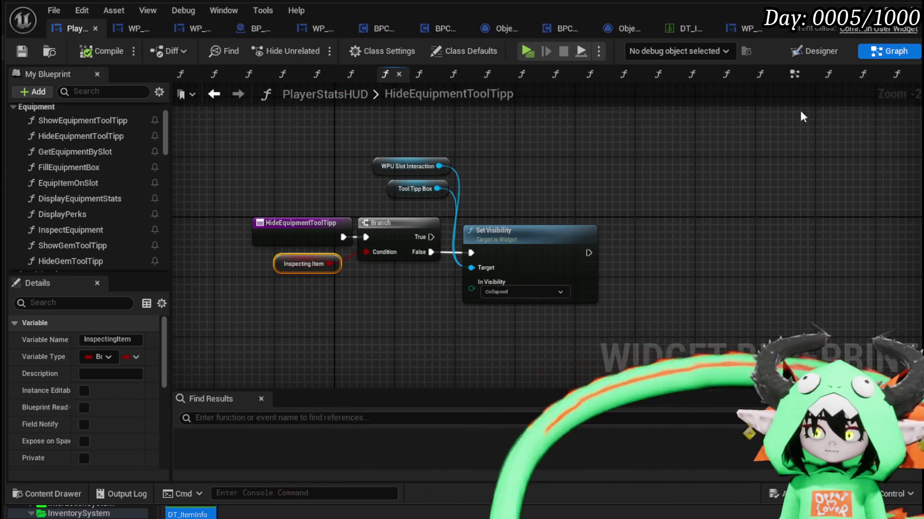
{"action": "left_click", "coordinate": [212, 95]}
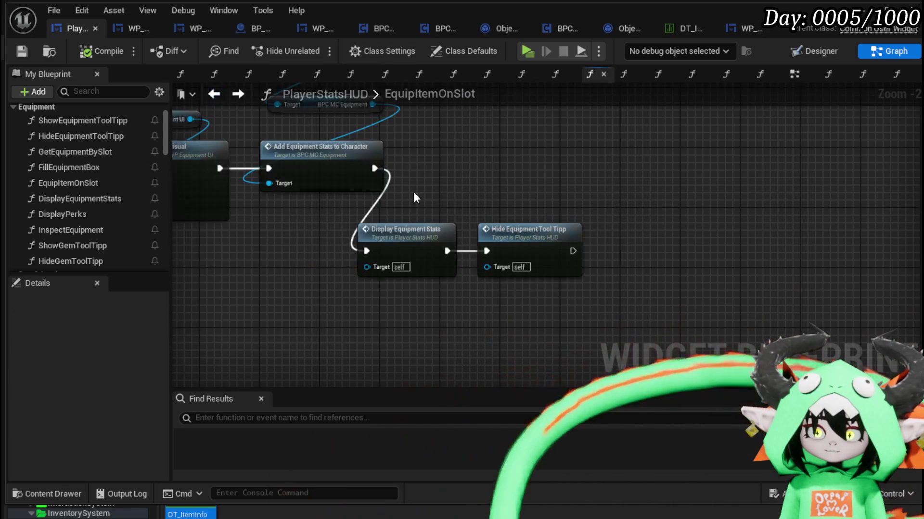
- Insert SET Inspecting Item (false) between Display Equipment Stats and Hide Equipment Tool Tipp, then compile
{"action": "left_click_drag", "start_coordinate": [519, 224], "coordinate": [638, 224]}
{"action": "scroll", "coordinate": [68, 175], "scroll_direction": "down", "scroll_amount": 10}
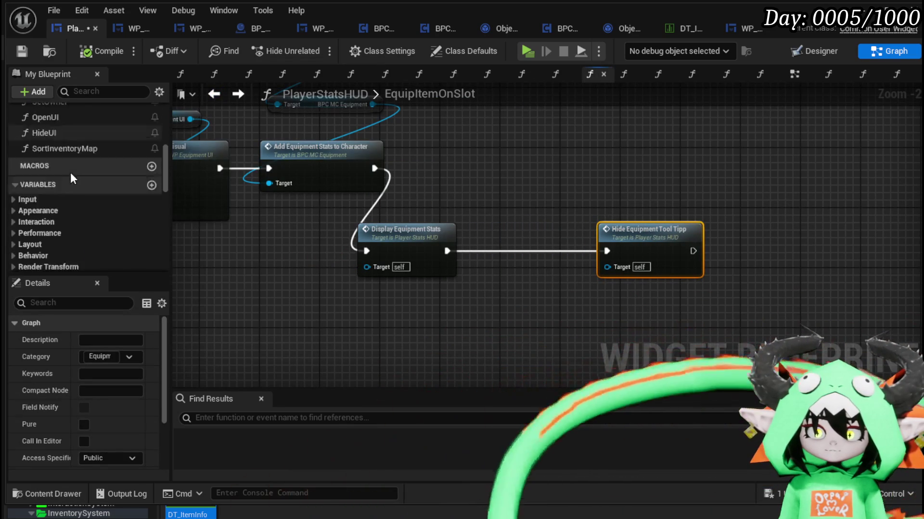
{"action": "scroll", "coordinate": [109, 174], "scroll_direction": "down", "scroll_amount": 5}
{"action": "left_click_drag", "start_coordinate": [42, 142], "coordinate": [391, 245]}
{"action": "left_click", "coordinate": [436, 287]}
{"action": "left_click_drag", "start_coordinate": [468, 255], "coordinate": [550, 253]}
{"action": "left_click_drag", "start_coordinate": [458, 250], "coordinate": [480, 250]}
{"action": "left_click_drag", "start_coordinate": [633, 242], "coordinate": [611, 241]}
{"action": "left_click", "coordinate": [22, 52]}
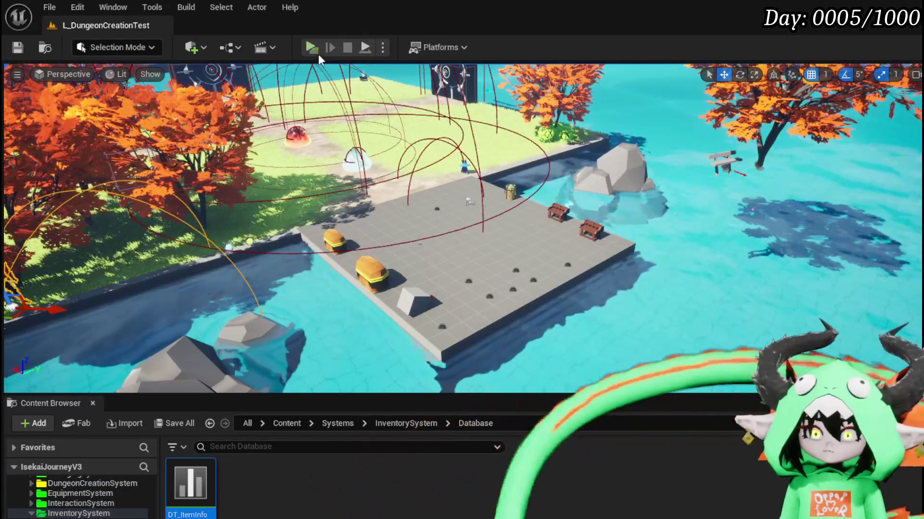
- Play-test equipping an Iron chest to reach HP 330, Defensive 23, Utility 101, then stop and save all
{"action": "left_click", "coordinate": [311, 49]}
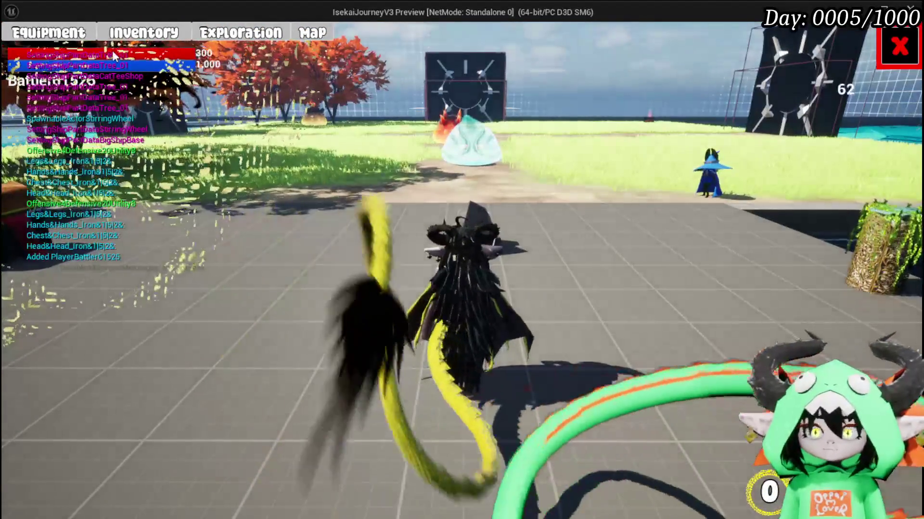
{"action": "left_click", "coordinate": [85, 41]}
{"action": "left_click", "coordinate": [736, 128]}
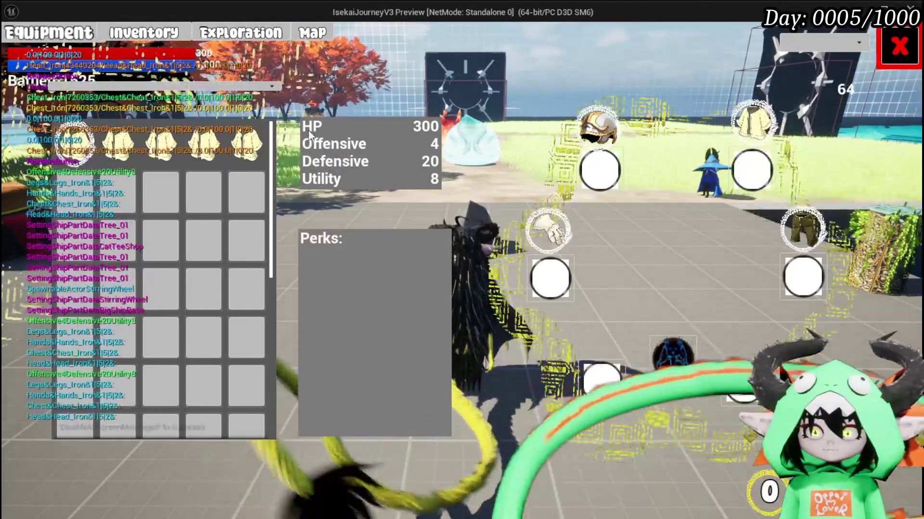
{"action": "left_click", "coordinate": [486, 155]}
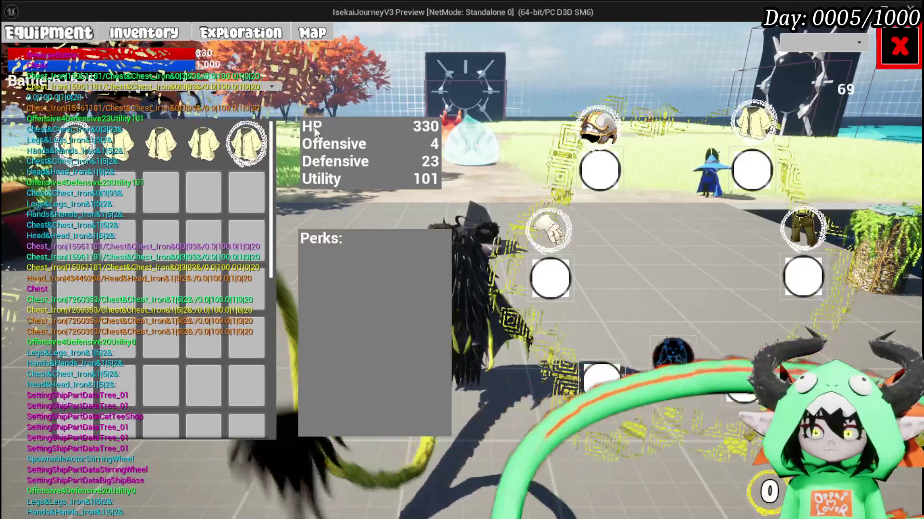
{"action": "left_click", "coordinate": [247, 143]}
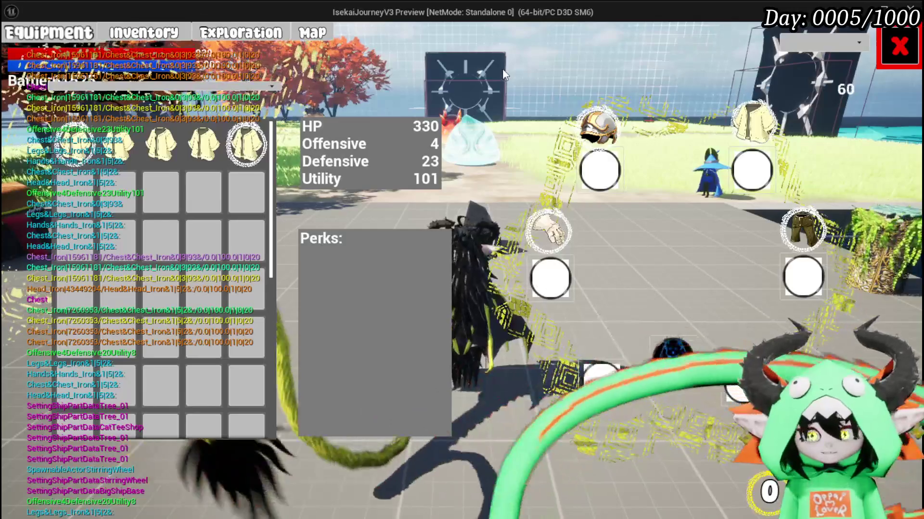
{"action": "key", "text": "Escape"}
{"action": "left_click", "coordinate": [16, 50]}
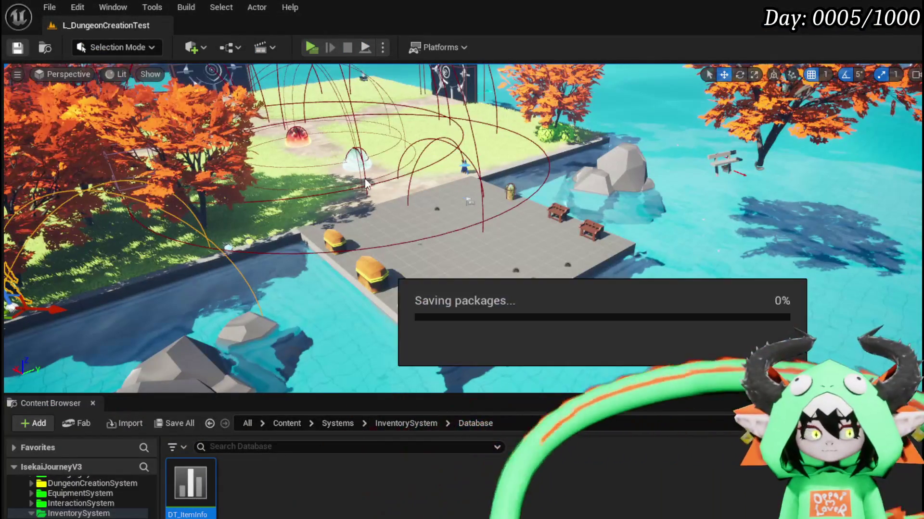
- Return to the PlayerStatsHUD Blueprint and pan EquipItemOnSlot to show FIND, Cast To and SET Equiped
{"action": "key", "text": "alt+Tab"}
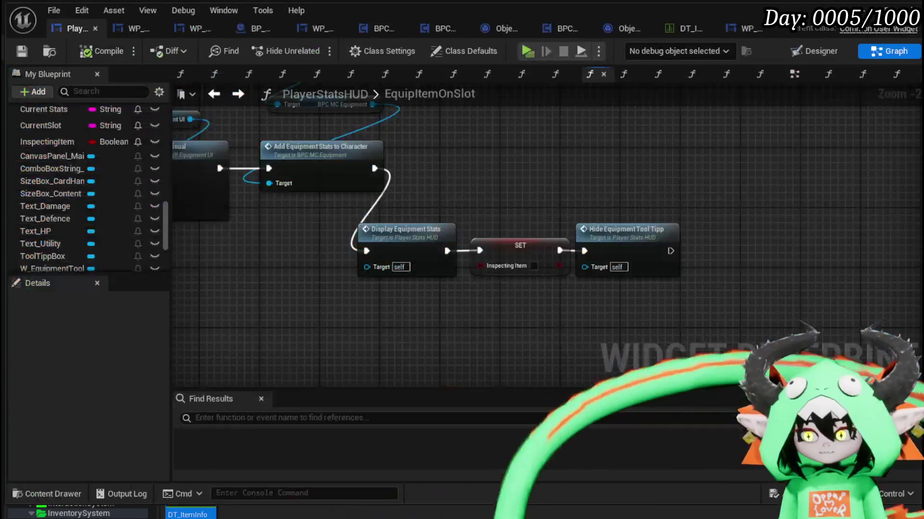
{"action": "mouse_move", "coordinate": [564, 320]}
{"action": "left_mouse_down"}
{"action": "mouse_move", "coordinate": [464, 289]}
{"action": "mouse_move", "coordinate": [350, 294]}
{"action": "mouse_move", "coordinate": [505, 302]}
{"action": "left_mouse_up"}
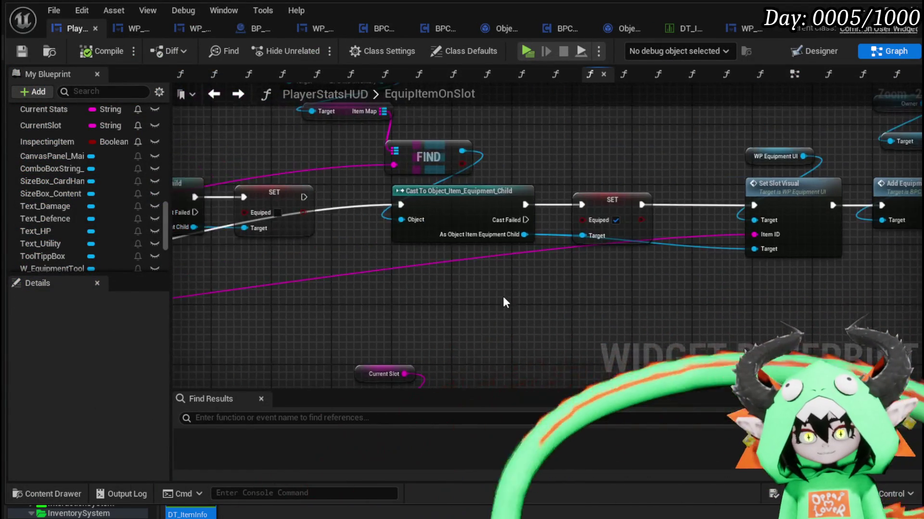